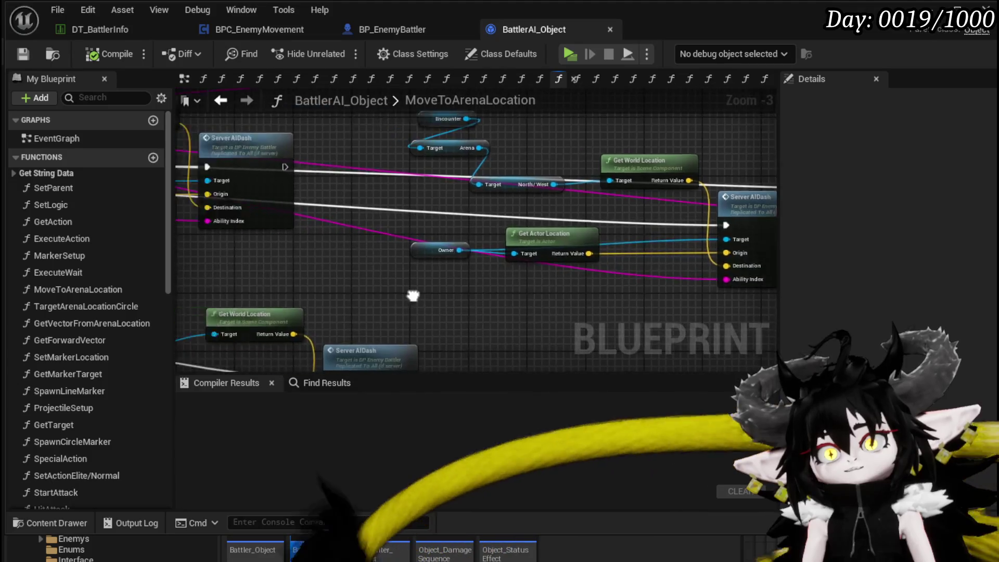
# Rearrange the Move to Random Location and Owner nodes so Owner sits beside it
pyautogui.scroll(-1, 497, 260)
pyautogui.scroll(2, 390, 242)
pyautogui.moveTo(390, 249); pyautogui.dragTo(364, 201)
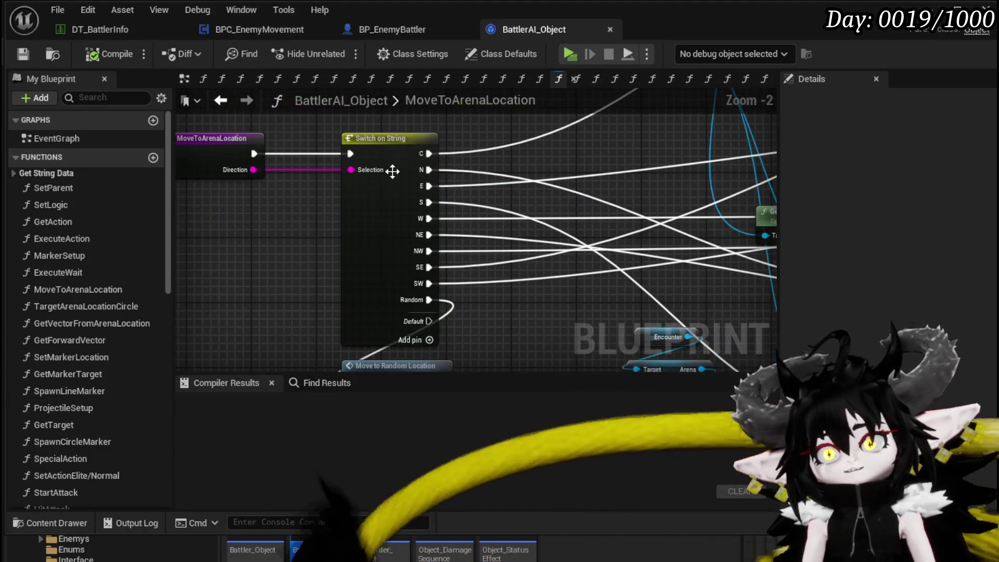
pyautogui.moveTo(509, 303)
pyautogui.mouseDown()
pyautogui.moveTo(502, 291)
pyautogui.moveTo(523, 202)
pyautogui.mouseUp()
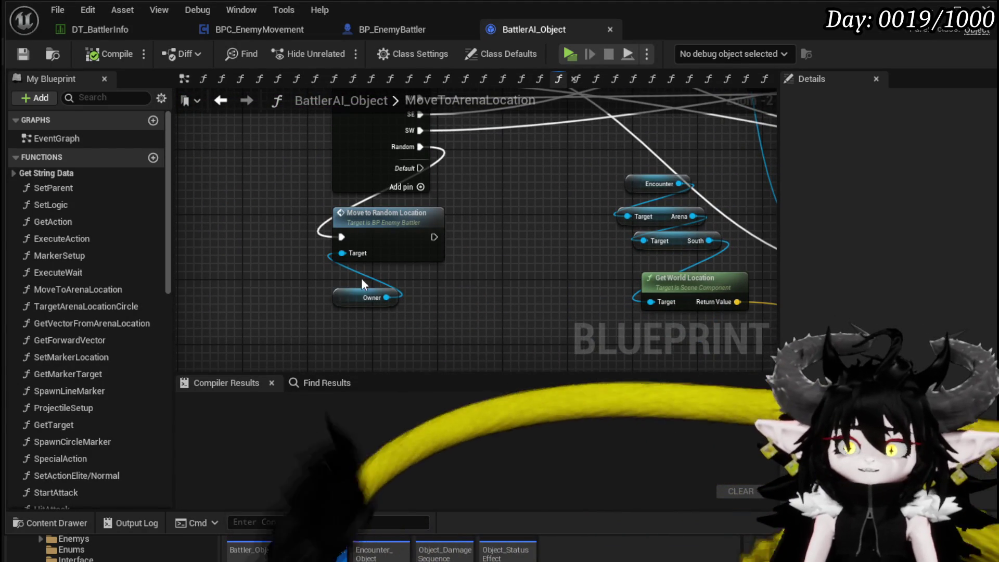
pyautogui.moveTo(357, 325)
pyautogui.mouseDown()
pyautogui.moveTo(402, 230)
pyautogui.moveTo(483, 278)
pyautogui.mouseUp()
pyautogui.moveTo(511, 217); pyautogui.dragTo(447, 170)
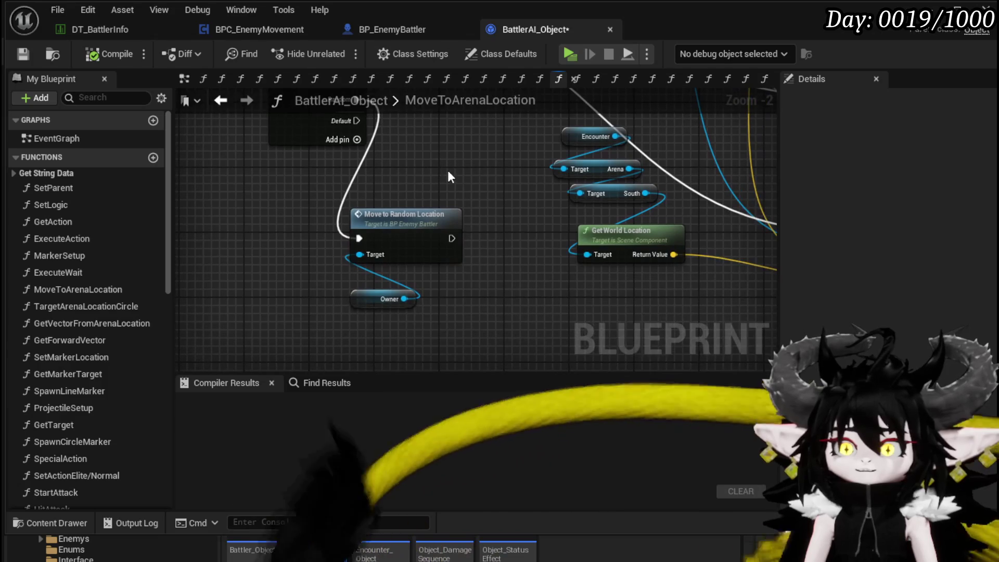
pyautogui.moveTo(375, 301)
pyautogui.mouseDown()
pyautogui.moveTo(326, 283)
pyautogui.moveTo(293, 253)
pyautogui.mouseUp()
pyautogui.moveTo(497, 219)
pyautogui.mouseDown()
pyautogui.moveTo(241, 274)
pyautogui.moveTo(245, 192)
pyautogui.moveTo(267, 173)
pyautogui.moveTo(391, 313)
pyautogui.moveTo(378, 327)
pyautogui.moveTo(410, 359)
pyautogui.mouseUp()
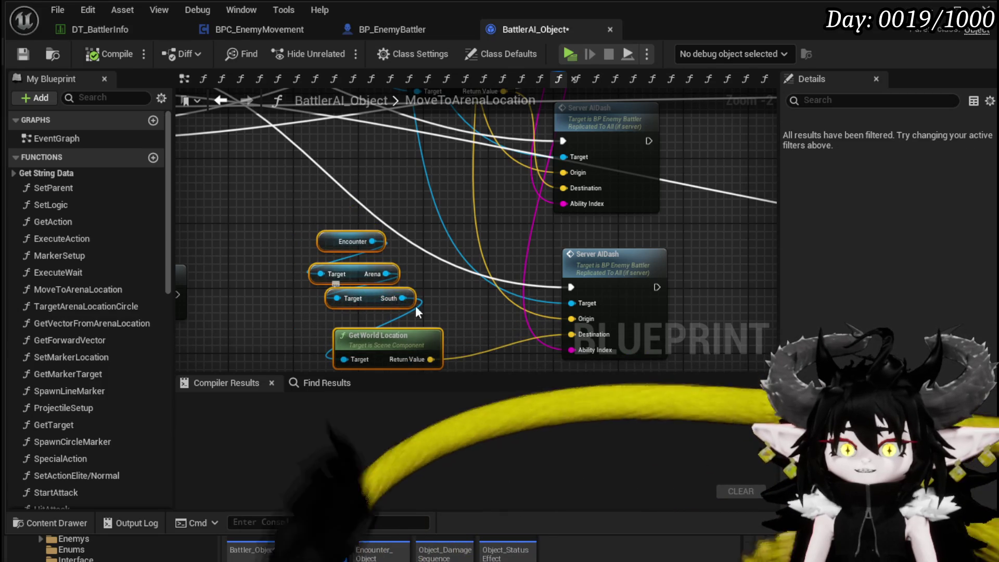
pyautogui.scroll(-3, 413, 306)
pyautogui.moveTo(498, 275); pyautogui.dragTo(204, 278)
pyautogui.scroll(3, 486, 210)
pyautogui.moveTo(439, 224)
pyautogui.mouseDown()
pyautogui.moveTo(541, 352)
pyautogui.moveTo(555, 348)
pyautogui.mouseUp()
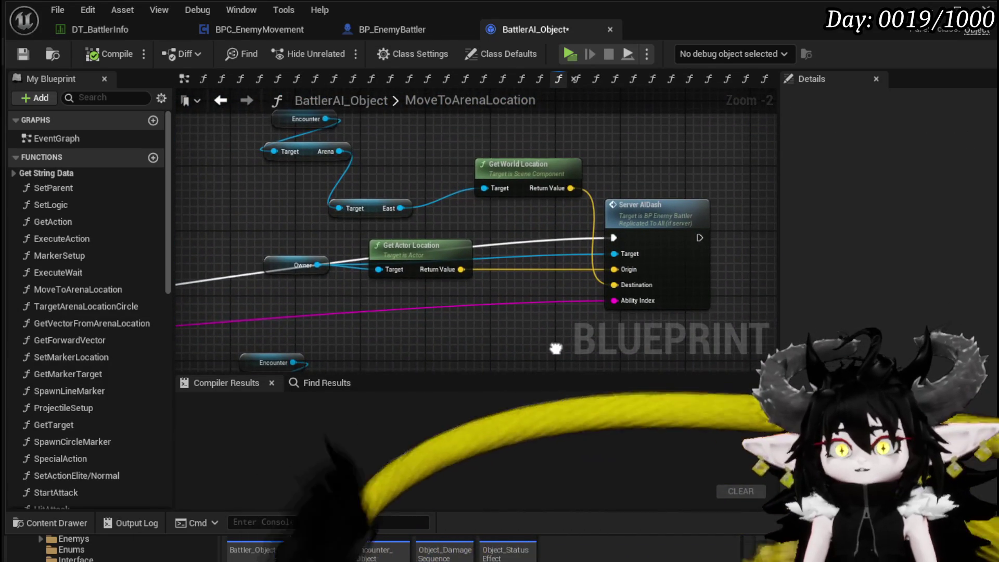
# Move Get Actor Location and Owner right, with Owner beneath, and save the blueprint
pyautogui.moveTo(300, 303); pyautogui.dragTo(395, 249)
pyautogui.moveTo(416, 255); pyautogui.dragTo(514, 271)
pyautogui.moveTo(376, 292)
pyautogui.mouseDown()
pyautogui.moveTo(427, 333)
pyautogui.moveTo(395, 322)
pyautogui.mouseUp()
pyautogui.click(397, 264)
pyautogui.scroll(-2, 304, 245)
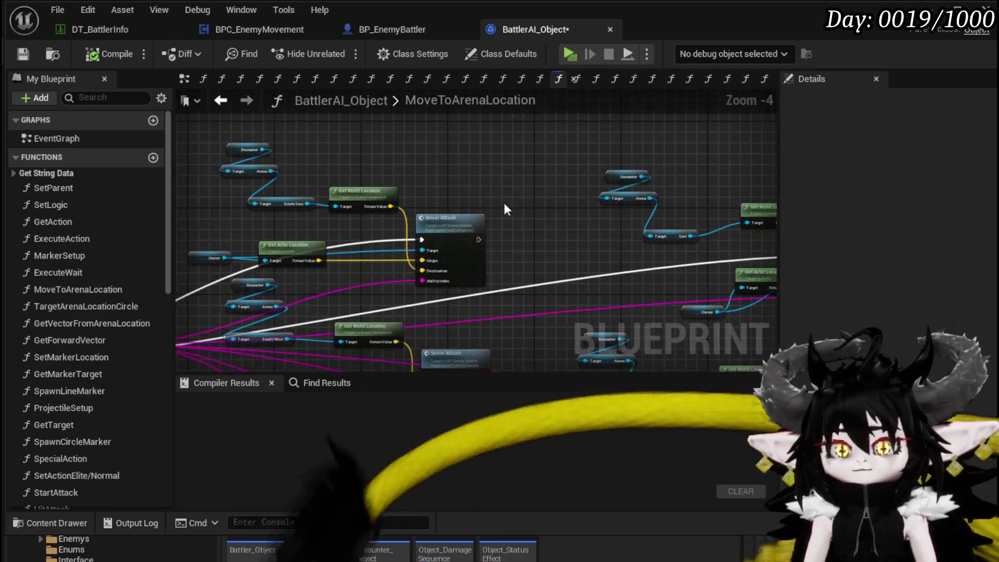
pyautogui.moveTo(523, 218); pyautogui.dragTo(490, 180)
pyautogui.moveTo(352, 202)
pyautogui.mouseDown()
pyautogui.moveTo(488, 161)
pyautogui.moveTo(669, 165)
pyautogui.mouseUp()
pyautogui.click(23, 53)
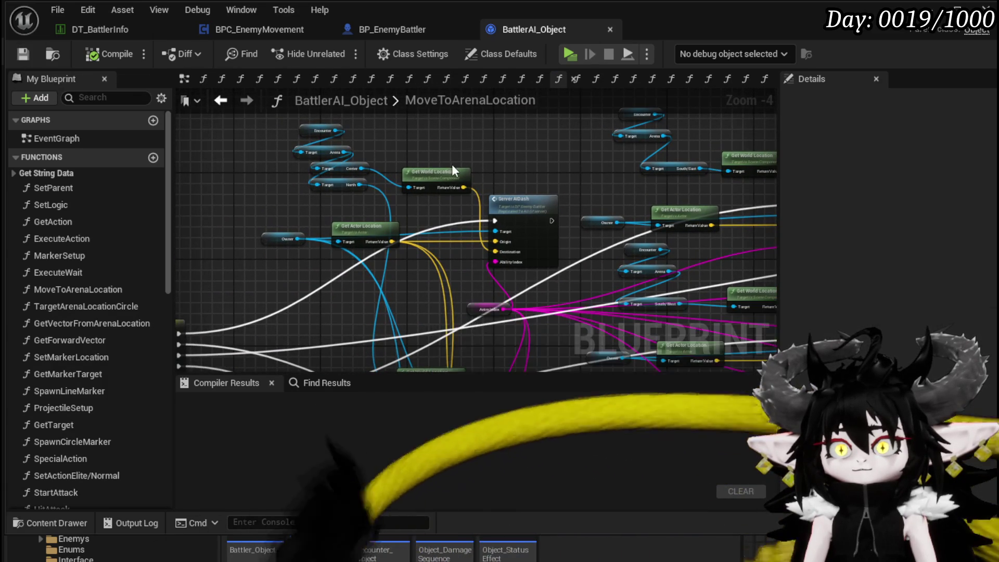
# Tidy the Center and North dash nodes, raising the Get World Location node slightly
pyautogui.moveTo(451, 164); pyautogui.dragTo(573, 151)
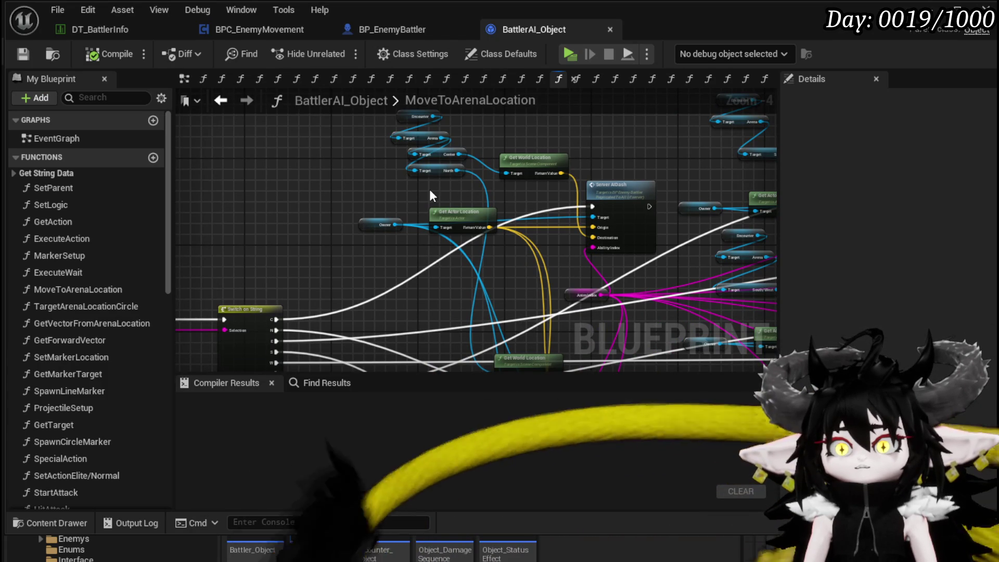
pyautogui.scroll(2, 430, 191)
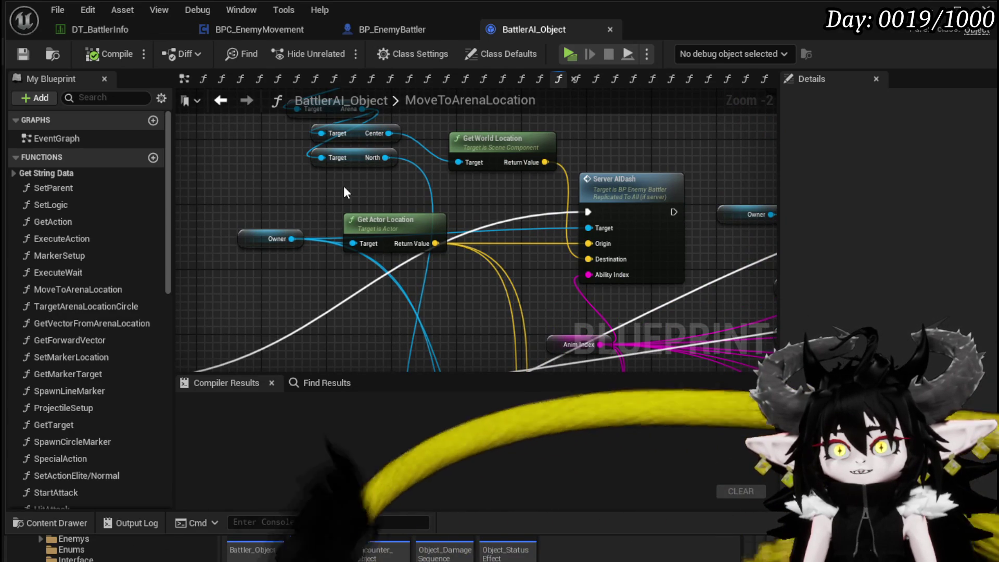
pyautogui.moveTo(345, 187); pyautogui.dragTo(387, 234)
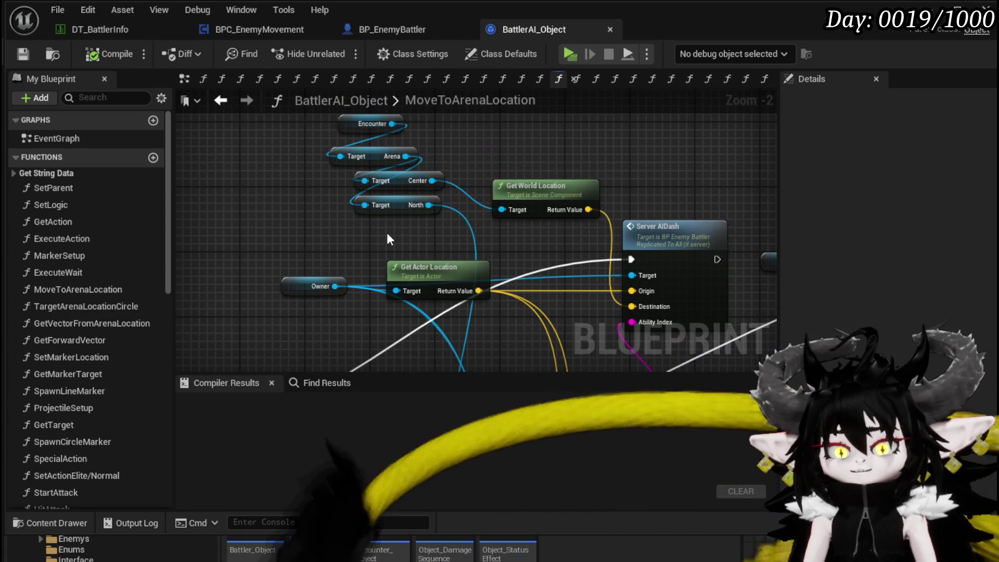
pyautogui.moveTo(532, 177)
pyautogui.mouseDown()
pyautogui.moveTo(431, 166)
pyautogui.moveTo(449, 148)
pyautogui.moveTo(446, 162)
pyautogui.mouseUp()
pyautogui.moveTo(315, 175); pyautogui.dragTo(376, 208)
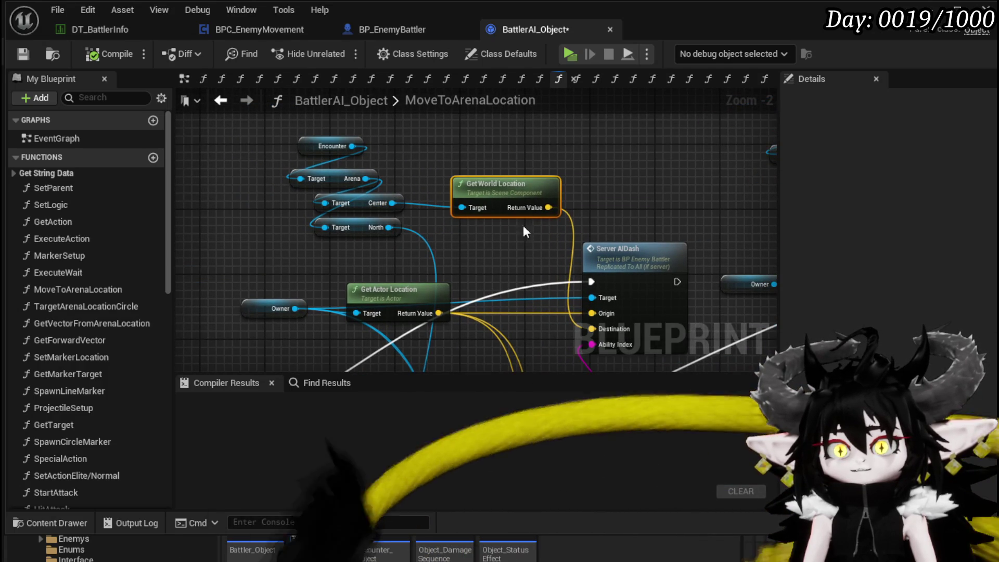
pyautogui.moveTo(458, 241); pyautogui.dragTo(442, 189)
pyautogui.scroll(-2, 442, 191)
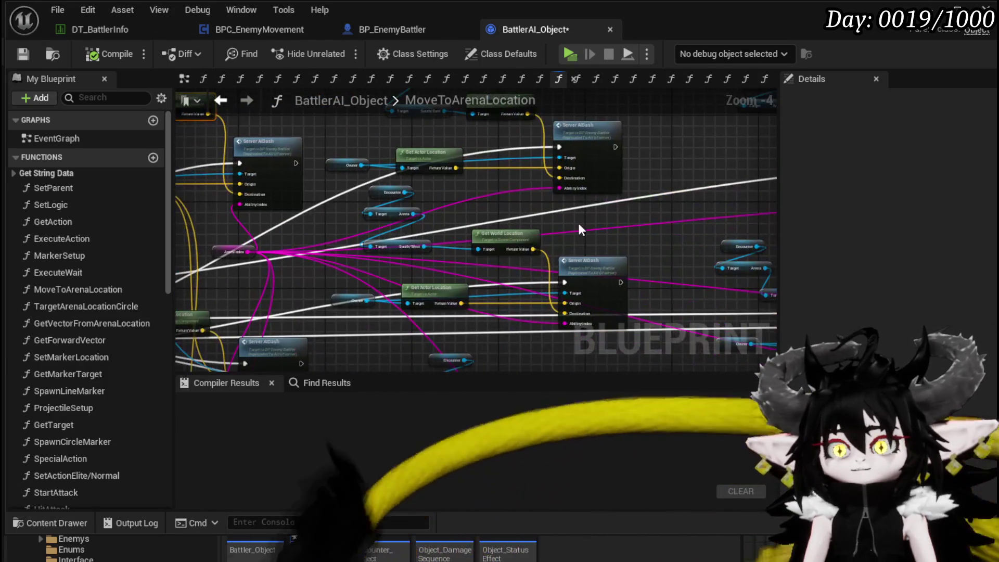
pyautogui.scroll(3, 288, 245)
pyautogui.moveTo(410, 194)
pyautogui.mouseDown()
pyautogui.moveTo(471, 300)
pyautogui.moveTo(678, 307)
pyautogui.mouseUp()
# Check the Server AIDash node's Anim Index wiring and inputs, then save with Ctrl+S
pyautogui.moveTo(522, 263)
pyautogui.mouseDown()
pyautogui.moveTo(420, 265)
pyautogui.moveTo(401, 194)
pyautogui.mouseUp()
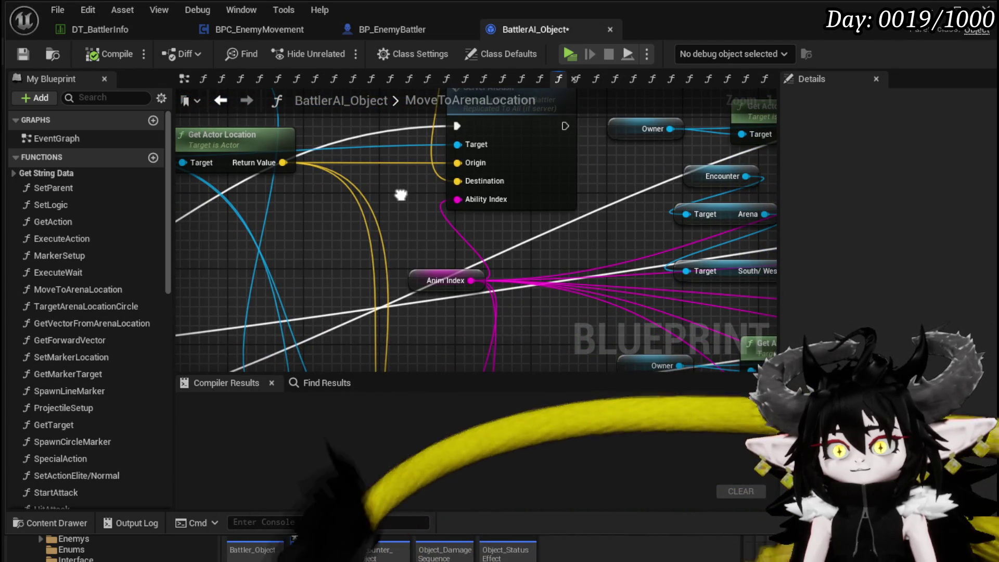
pyautogui.moveTo(401, 194)
pyautogui.mouseDown()
pyautogui.moveTo(435, 276)
pyautogui.moveTo(515, 333)
pyautogui.mouseUp()
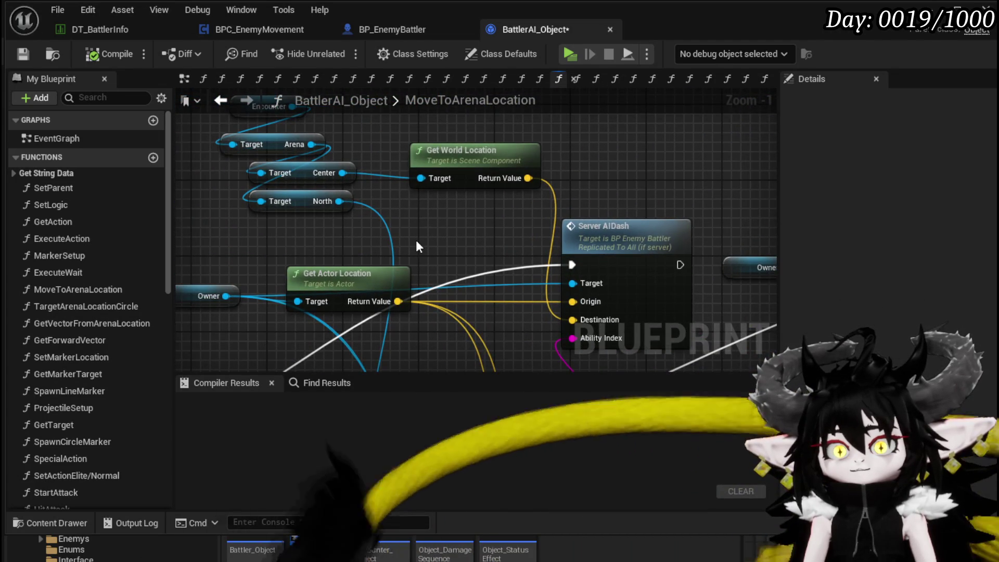
pyautogui.scroll(-1, 416, 239)
pyautogui.moveTo(416, 239)
pyautogui.mouseDown()
pyautogui.moveTo(472, 238)
pyautogui.moveTo(339, 185)
pyautogui.moveTo(434, 115)
pyautogui.moveTo(213, 189)
pyautogui.mouseUp()
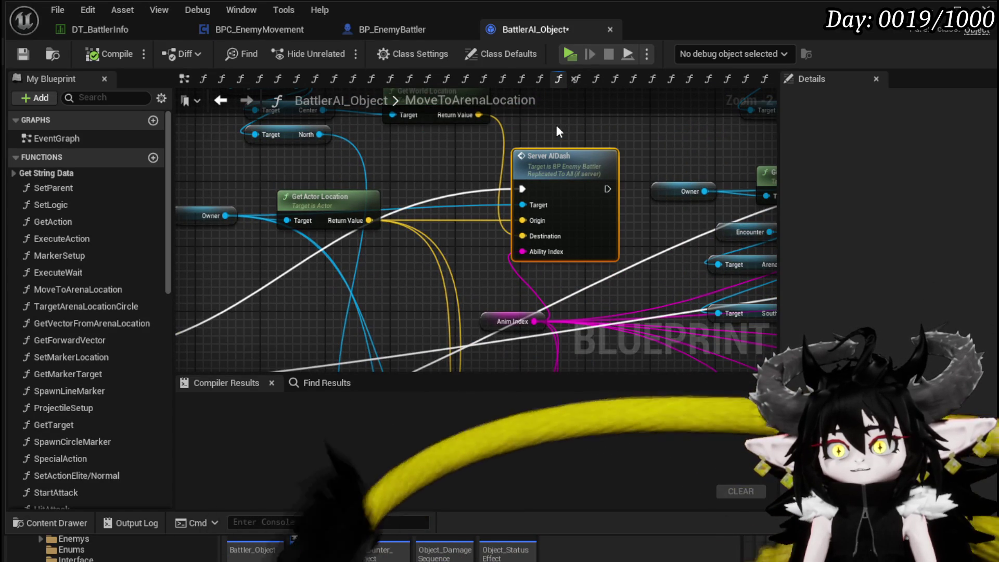
pyautogui.moveTo(514, 133); pyautogui.dragTo(622, 241)
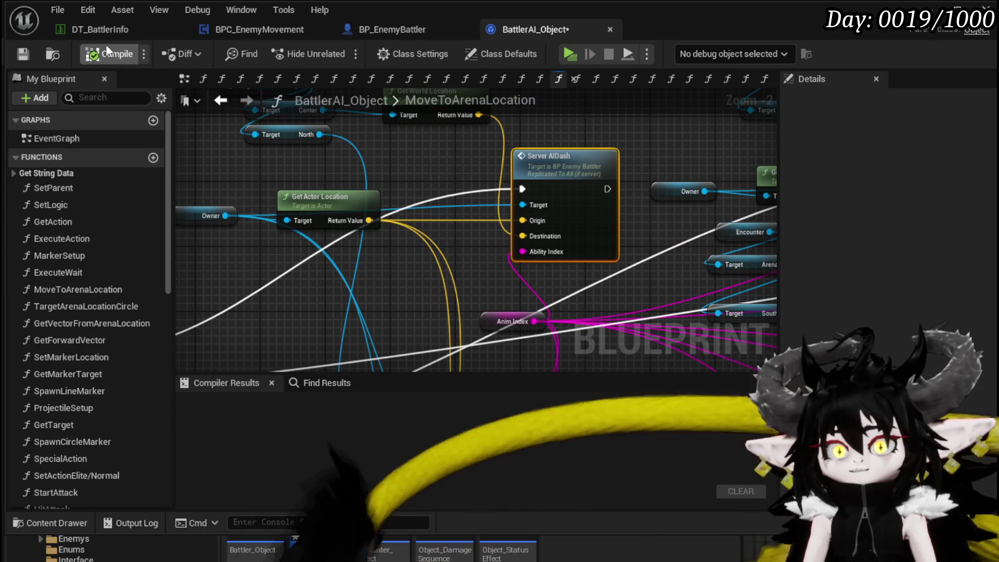
pyautogui.hotkey('ctrl', 's')
# In BPC_EnemyMovement, search the node actions for Timeline without adding anything
pyautogui.click(219, 30)
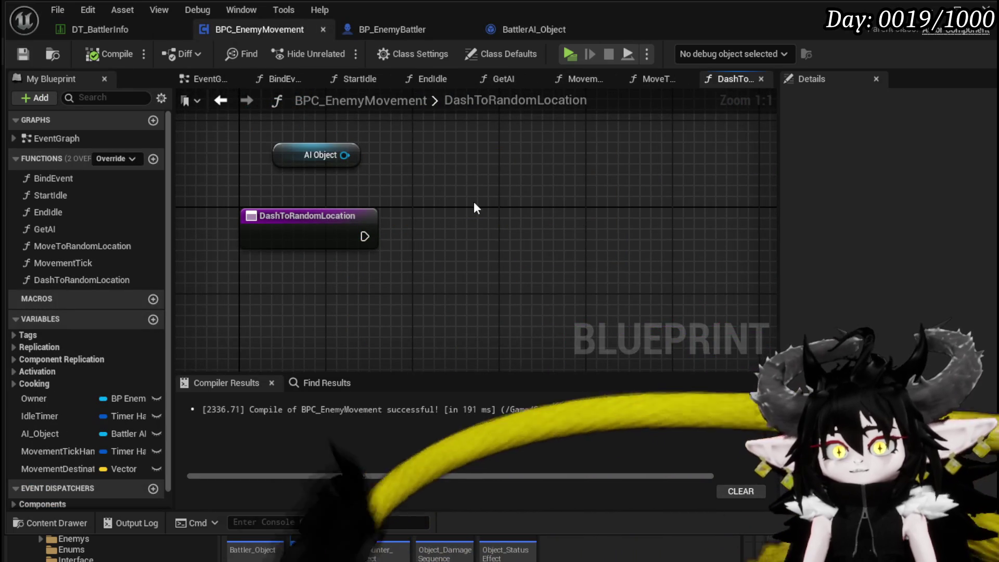
pyautogui.rightClick(477, 201)
pyautogui.write('Timeline')
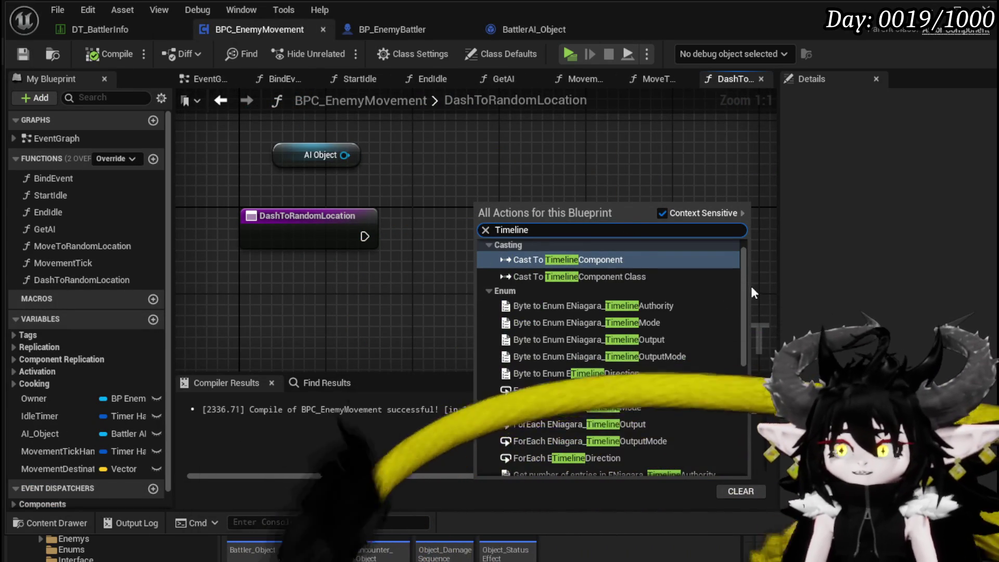
pyautogui.moveTo(742, 286); pyautogui.dragTo(739, 405)
pyautogui.press('Escape')
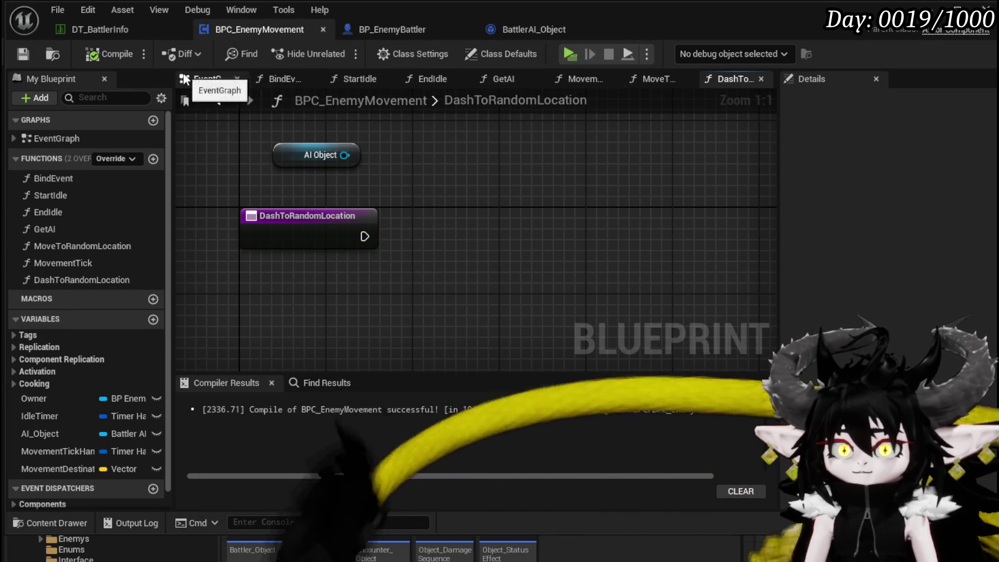
pyautogui.click(204, 78)
pyautogui.rightClick(464, 188)
pyautogui.write('Time')
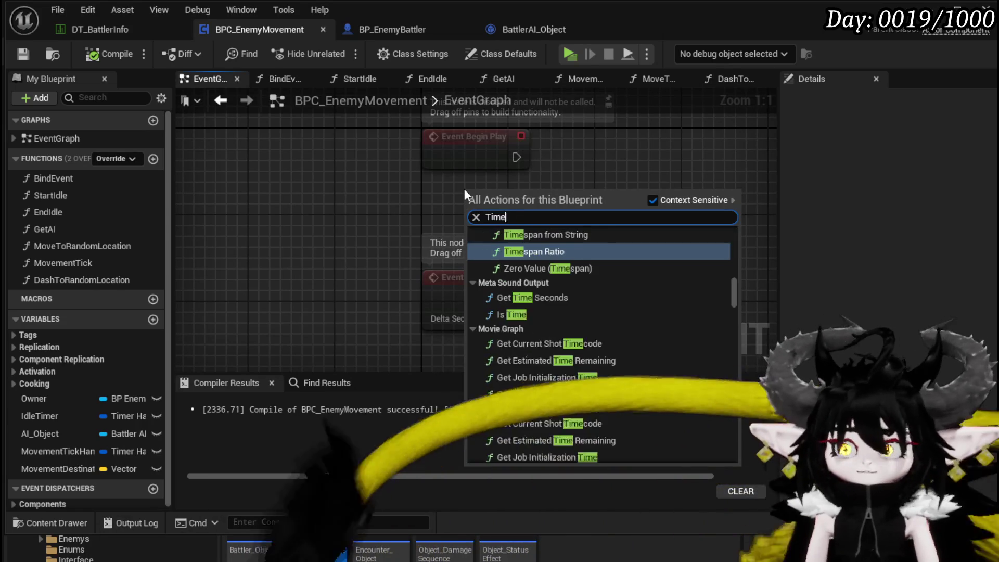
pyautogui.write('line')
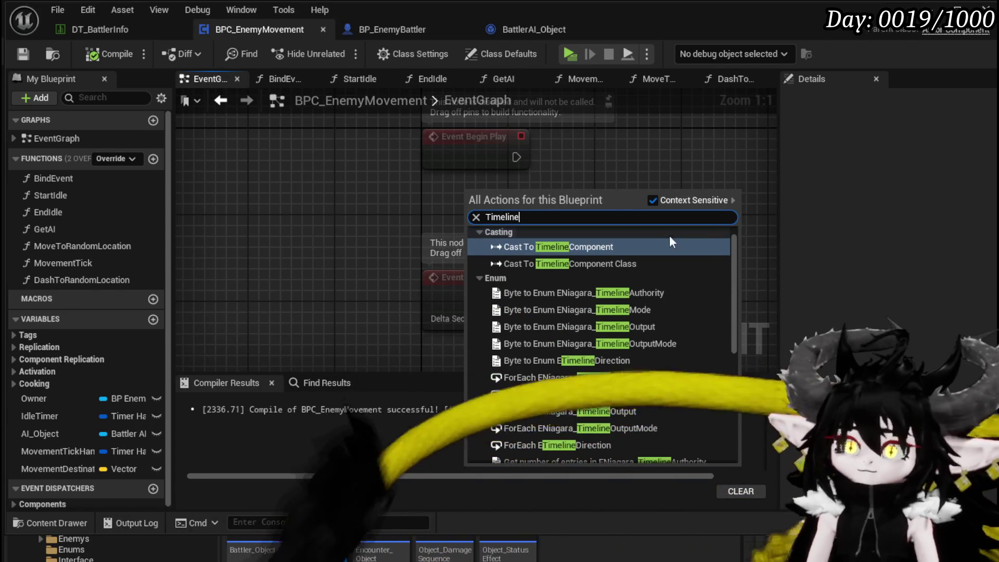
pyautogui.moveTo(732, 281)
pyautogui.mouseDown()
pyautogui.moveTo(739, 385)
pyautogui.moveTo(737, 230)
pyautogui.mouseUp()
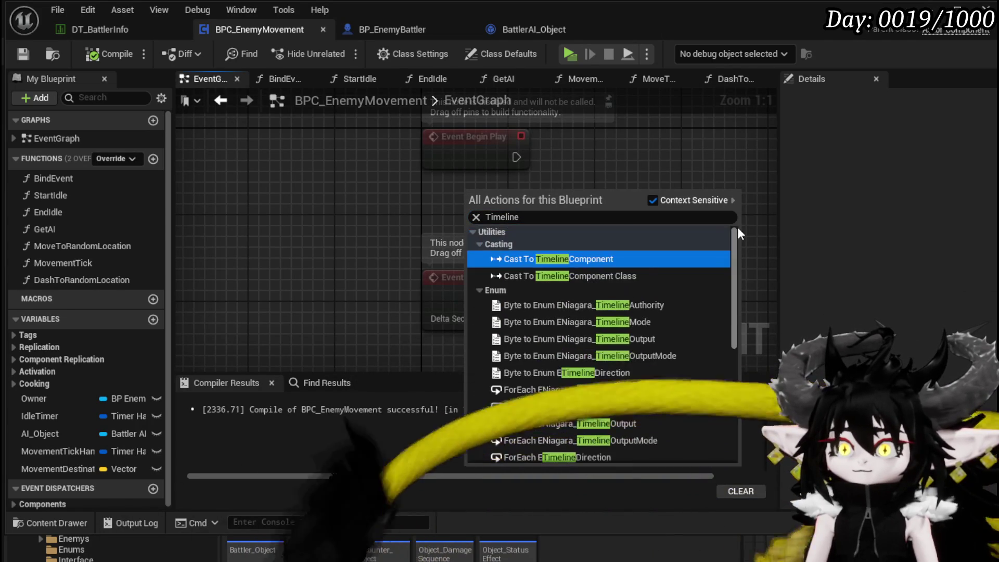
pyautogui.click(649, 160)
# Delete Event BeginPlay and Event Tick, compile, and reopen the DashToRandomLocation function
pyautogui.scroll(-3, 370, 208)
pyautogui.moveTo(339, 301); pyautogui.dragTo(612, 115)
pyautogui.press('Delete')
pyautogui.click(110, 54)
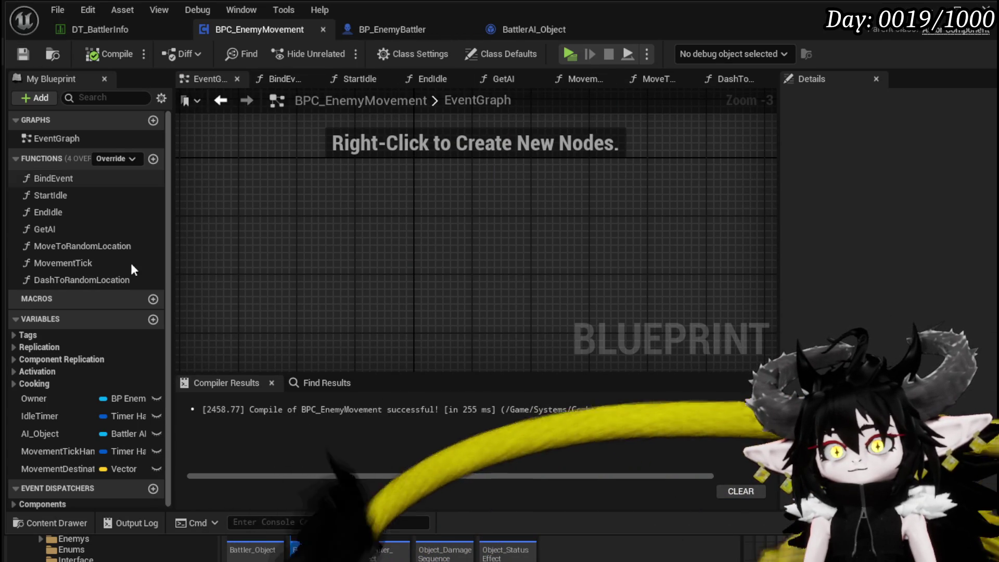
pyautogui.doubleClick(72, 280)
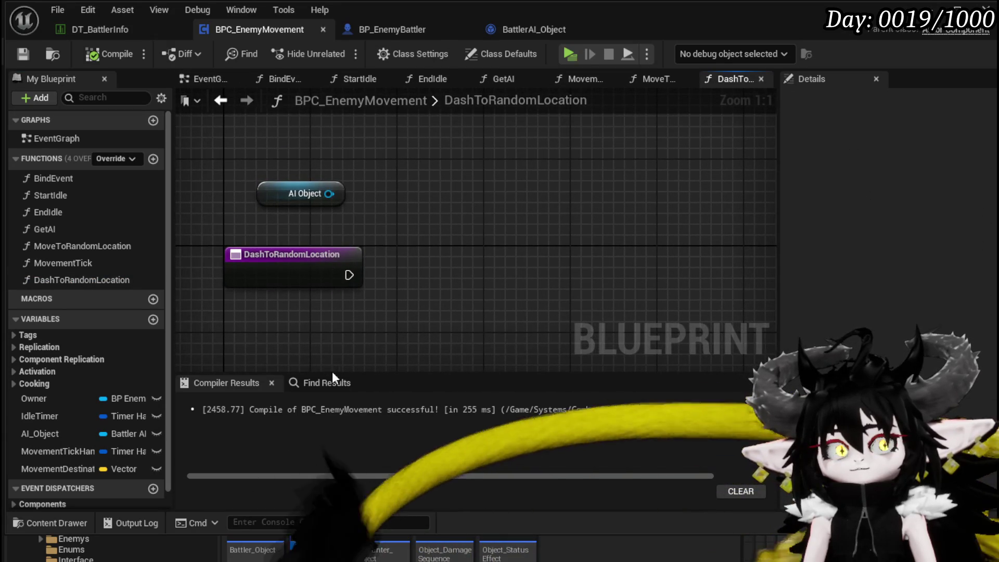
# Add an Owner getter and a Get Encounter node, wiring Owner into its Context
pyautogui.moveTo(36, 400); pyautogui.dragTo(445, 245)
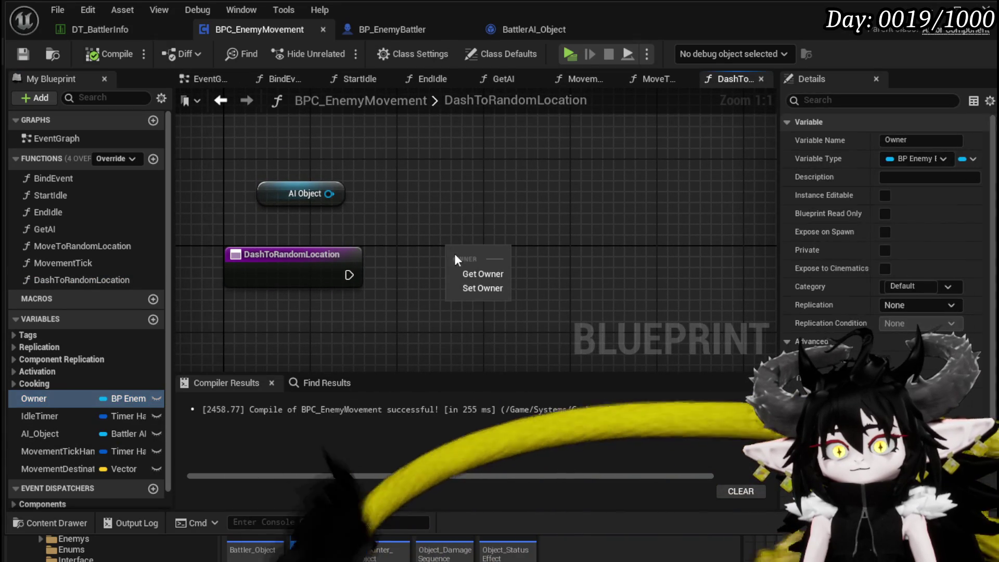
pyautogui.click(483, 277)
pyautogui.rightClick(378, 217)
pyautogui.write('get enc')
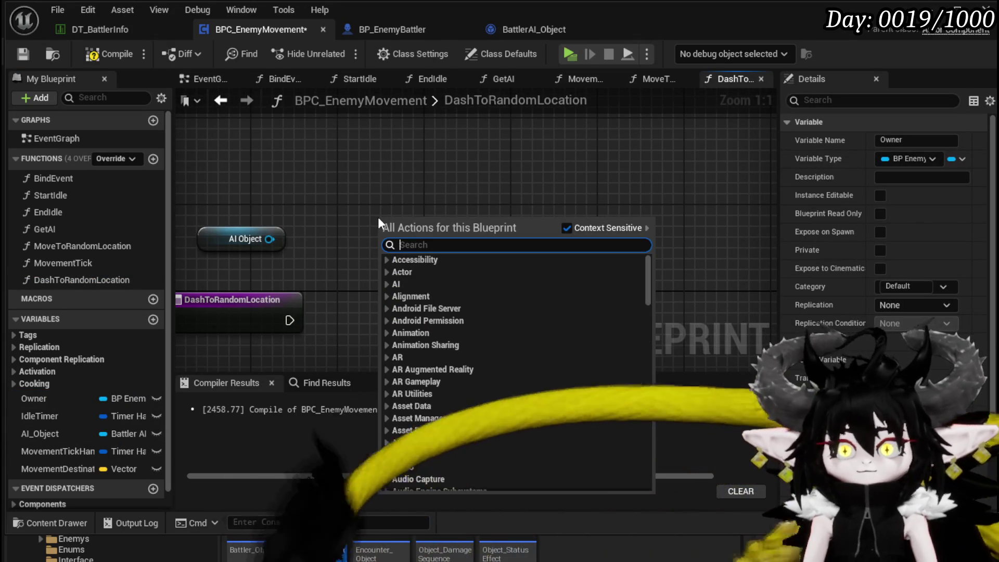
pyautogui.write('ounter')
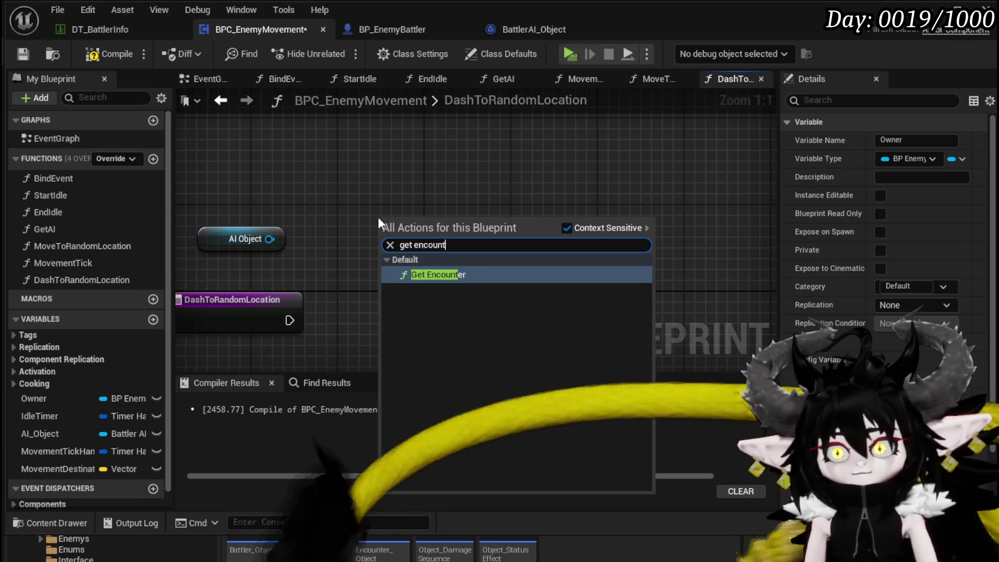
pyautogui.press('Return')
pyautogui.moveTo(399, 221); pyautogui.dragTo(543, 181)
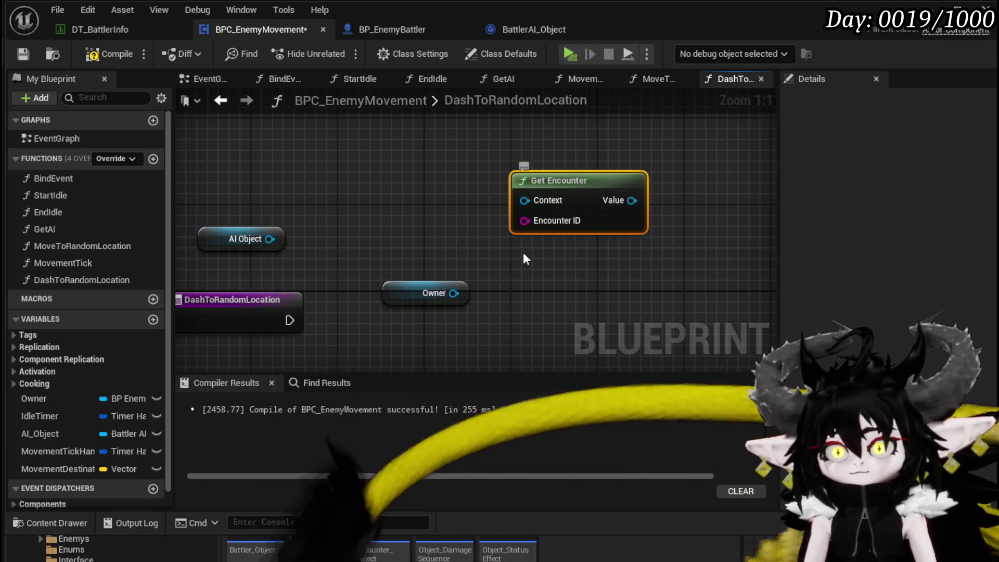
pyautogui.click(427, 294)
pyautogui.moveTo(453, 293)
pyautogui.mouseDown()
pyautogui.moveTo(520, 211)
pyautogui.moveTo(494, 306)
pyautogui.moveTo(520, 316)
pyautogui.mouseUp()
# Feed Owner's Current Encounter into Get Encounter's Encounter ID
pyautogui.write('get current encou')
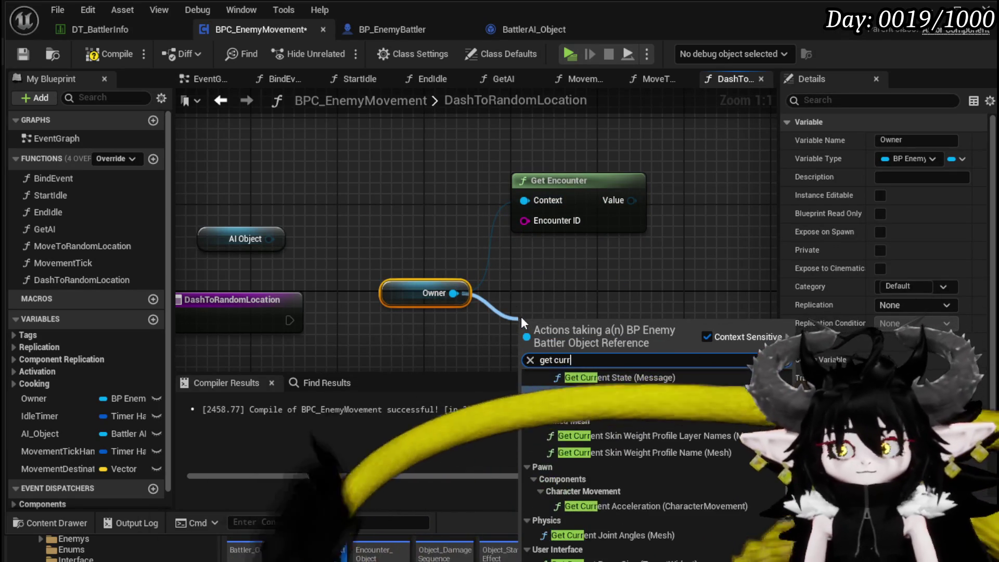
pyautogui.press('Return')
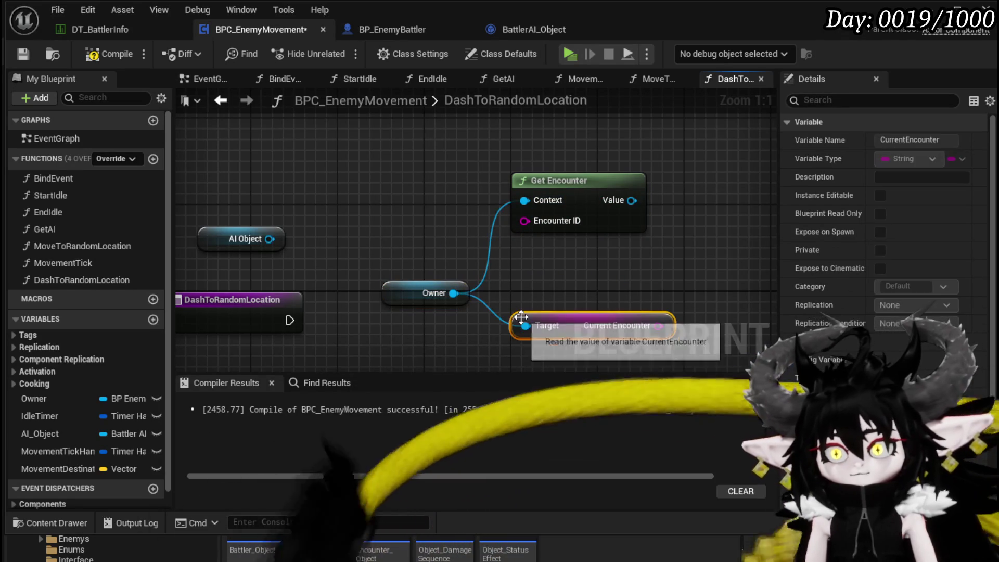
pyautogui.moveTo(658, 325); pyautogui.dragTo(524, 220)
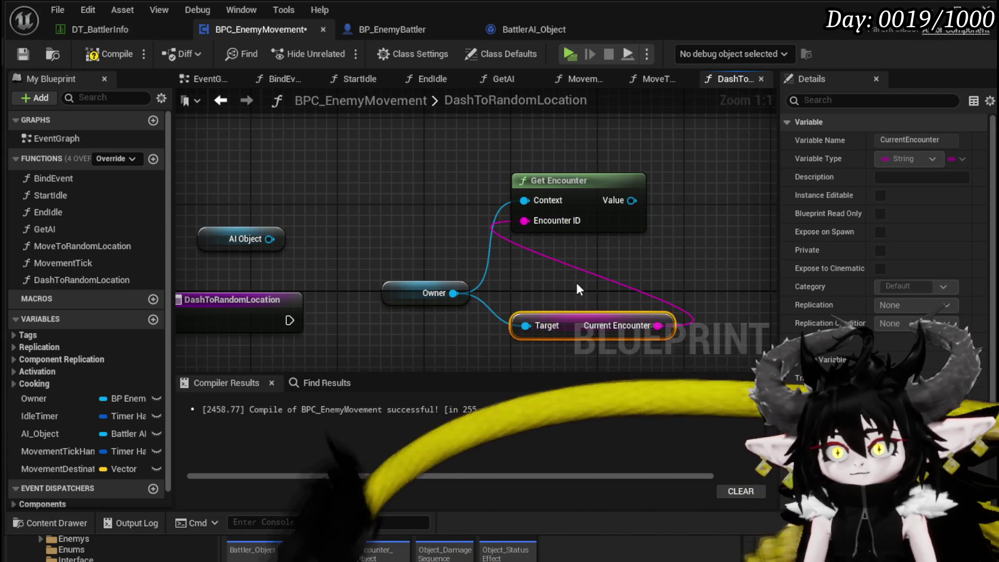
pyautogui.moveTo(575, 325); pyautogui.dragTo(554, 260)
# Get the Arena from the encounter's value, position the Get Arena node, and compile
pyautogui.moveTo(429, 198); pyautogui.dragTo(547, 198)
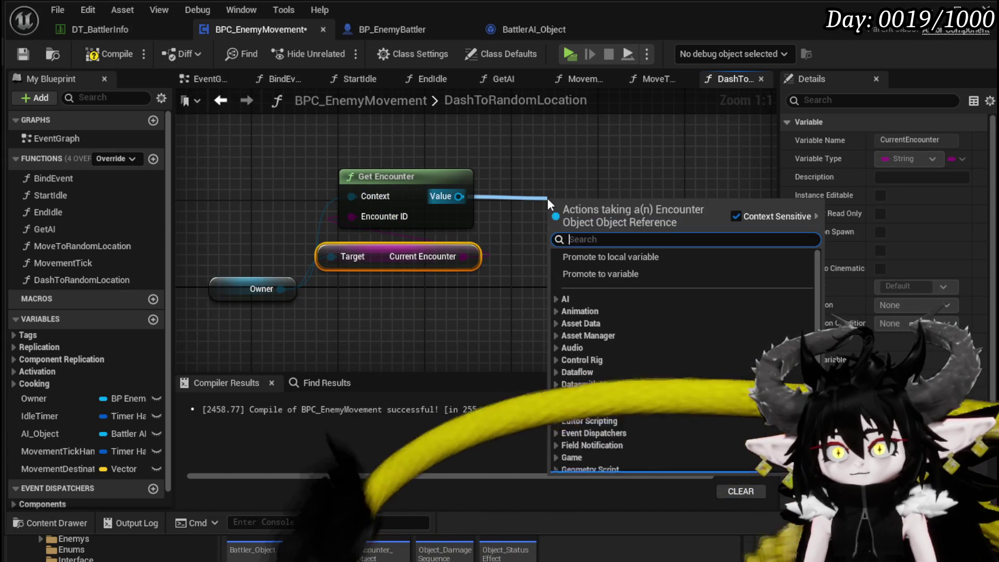
pyautogui.write('Arena')
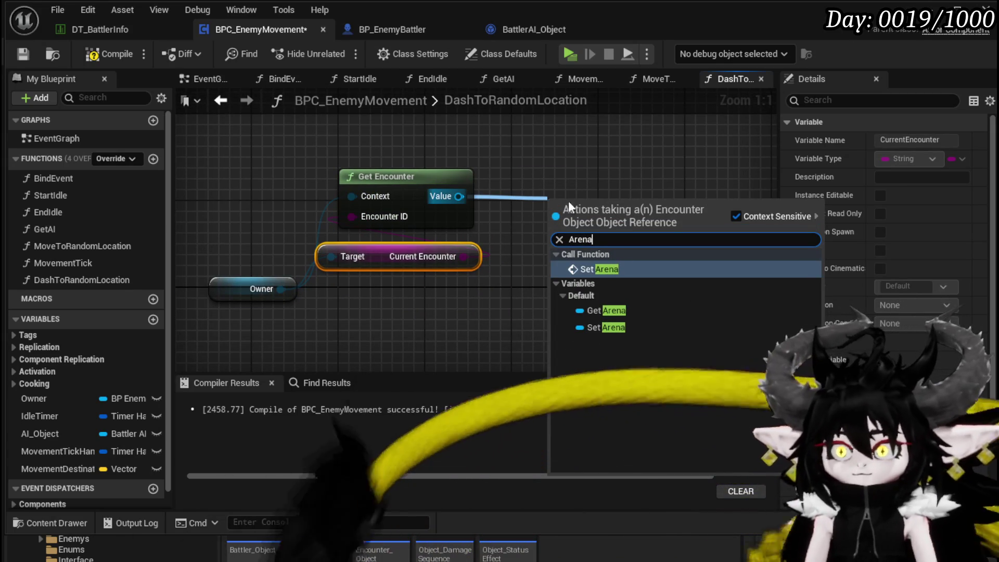
pyautogui.click(604, 311)
pyautogui.moveTo(584, 205)
pyautogui.mouseDown()
pyautogui.moveTo(516, 304)
pyautogui.moveTo(410, 293)
pyautogui.mouseUp()
pyautogui.moveTo(568, 294); pyautogui.dragTo(476, 263)
pyautogui.click(372, 240)
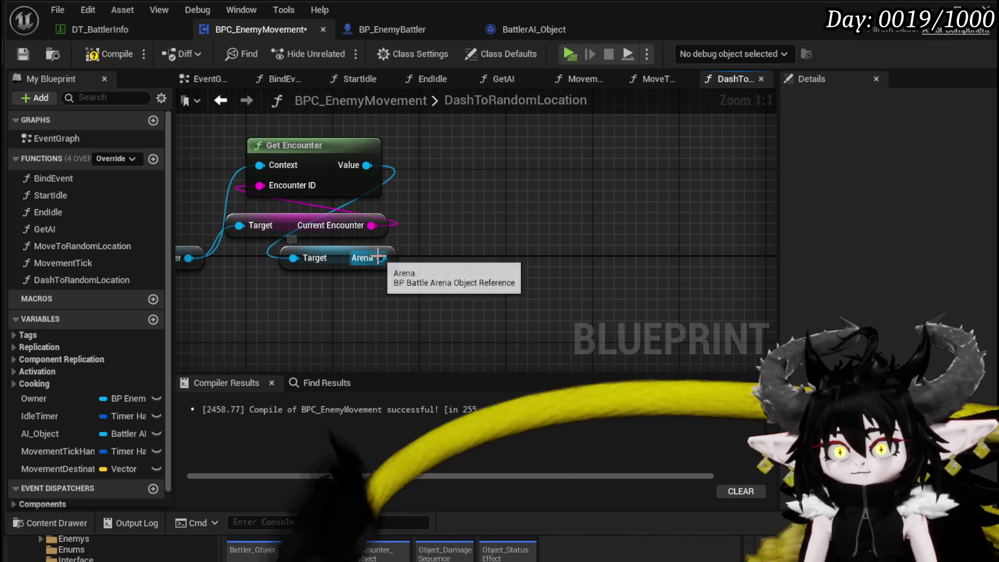
pyautogui.moveTo(380, 258); pyautogui.dragTo(502, 260)
pyautogui.click(209, 159)
pyautogui.click(107, 56)
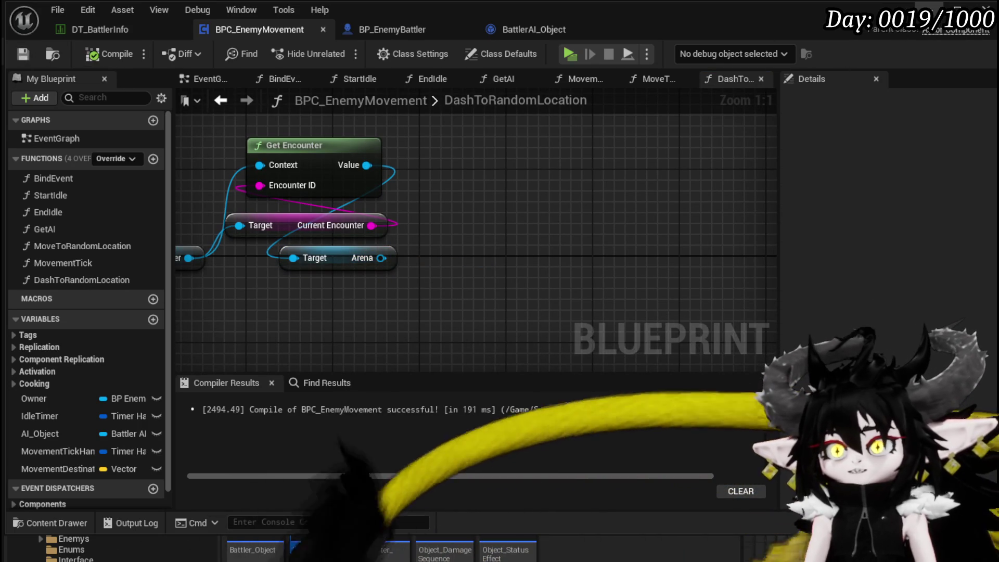
pyautogui.moveTo(336, 251)
pyautogui.mouseDown()
pyautogui.moveTo(552, 208)
pyautogui.moveTo(530, 179)
pyautogui.mouseUp()
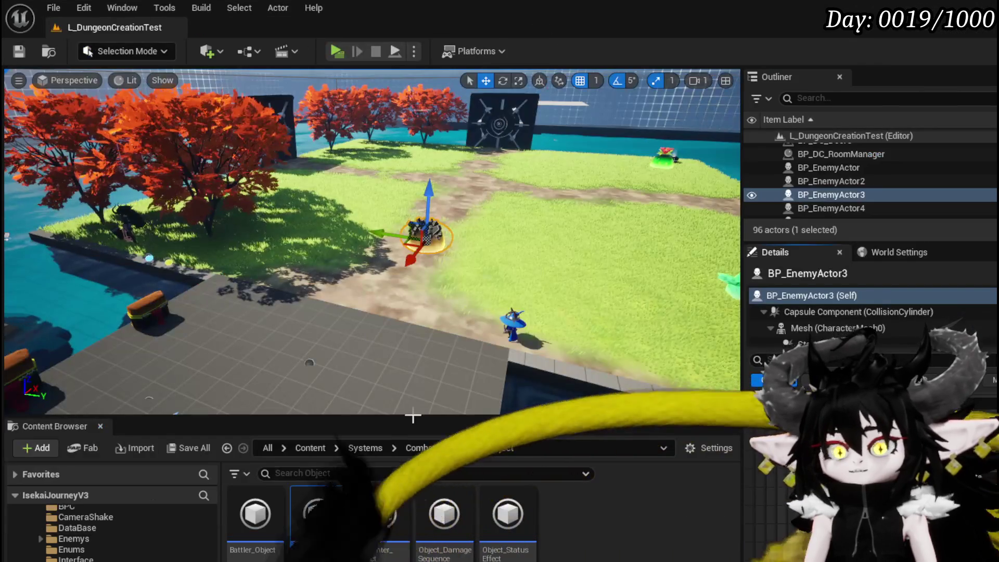
# Open BP_BattleArena from Systems > CombatSystem > Actors and look over its event graph
pyautogui.click(59, 527)
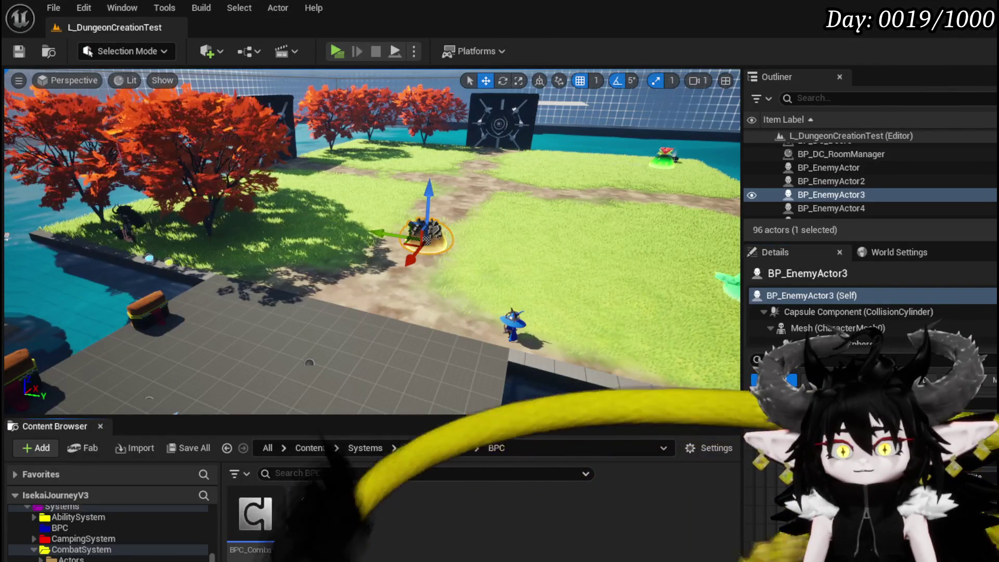
pyautogui.click(70, 558)
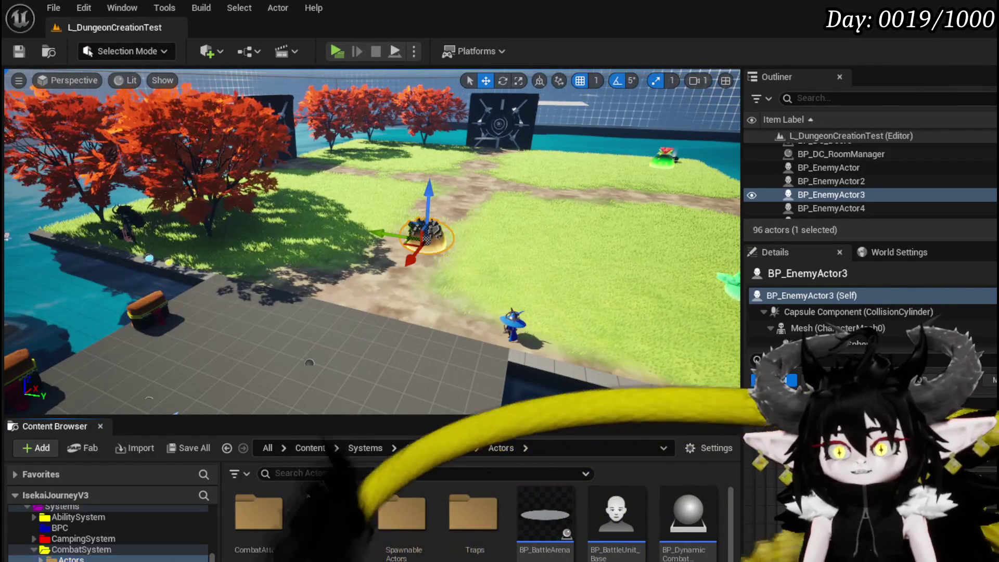
pyautogui.scroll(-1, 476, 520)
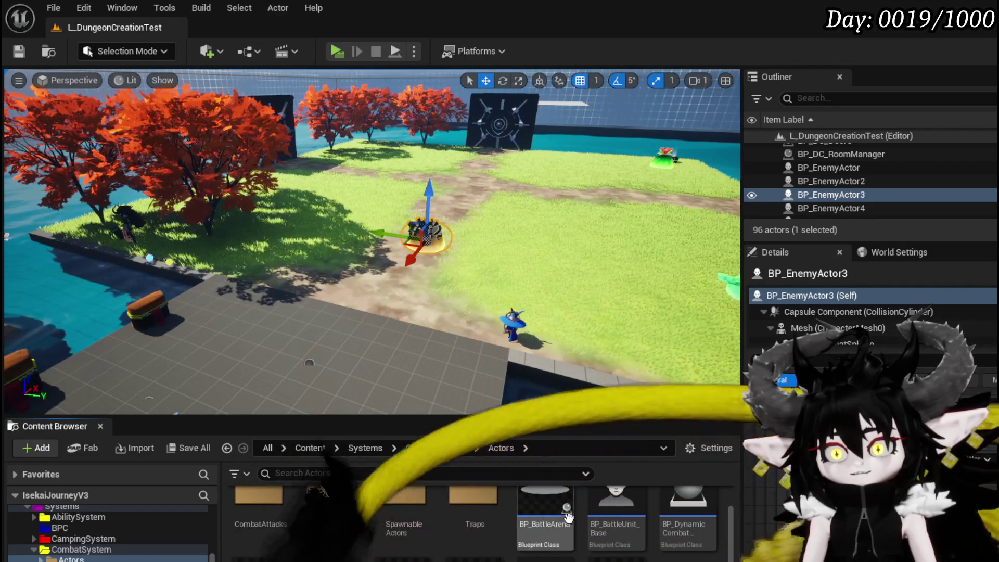
pyautogui.doubleClick(546, 510)
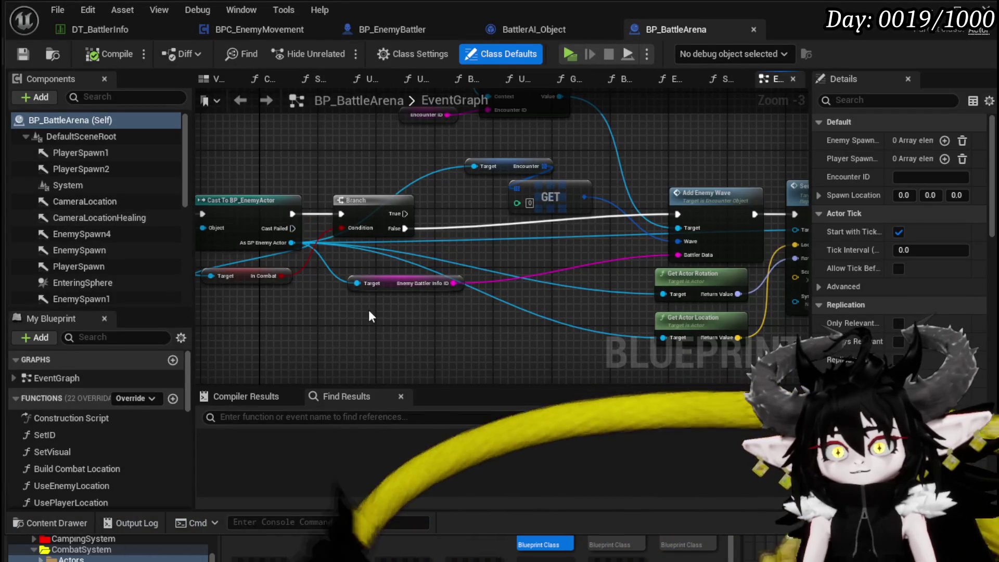
pyautogui.moveTo(368, 310)
pyautogui.mouseDown()
pyautogui.moveTo(165, 294)
pyautogui.moveTo(488, 299)
pyautogui.mouseUp()
pyautogui.scroll(-3, 126, 422)
pyautogui.scroll(-10, 127, 422)
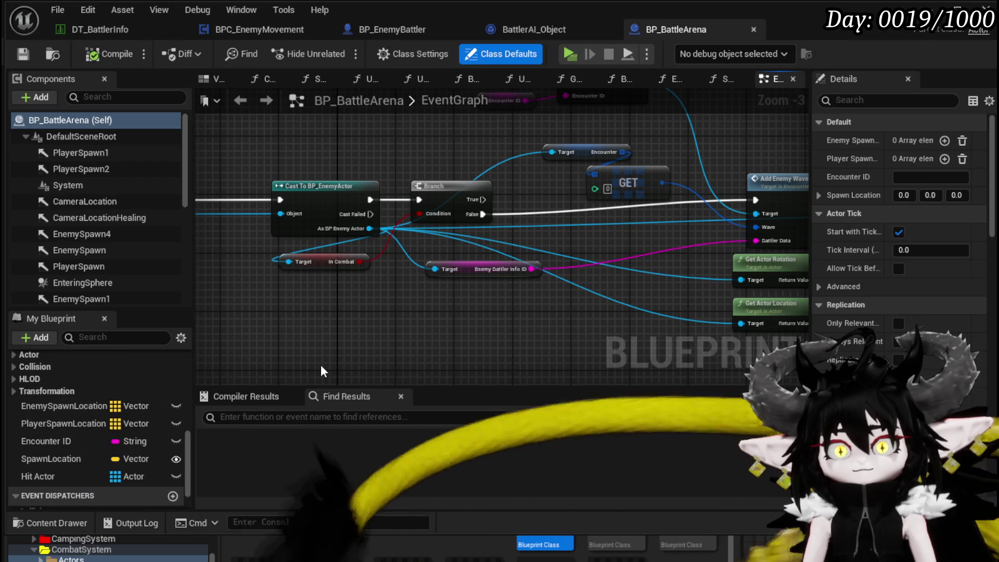
# Create an ArenaLocationArray variable of type Vector with Array container, then save BP_BattleArena
pyautogui.scroll(3, 94, 408)
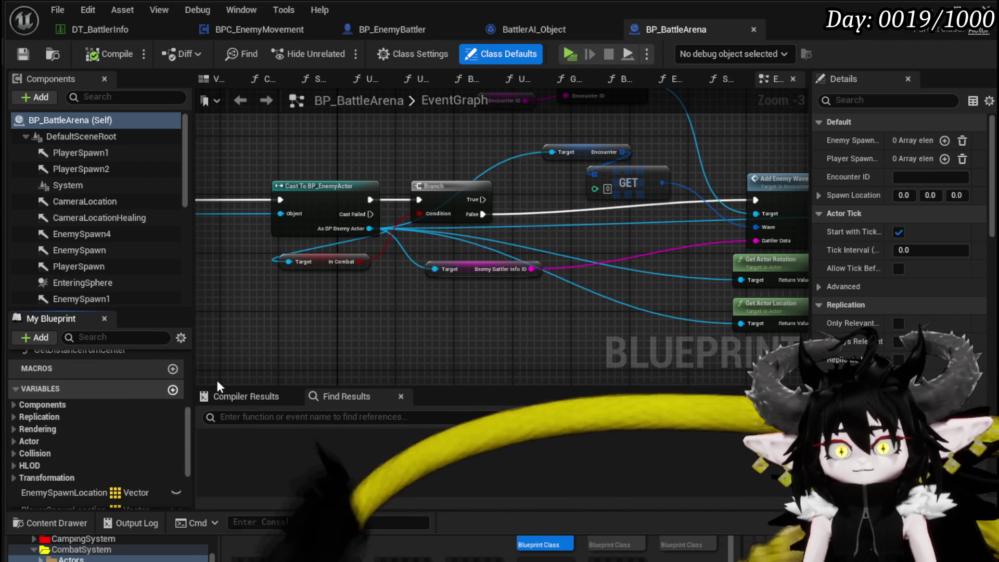
pyautogui.click(172, 389)
pyautogui.write('Arena')
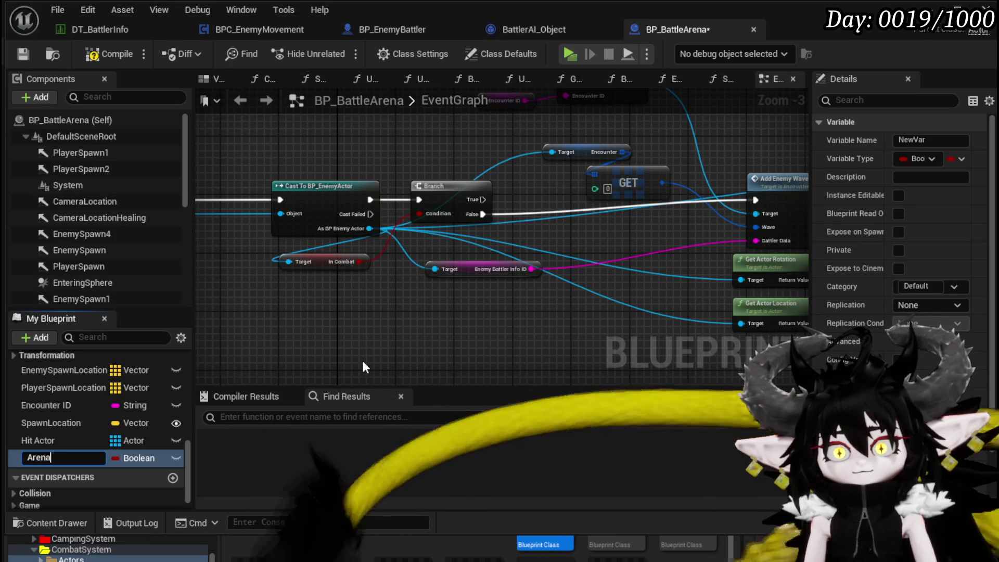
pyautogui.write('Locations')
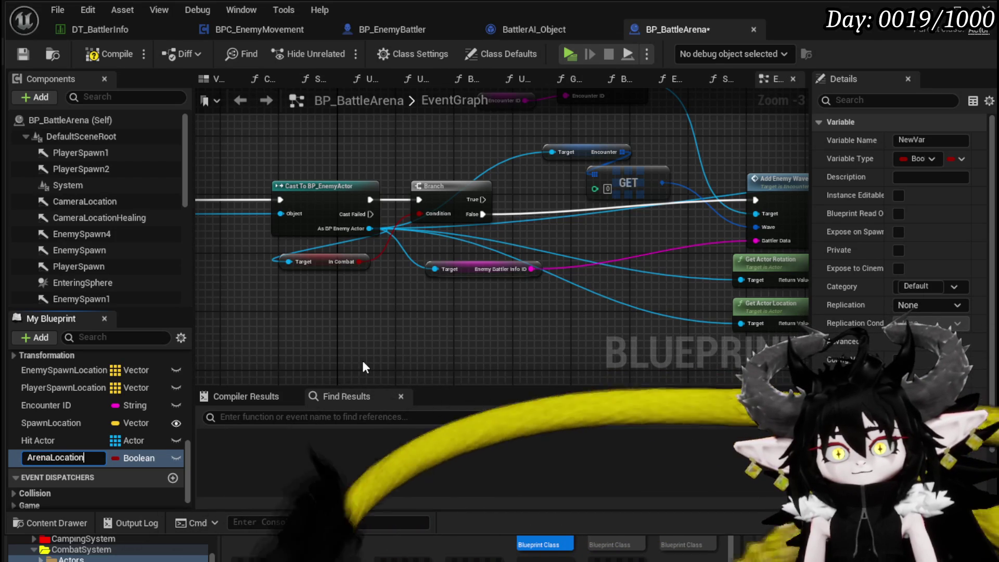
pyautogui.write('Array')
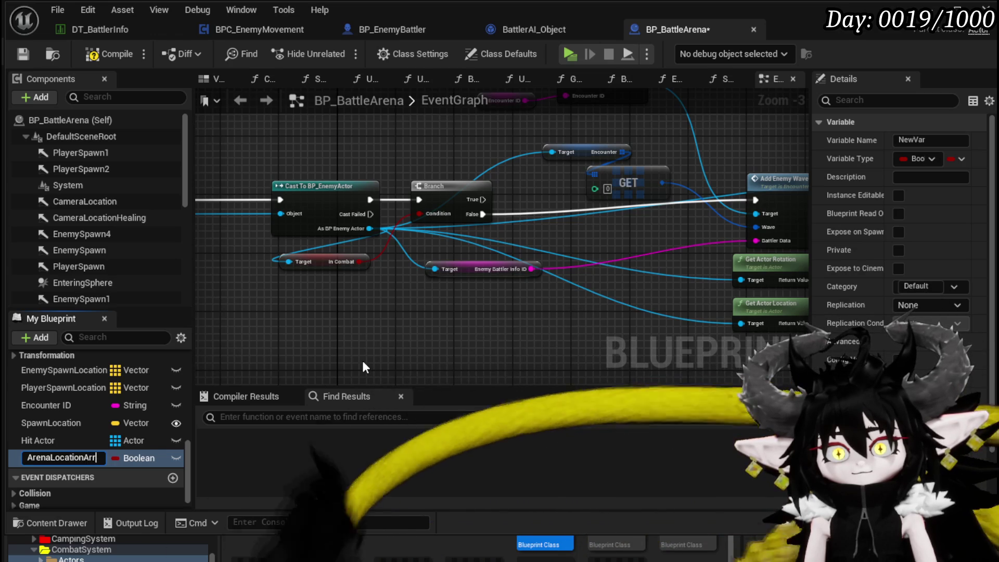
pyautogui.press('Return')
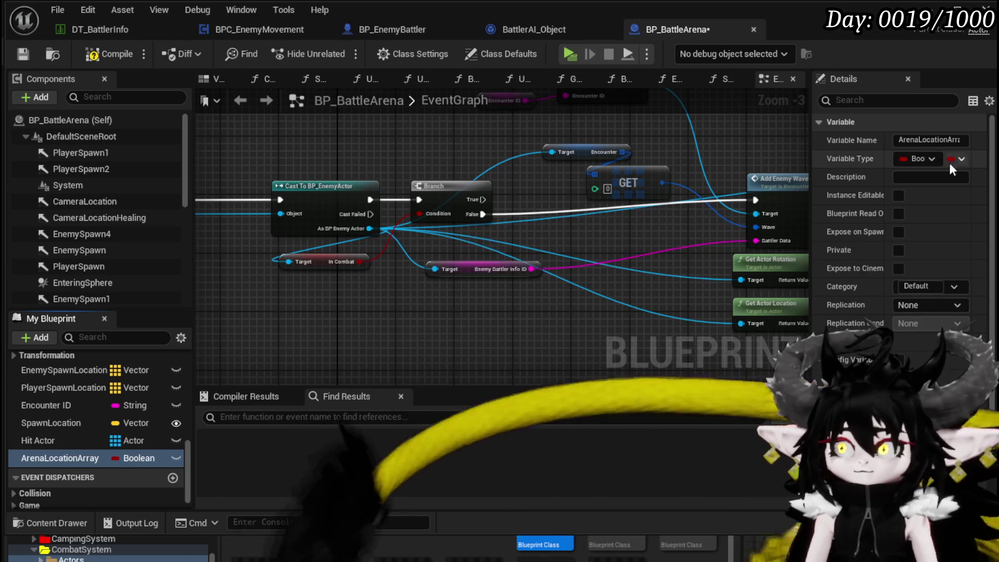
pyautogui.click(939, 161)
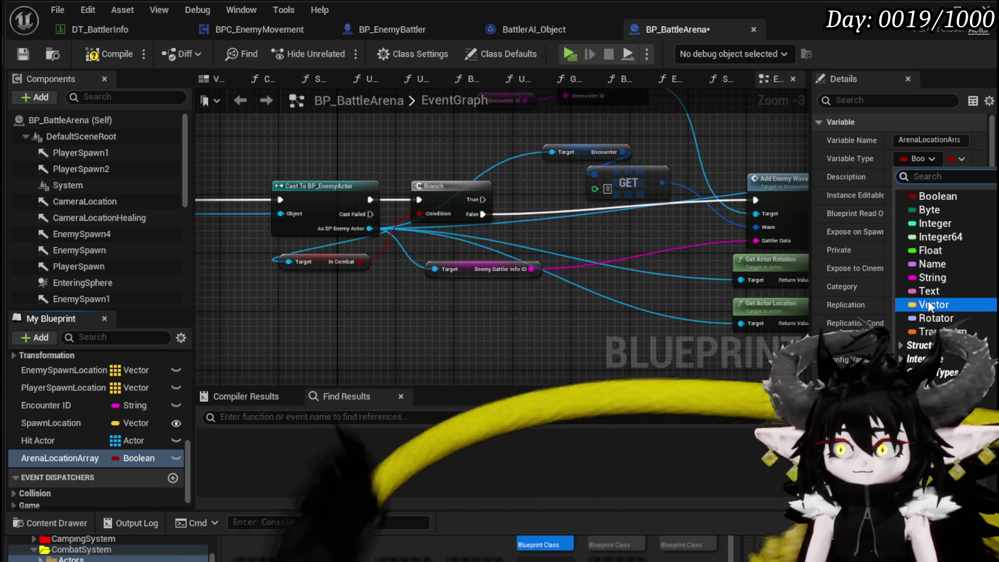
pyautogui.click(908, 252)
pyautogui.click(951, 160)
pyautogui.click(944, 198)
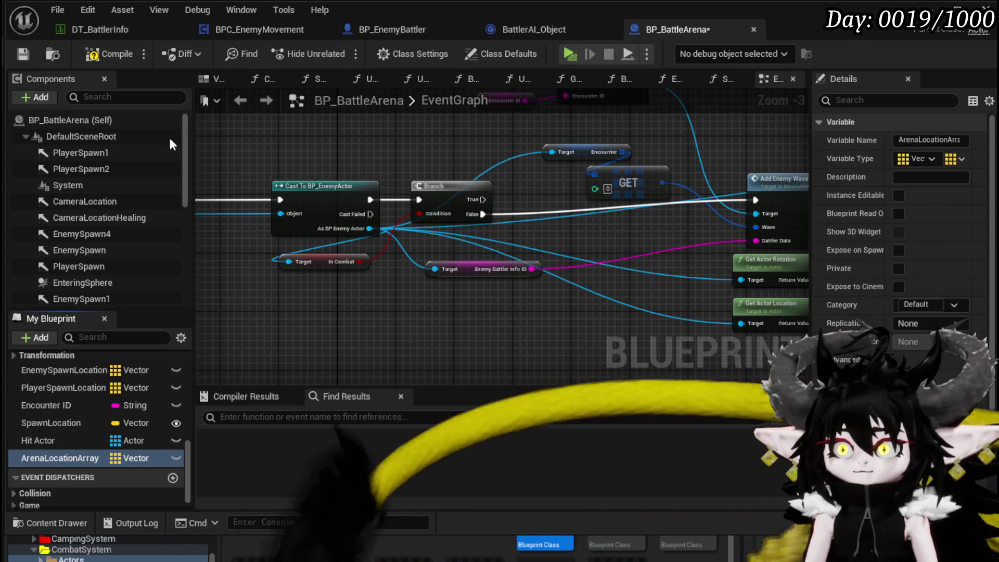
pyautogui.click(23, 54)
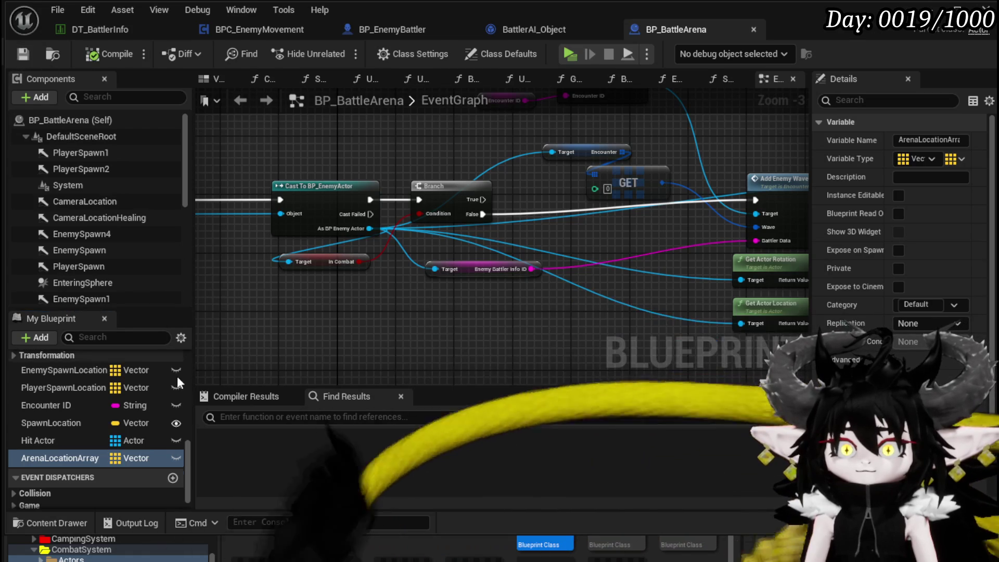
# Add a function named SetArenaLocations from the My Blueprint Functions list
pyautogui.scroll(5, 128, 382)
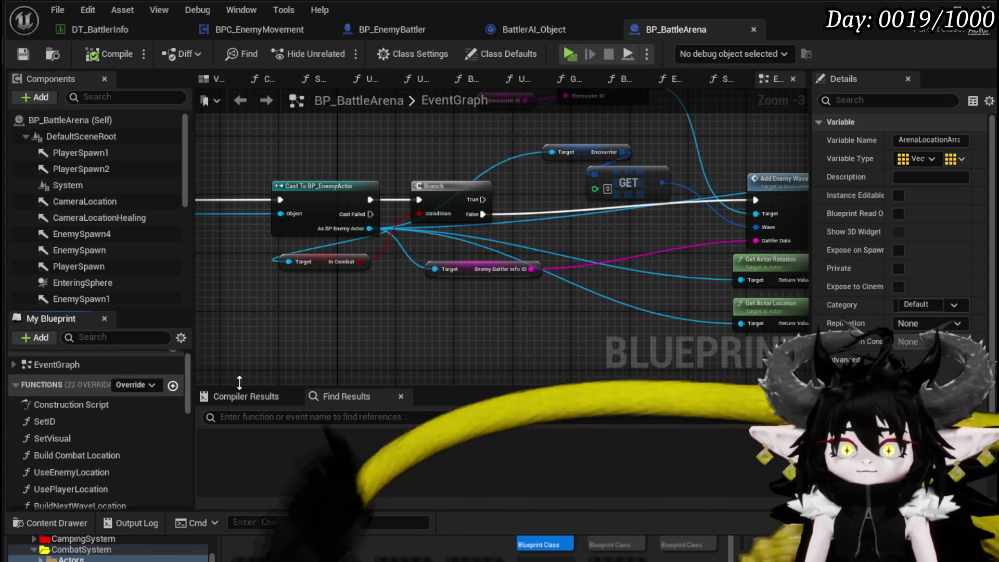
pyautogui.click(173, 384)
pyautogui.write('SetAre')
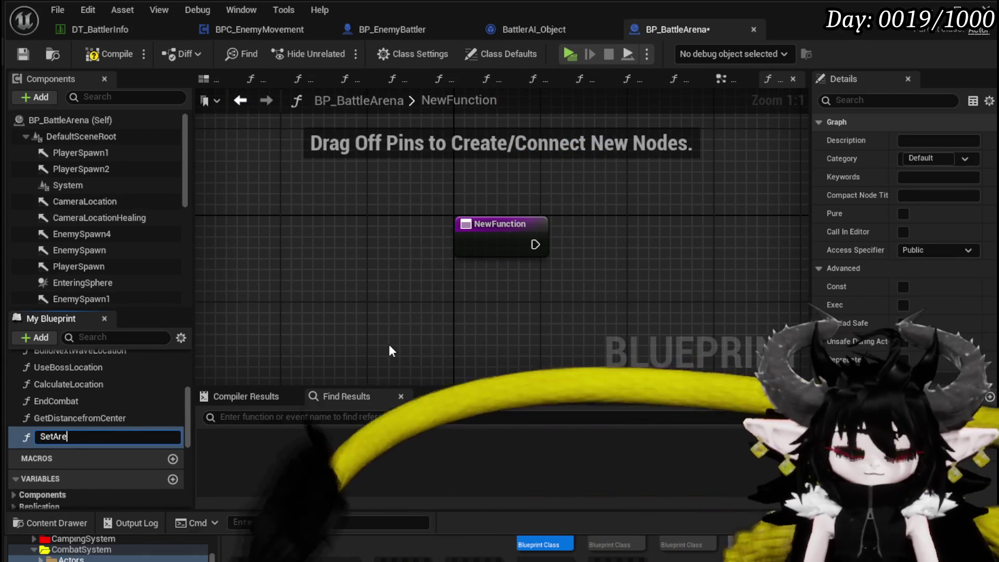
pyautogui.write('naLocatio')
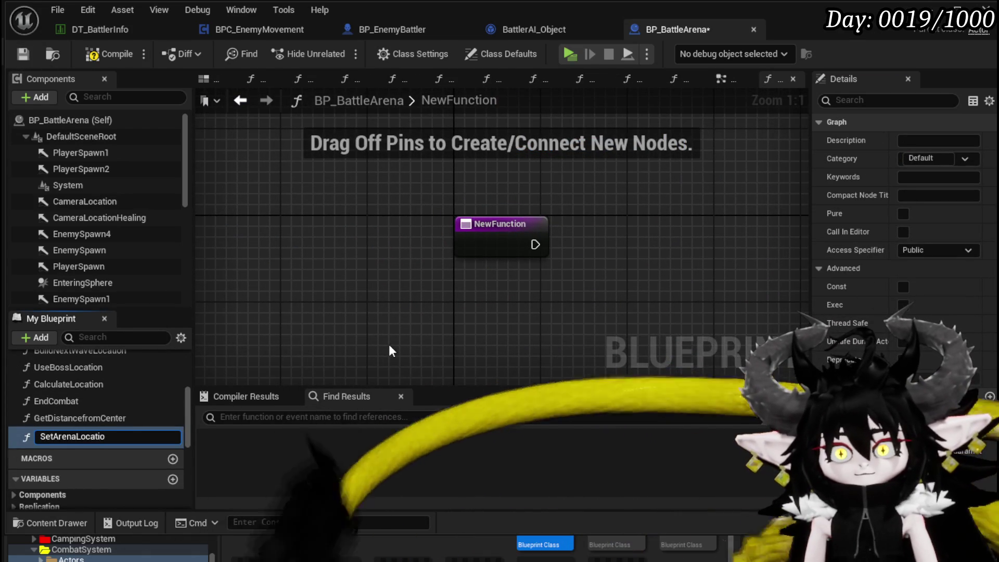
pyautogui.write('ns')
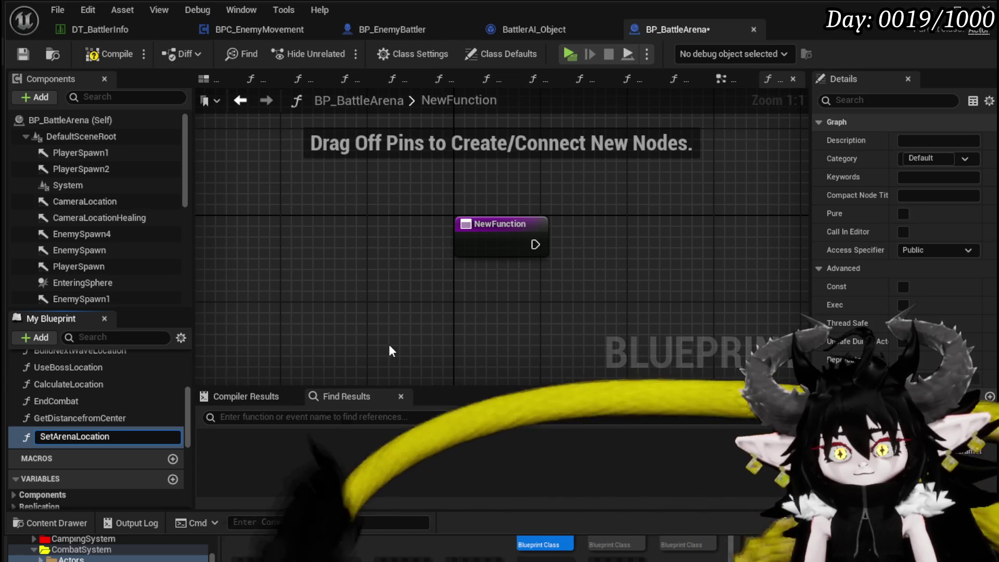
pyautogui.press('Return')
# Add an ArenaLocationArray getter with an ADD node, driven by the SetArenaLocations entry execution
pyautogui.scroll(-3, 126, 407)
pyautogui.moveTo(59, 491)
pyautogui.mouseDown()
pyautogui.moveTo(488, 338)
pyautogui.moveTo(306, 342)
pyautogui.mouseUp()
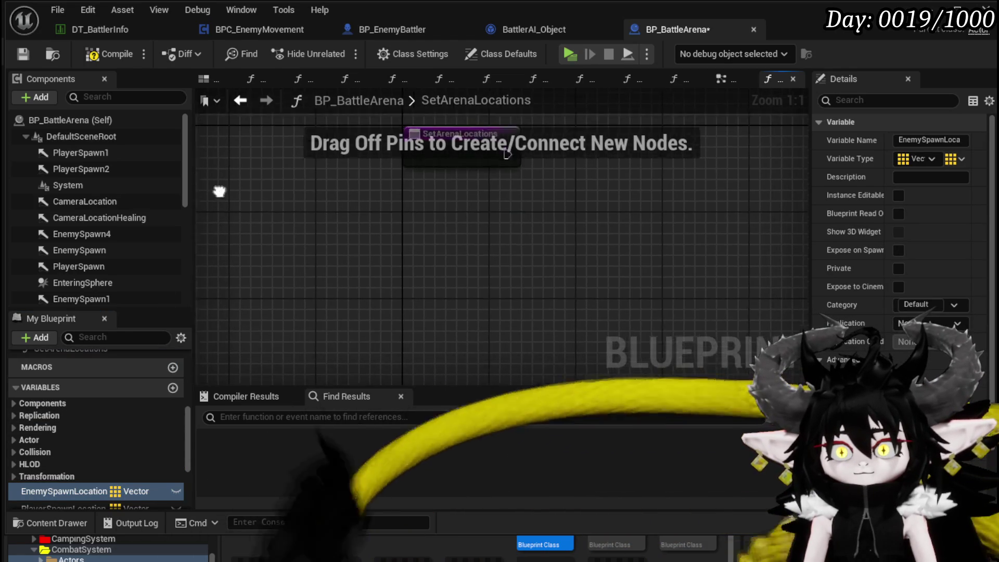
pyautogui.scroll(-3, 55, 485)
pyautogui.moveTo(53, 491); pyautogui.dragTo(556, 233)
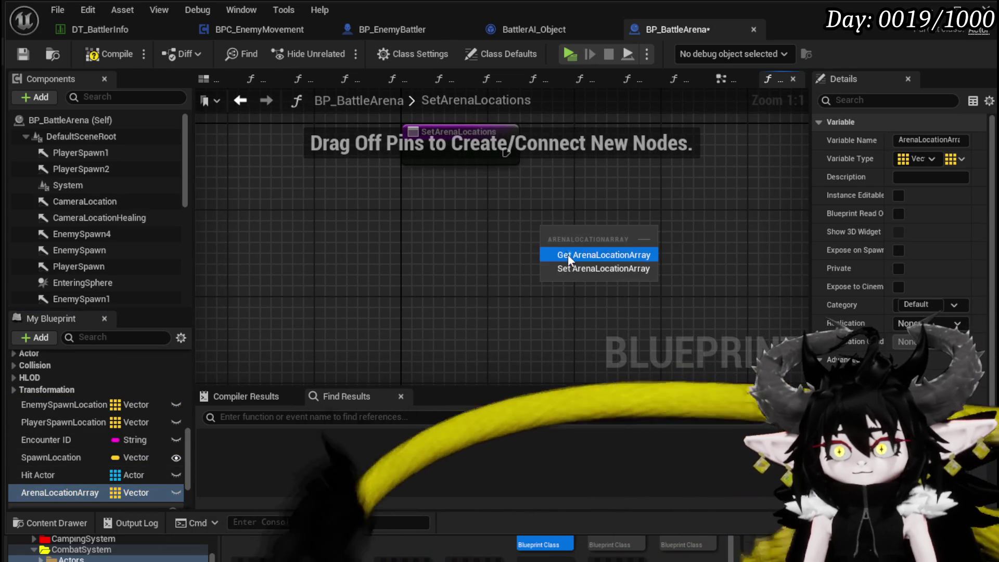
pyautogui.click(572, 254)
pyautogui.moveTo(545, 267); pyautogui.dragTo(620, 280)
pyautogui.write('add')
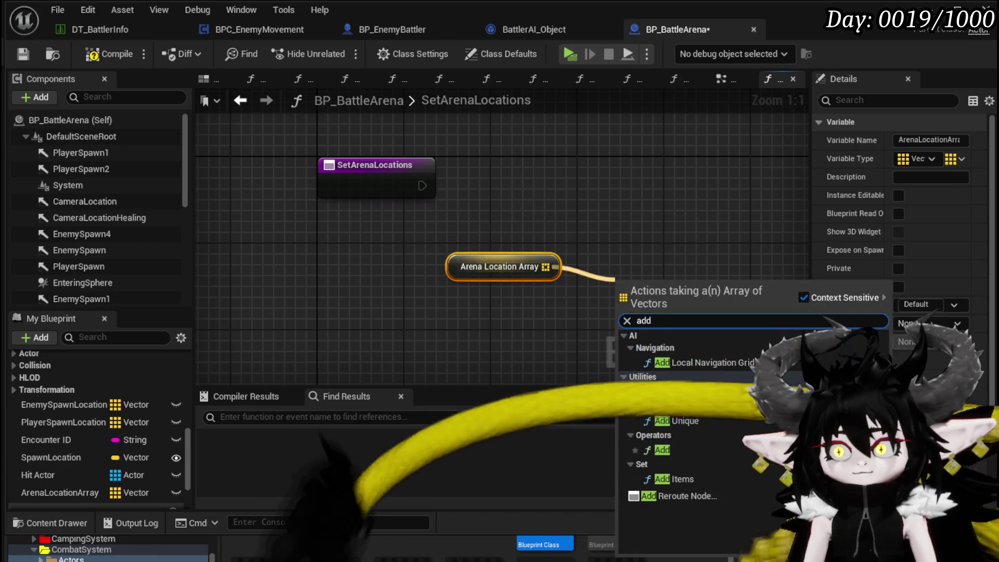
pyautogui.press('Return')
pyautogui.moveTo(525, 256)
pyautogui.mouseDown()
pyautogui.moveTo(546, 244)
pyautogui.moveTo(717, 245)
pyautogui.mouseUp()
pyautogui.moveTo(612, 207); pyautogui.dragTo(780, 291)
pyautogui.moveTo(685, 278)
pyautogui.mouseDown()
pyautogui.moveTo(685, 144)
pyautogui.moveTo(685, 163)
pyautogui.mouseUp()
pyautogui.moveTo(419, 183); pyautogui.dragTo(638, 187)
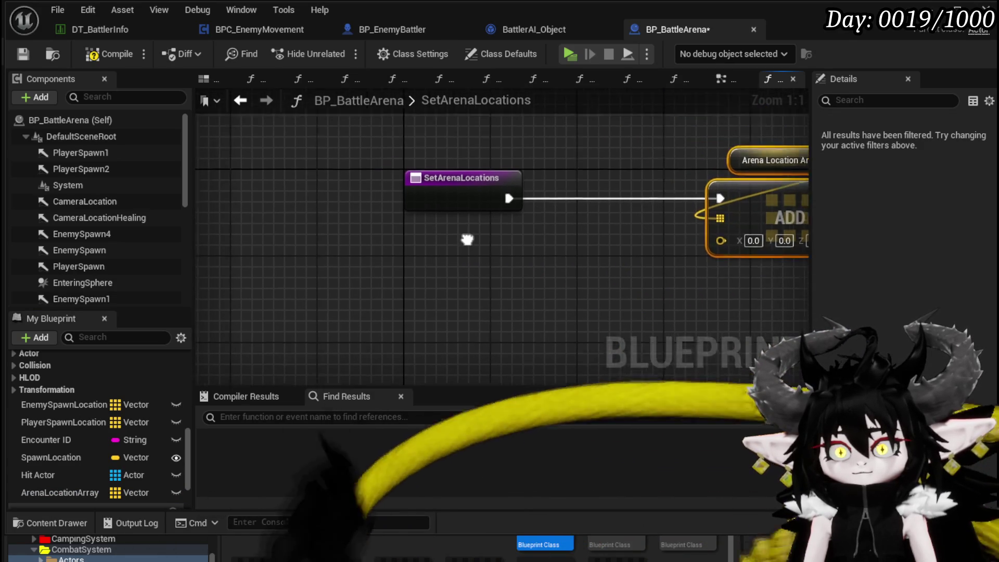
pyautogui.moveTo(433, 207); pyautogui.dragTo(251, 208)
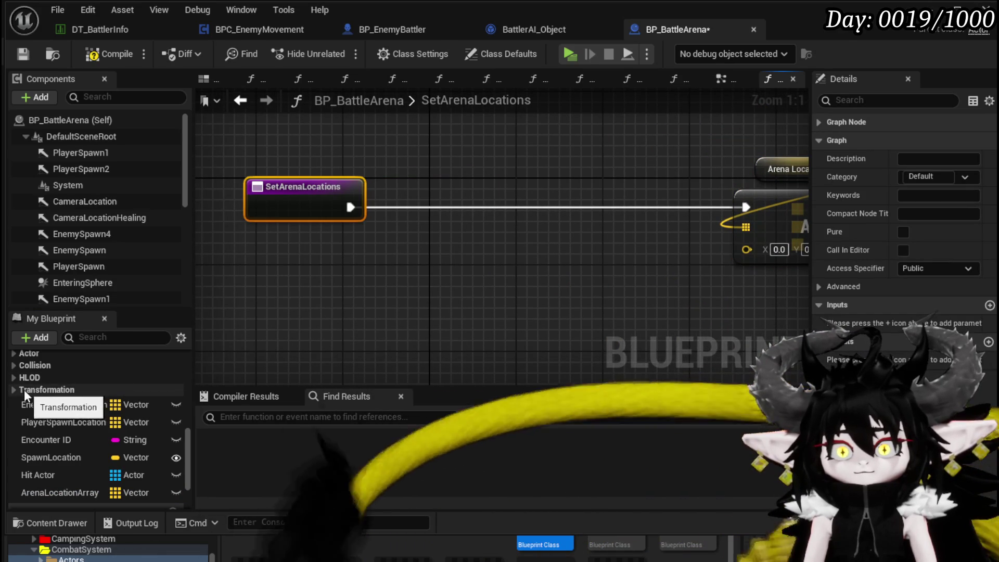
# Browse the Transformation, HLOD, Collision, Components and Replication variable categories
pyautogui.scroll(-3, 107, 397)
pyautogui.scroll(3, 78, 415)
pyautogui.click(13, 385)
pyautogui.click(12, 385)
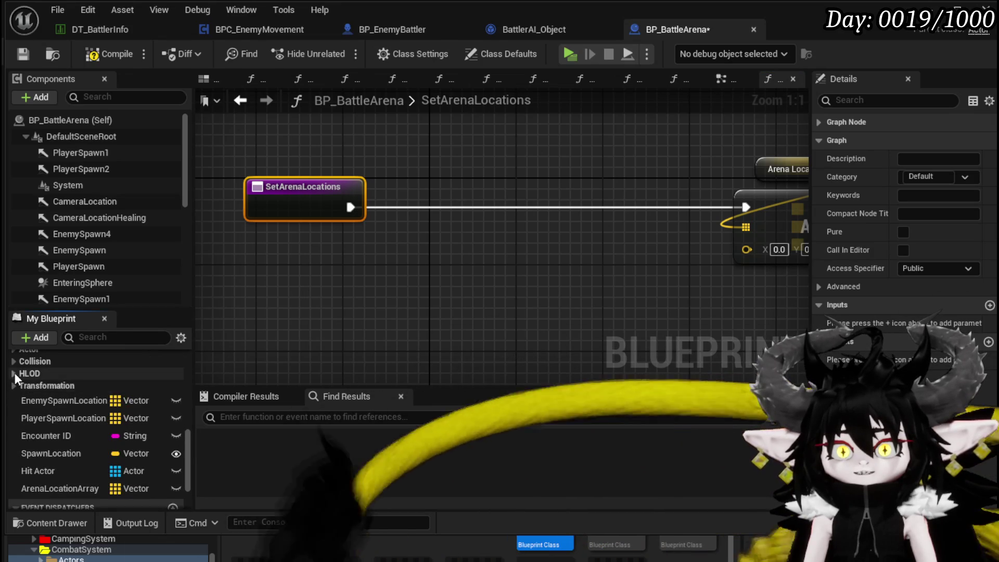
pyautogui.click(15, 372)
pyautogui.click(15, 373)
pyautogui.click(14, 361)
pyautogui.scroll(3, 37, 394)
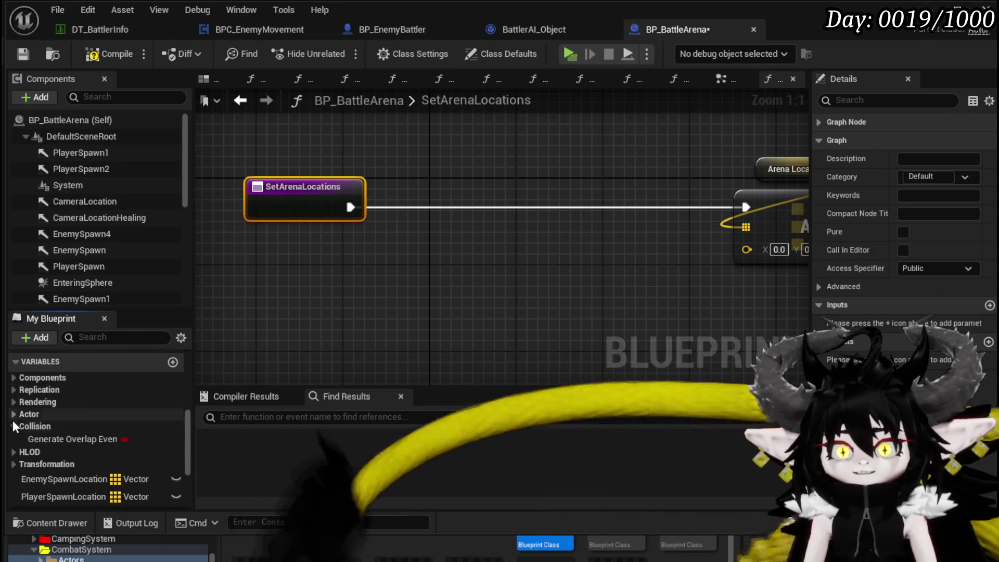
pyautogui.click(13, 422)
pyautogui.click(11, 380)
pyautogui.click(12, 378)
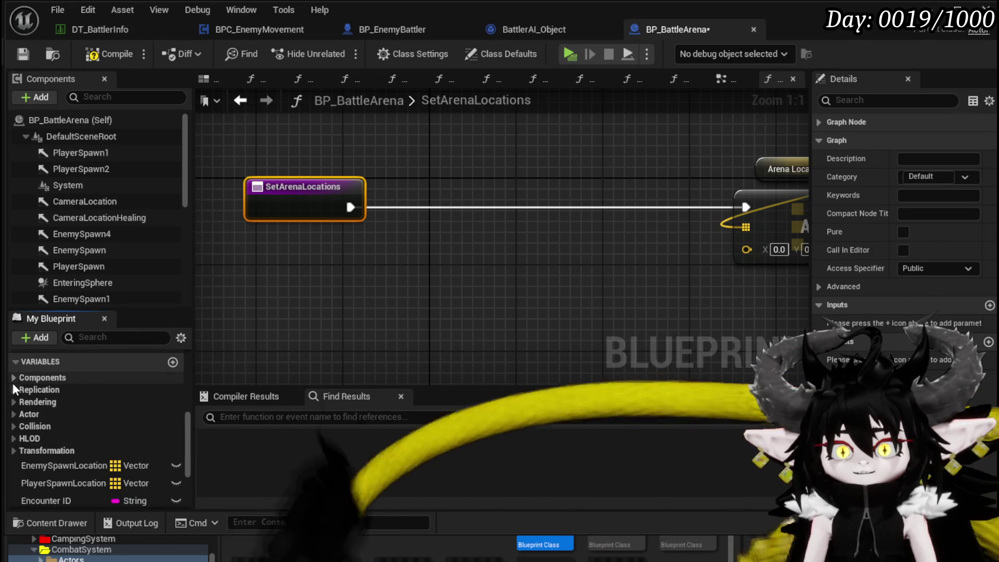
pyautogui.click(15, 389)
pyautogui.click(16, 391)
pyautogui.click(21, 414)
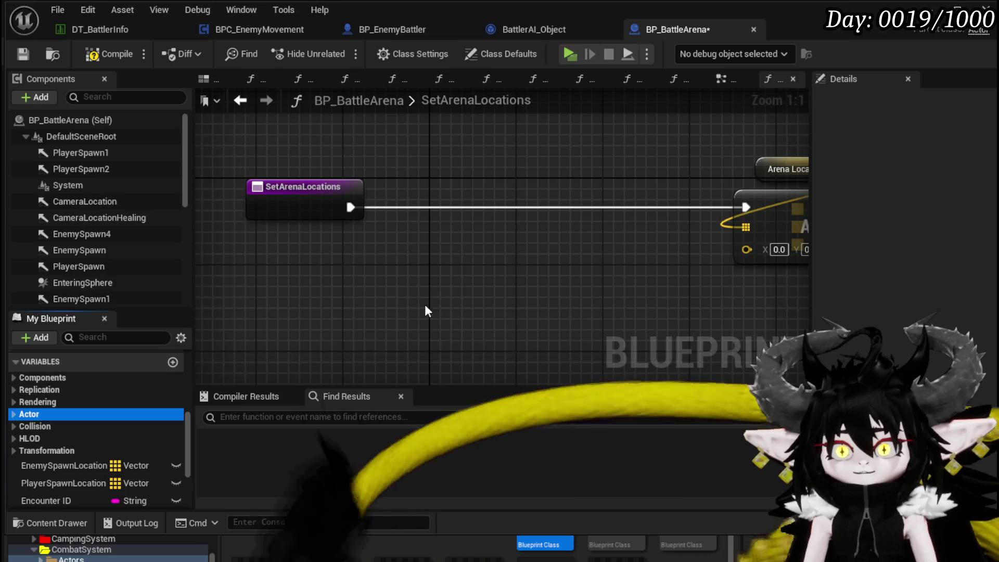
# Reframe the function graph and select the SetArenaLocations entry node
pyautogui.moveTo(436, 317); pyautogui.dragTo(526, 334)
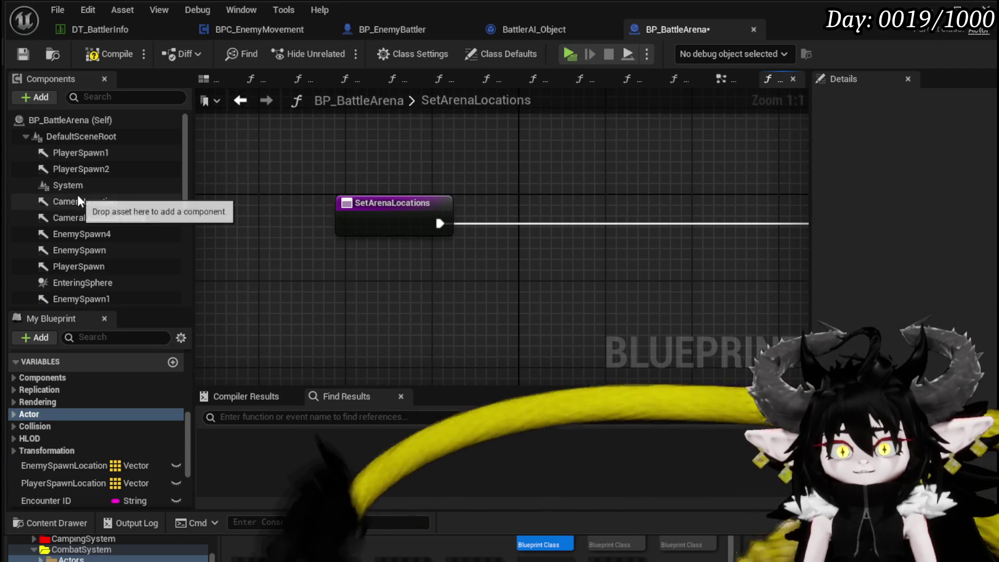
pyautogui.scroll(-2, 90, 254)
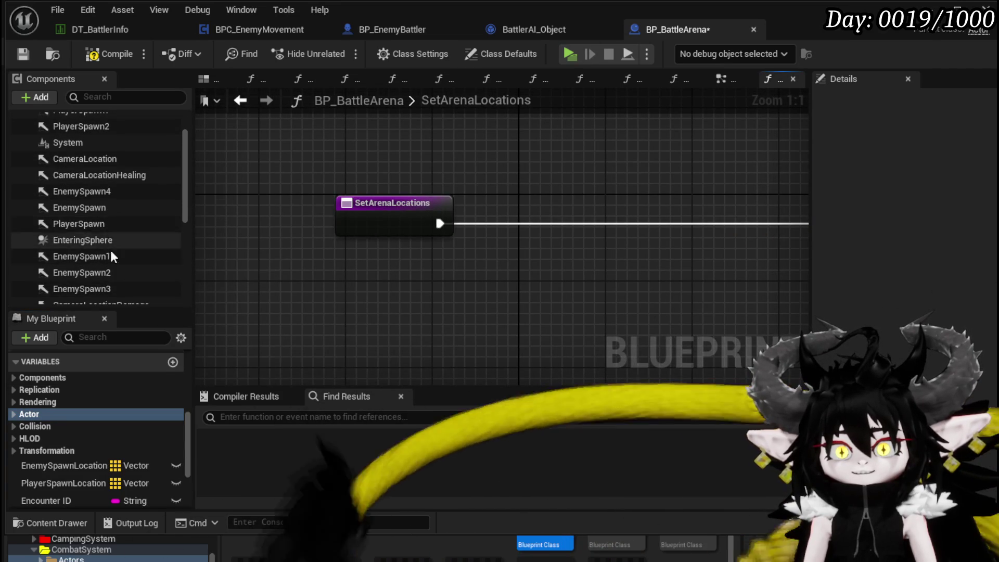
pyautogui.scroll(-3, 111, 239)
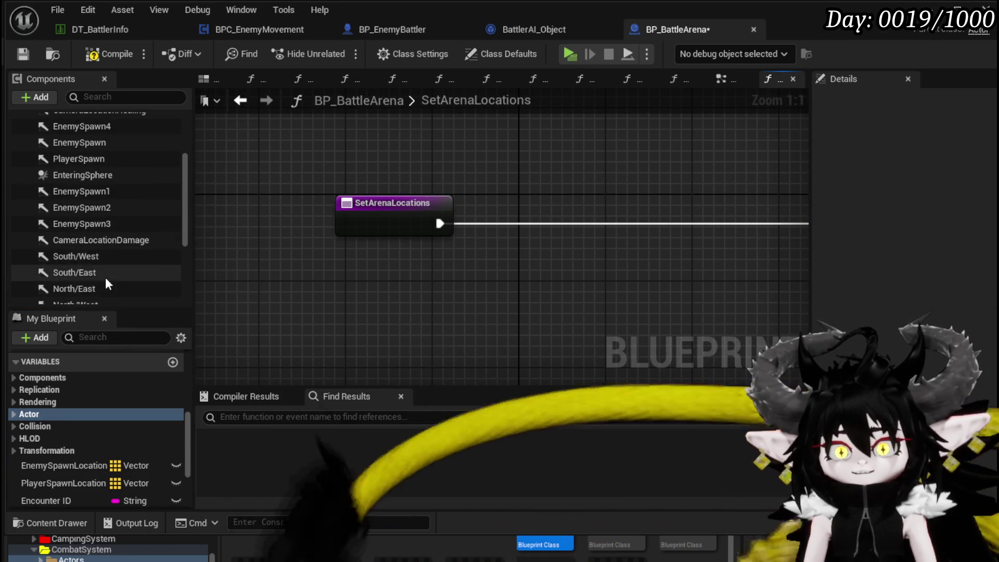
pyautogui.scroll(-4, 80, 236)
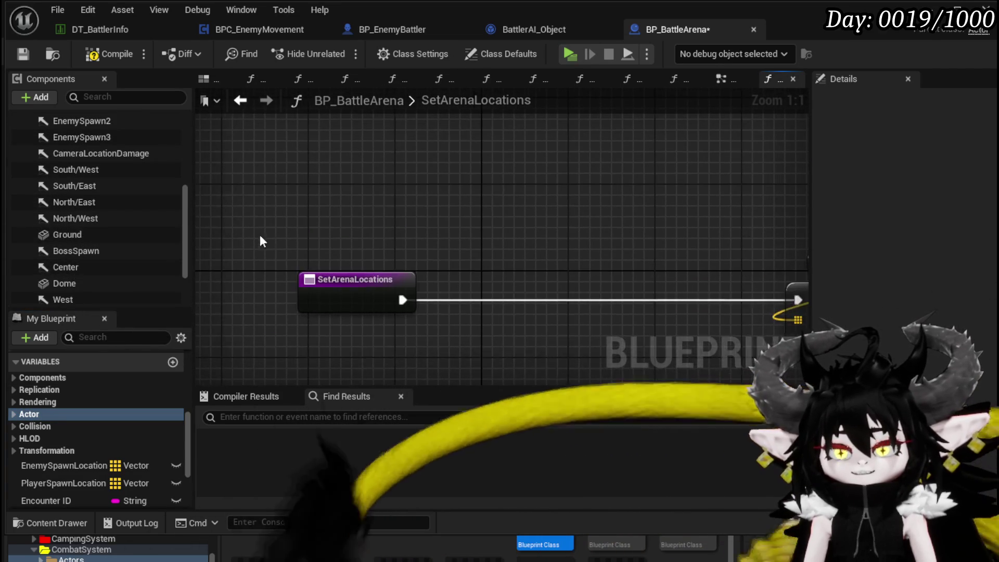
pyautogui.click(211, 229)
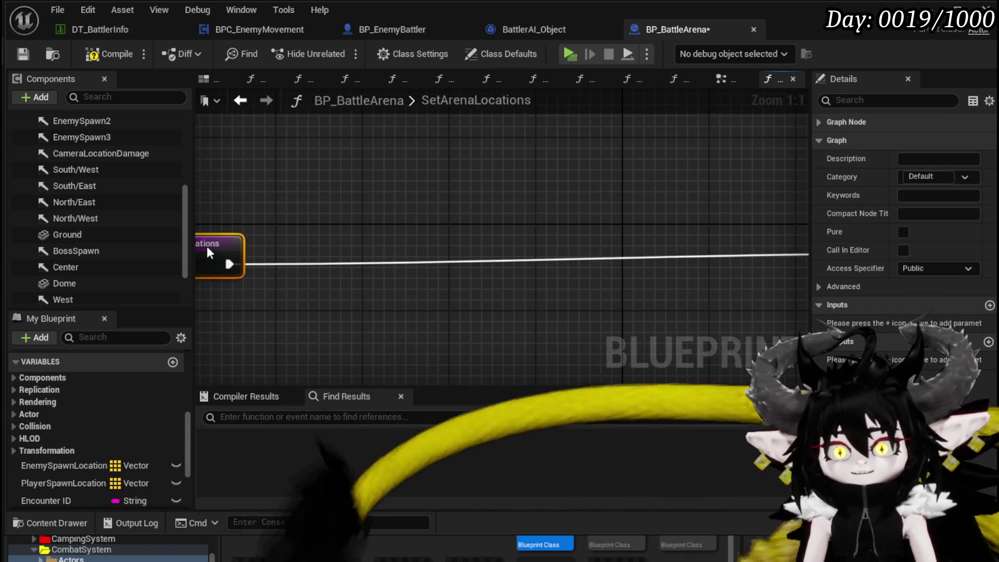
# Drop getters for South/West, South/East, North/East, North/West, Center, West, North, South and East arrows
pyautogui.moveTo(78, 169); pyautogui.dragTo(263, 136)
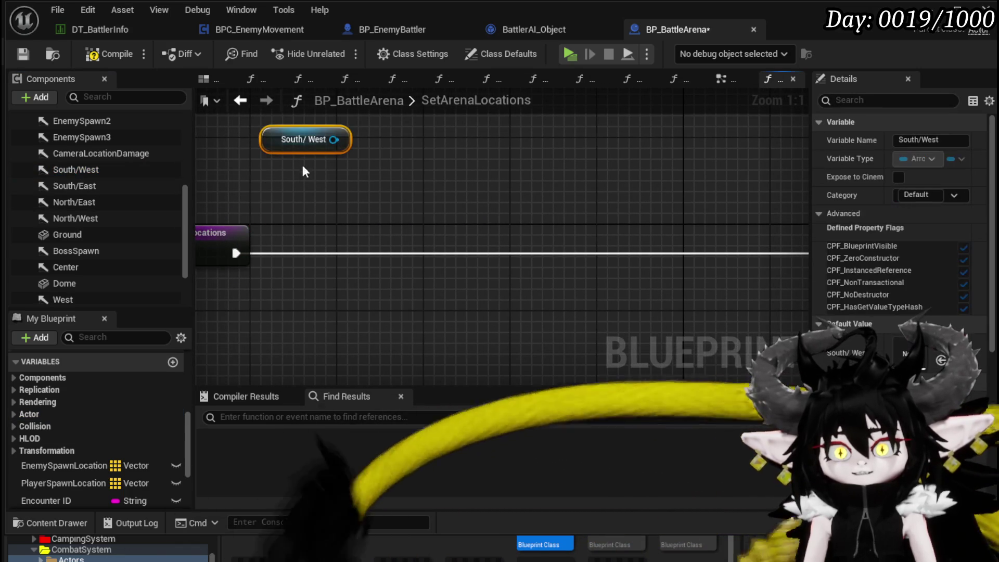
pyautogui.moveTo(75, 186); pyautogui.dragTo(271, 169)
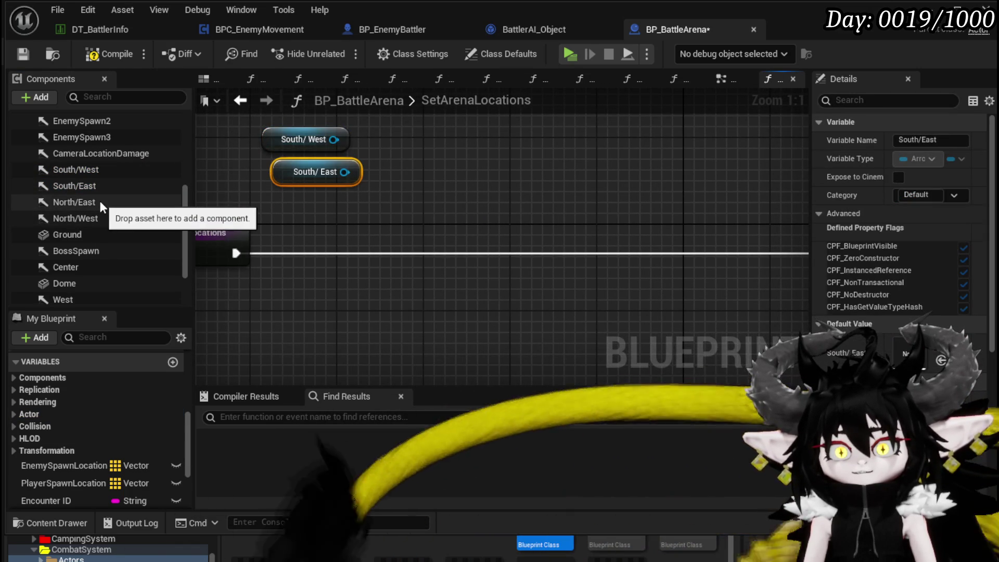
pyautogui.moveTo(98, 206)
pyautogui.mouseDown()
pyautogui.moveTo(296, 198)
pyautogui.moveTo(281, 193)
pyautogui.mouseUp()
pyautogui.moveTo(97, 220)
pyautogui.mouseDown()
pyautogui.moveTo(373, 229)
pyautogui.moveTo(292, 215)
pyautogui.mouseUp()
pyautogui.moveTo(105, 266); pyautogui.dragTo(290, 260)
pyautogui.scroll(-2, 105, 281)
pyautogui.moveTo(69, 262); pyautogui.dragTo(233, 285)
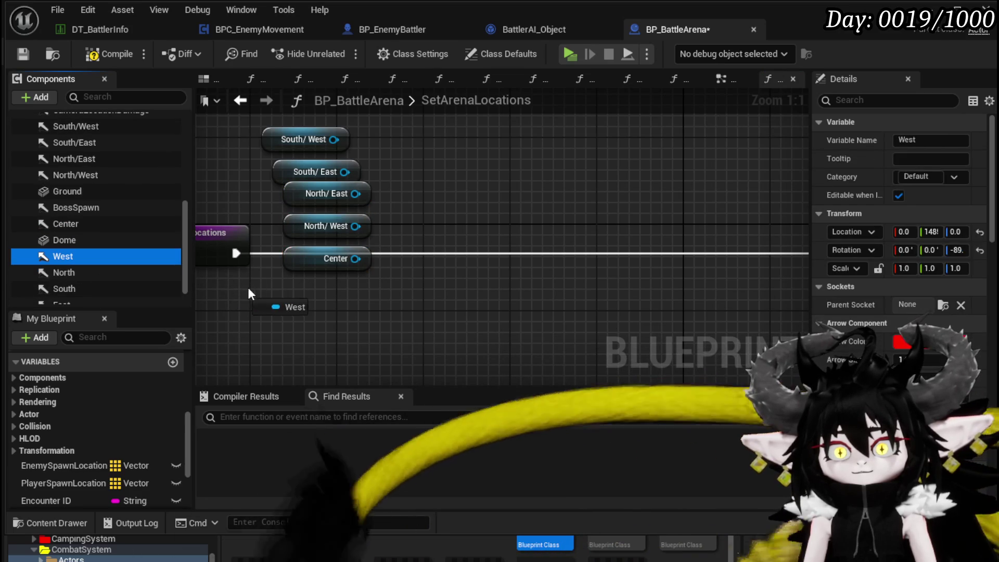
pyautogui.moveTo(296, 287); pyautogui.dragTo(295, 291)
pyautogui.moveTo(64, 272)
pyautogui.mouseDown()
pyautogui.moveTo(291, 359)
pyautogui.moveTo(284, 322)
pyautogui.moveTo(163, 319)
pyautogui.moveTo(281, 353)
pyautogui.mouseUp()
pyautogui.scroll(-1, 85, 294)
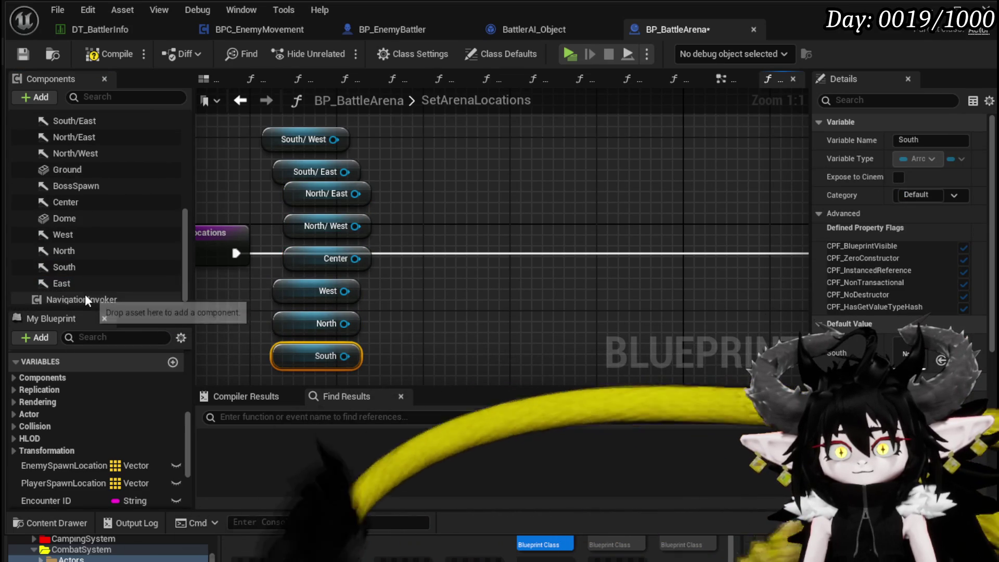
pyautogui.moveTo(71, 285); pyautogui.dragTo(424, 346)
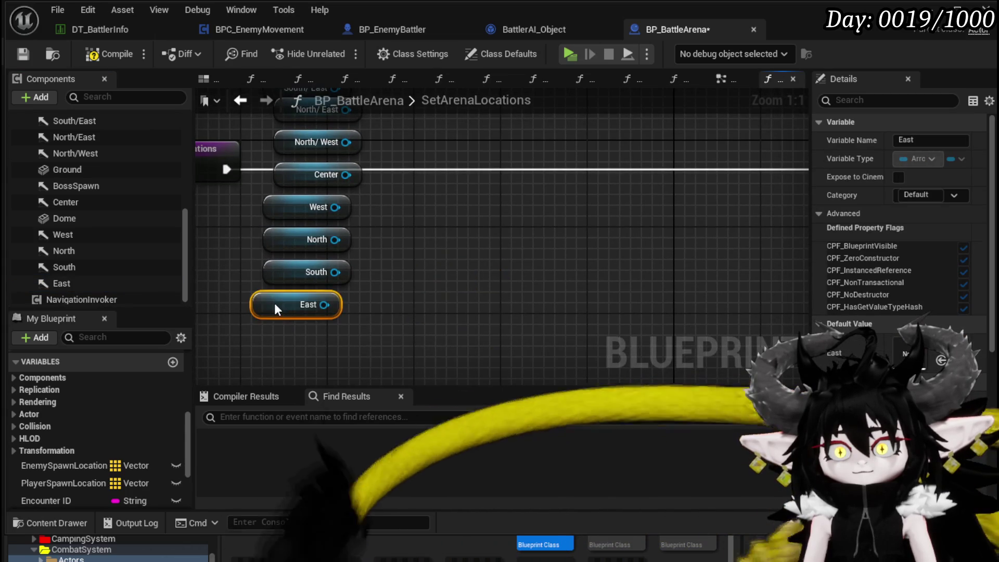
# Create a Make Array node fed by the South/West arrow getter
pyautogui.moveTo(335, 128); pyautogui.dragTo(427, 154)
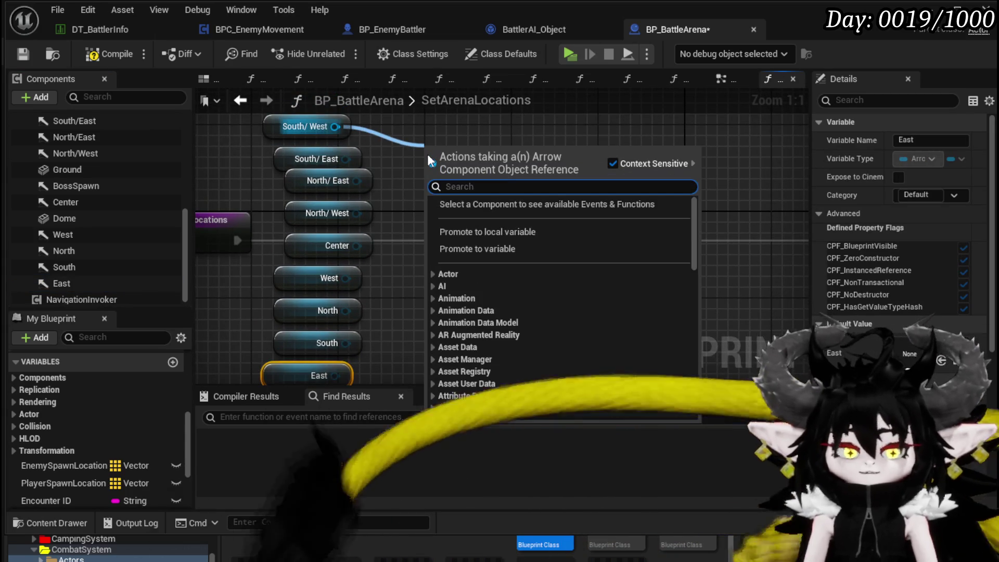
pyautogui.write('makearray')
pyautogui.press('Return')
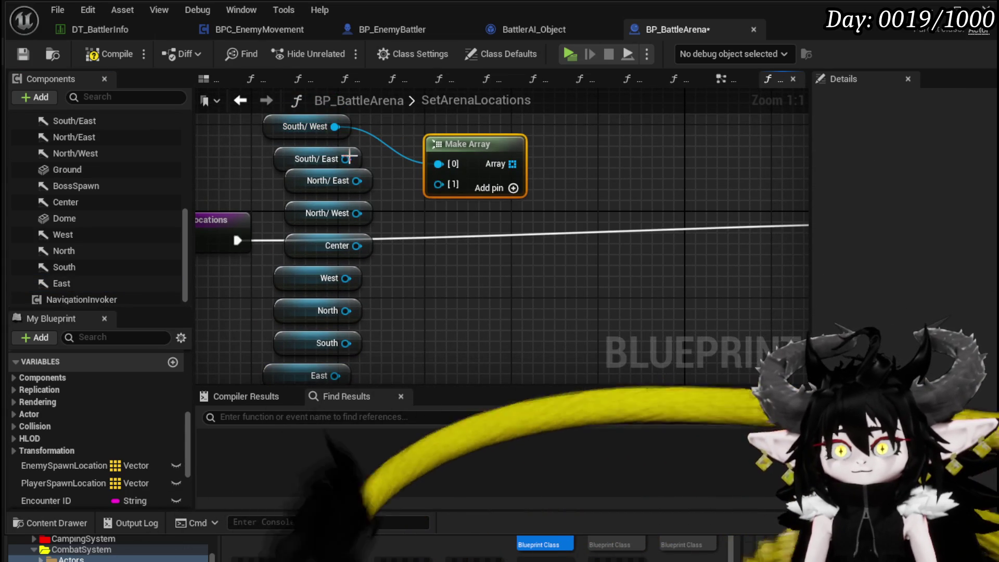
# Wire the nine direction arrow getters into Make Array pins [0]–[8], adding pins as needed
pyautogui.moveTo(346, 159); pyautogui.dragTo(405, 175)
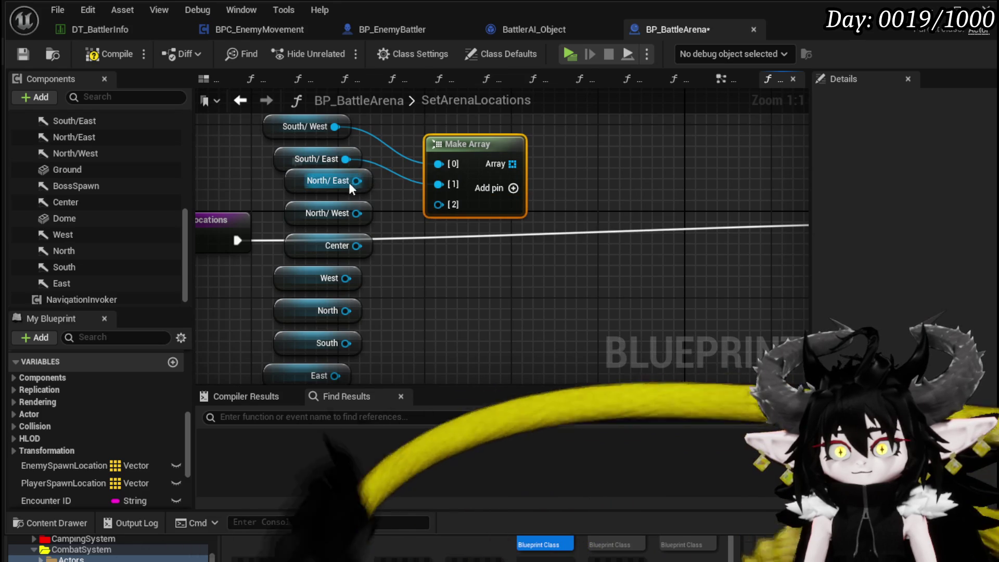
pyautogui.moveTo(356, 213); pyautogui.dragTo(501, 196)
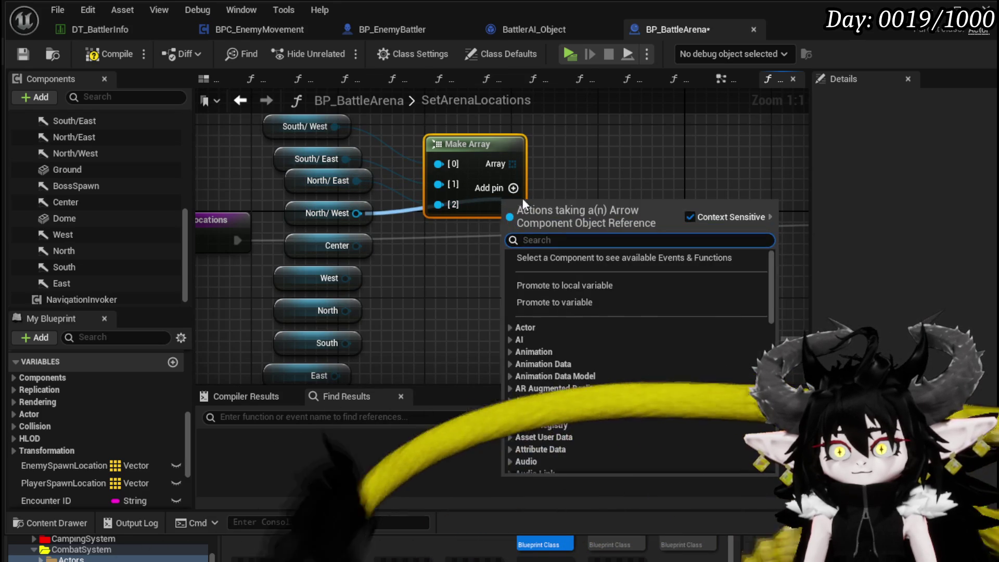
pyautogui.click(557, 186)
pyautogui.doubleClick(514, 186)
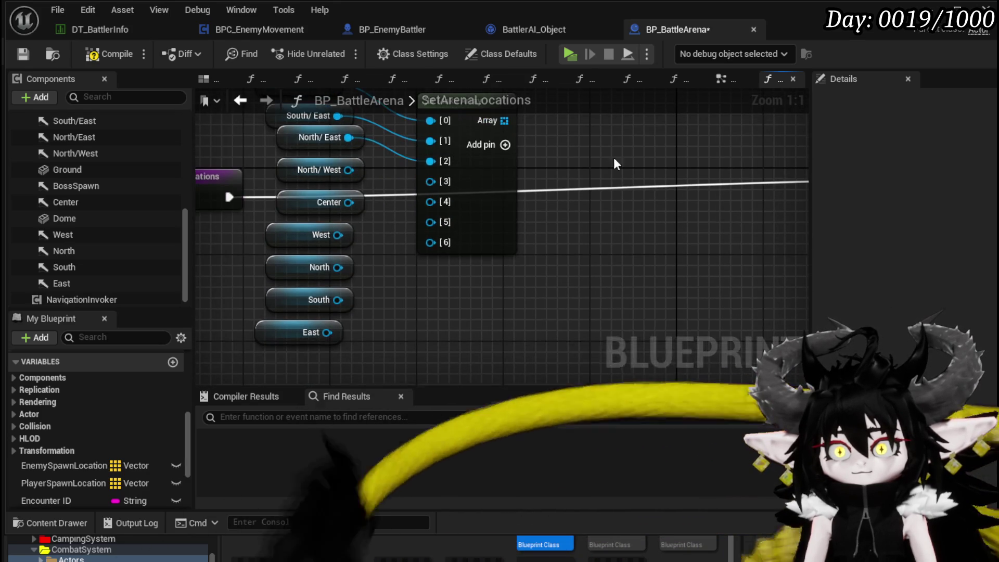
pyautogui.moveTo(346, 170); pyautogui.dragTo(445, 181)
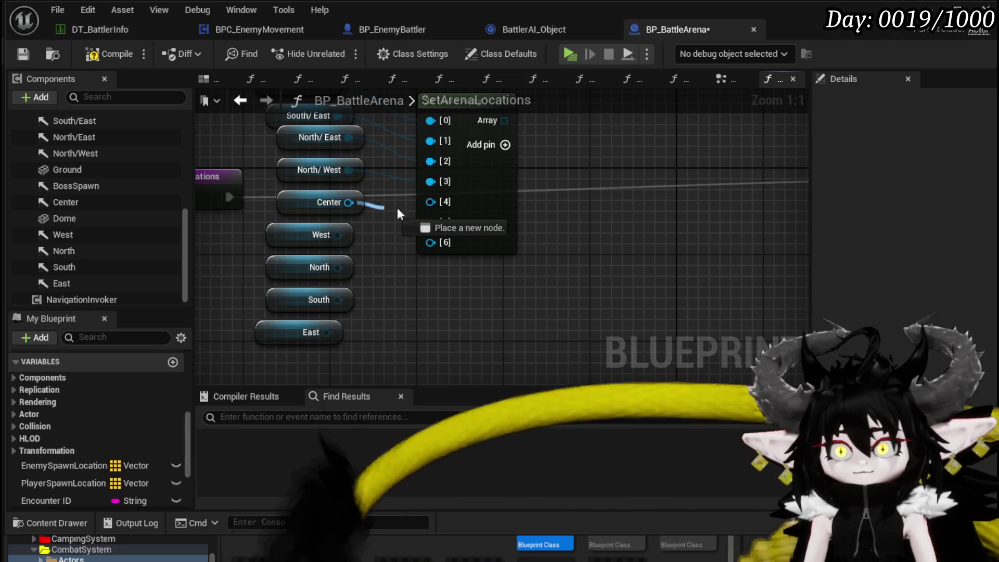
pyautogui.moveTo(372, 210); pyautogui.dragTo(430, 201)
pyautogui.moveTo(337, 268); pyautogui.dragTo(431, 242)
pyautogui.click(504, 144)
pyautogui.click(505, 145)
pyautogui.moveTo(340, 305)
pyautogui.mouseDown()
pyautogui.moveTo(417, 257)
pyautogui.moveTo(430, 263)
pyautogui.mouseUp()
pyautogui.moveTo(327, 332); pyautogui.dragTo(430, 283)
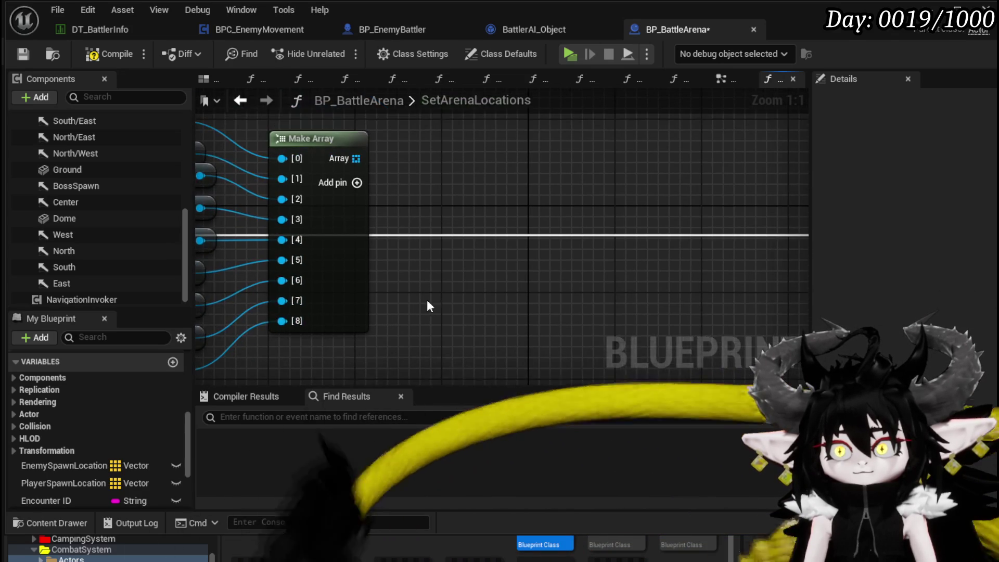
pyautogui.moveTo(359, 158); pyautogui.dragTo(472, 268)
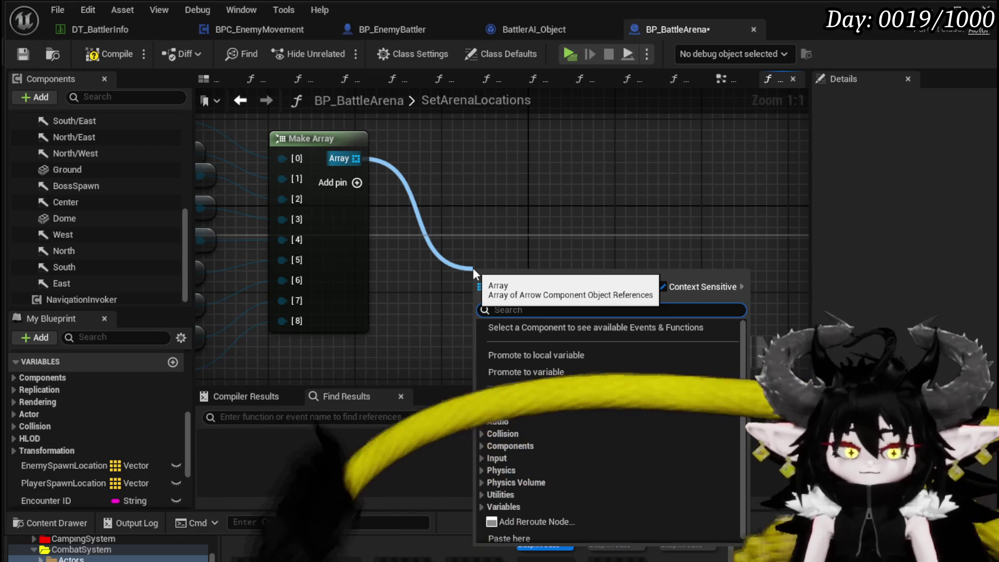
# Add a For Each Loop over the Make Array and run the Arena Location Array ADD in its loop body
pyautogui.write('Loop')
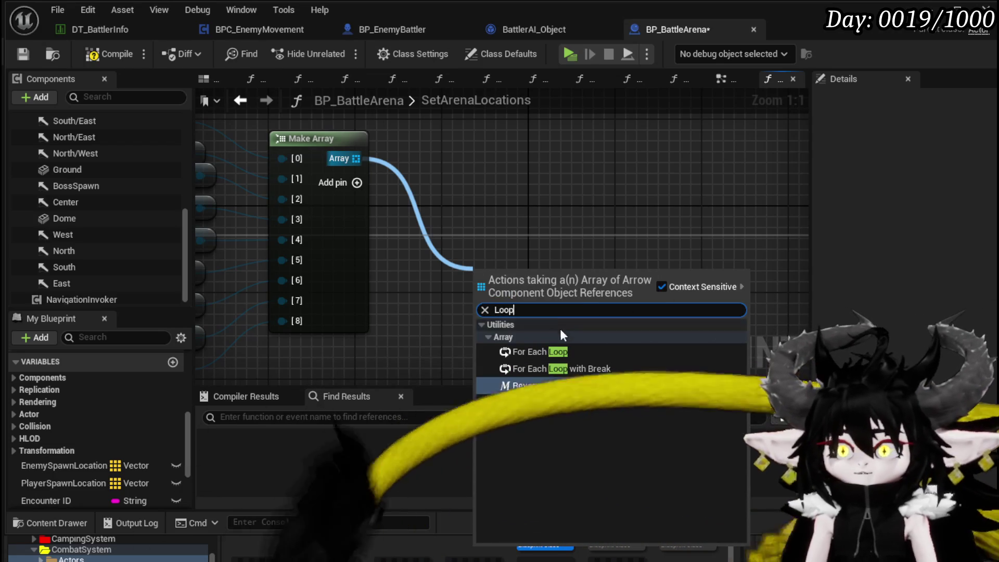
pyautogui.click(539, 352)
pyautogui.moveTo(518, 288)
pyautogui.mouseDown()
pyautogui.moveTo(501, 231)
pyautogui.moveTo(663, 255)
pyautogui.mouseUp()
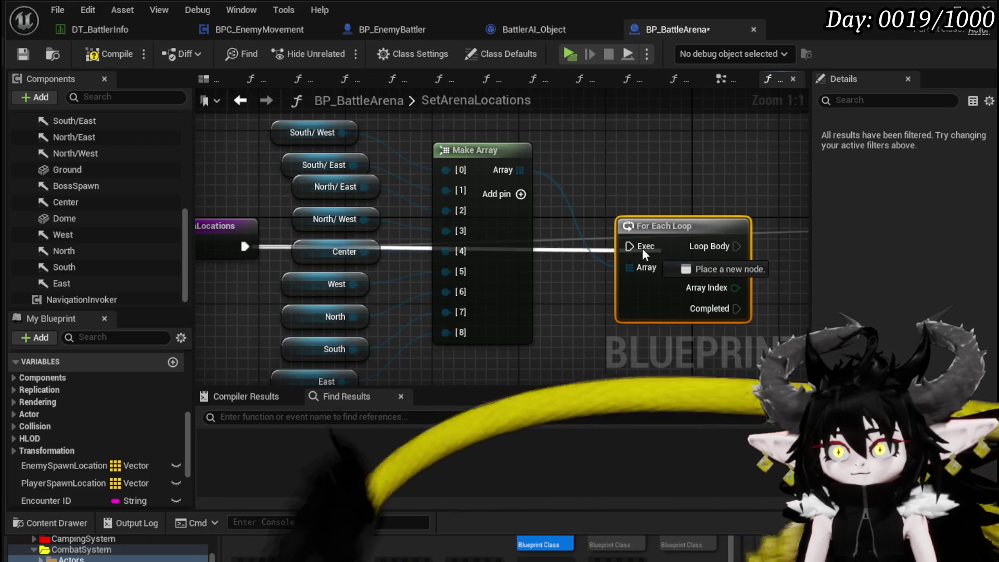
pyautogui.scroll(1, 104, 208)
pyautogui.moveTo(738, 228)
pyautogui.mouseDown()
pyautogui.moveTo(356, 219)
pyautogui.moveTo(465, 253)
pyautogui.mouseUp()
pyautogui.moveTo(634, 238); pyautogui.dragTo(627, 237)
# Feed each Array Element's Get World Location into the ADD node, then compile and save
pyautogui.moveTo(354, 258); pyautogui.dragTo(440, 312)
pyautogui.write('get world loc')
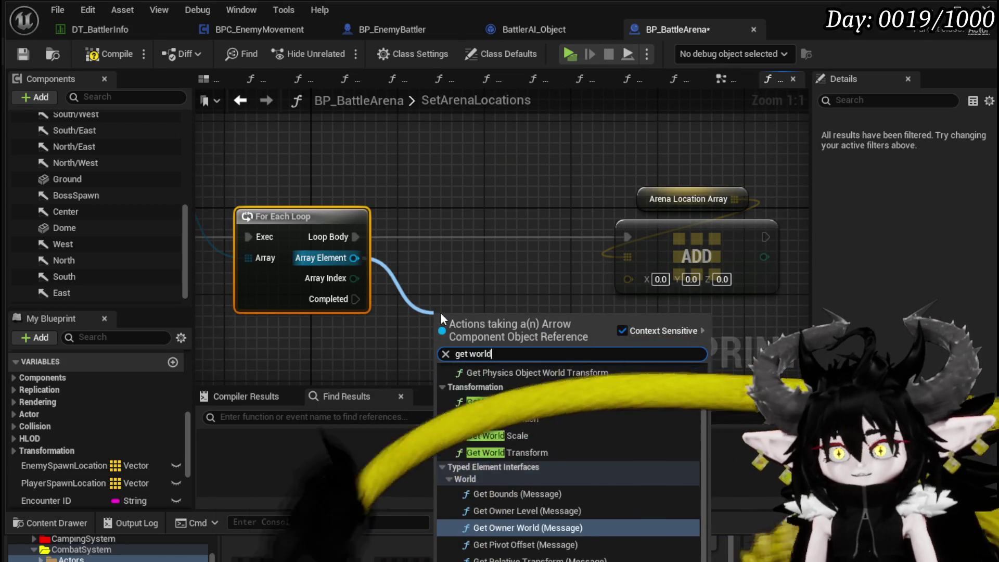
pyautogui.click(503, 413)
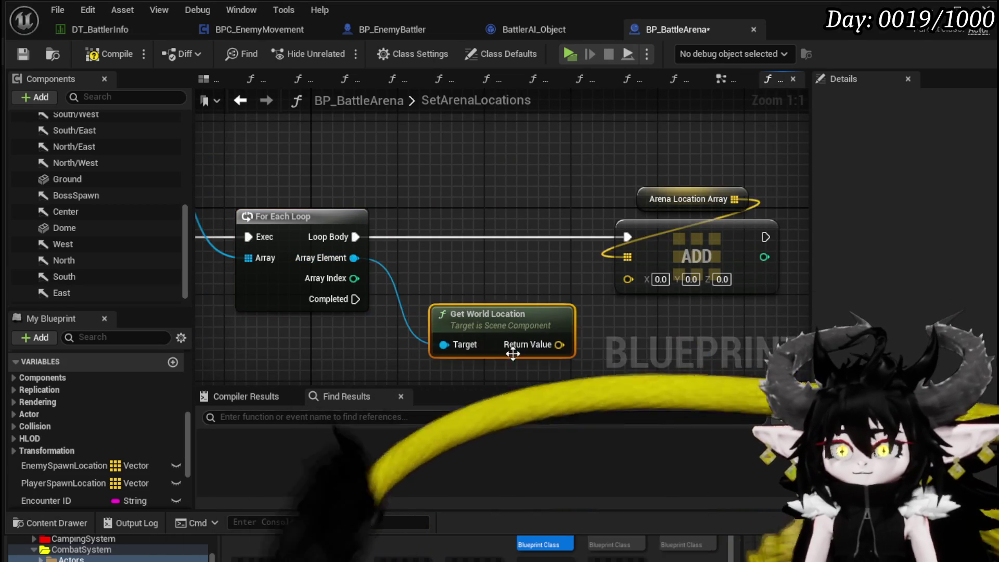
pyautogui.moveTo(631, 283); pyautogui.dragTo(628, 280)
pyautogui.moveTo(502, 314); pyautogui.dragTo(502, 281)
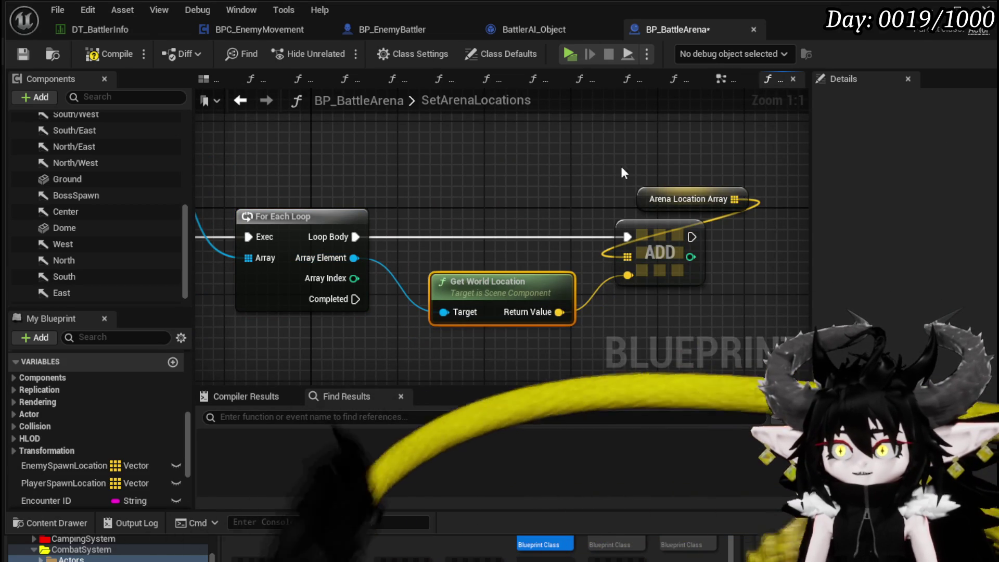
pyautogui.moveTo(698, 200); pyautogui.dragTo(642, 201)
pyautogui.moveTo(478, 157); pyautogui.dragTo(651, 189)
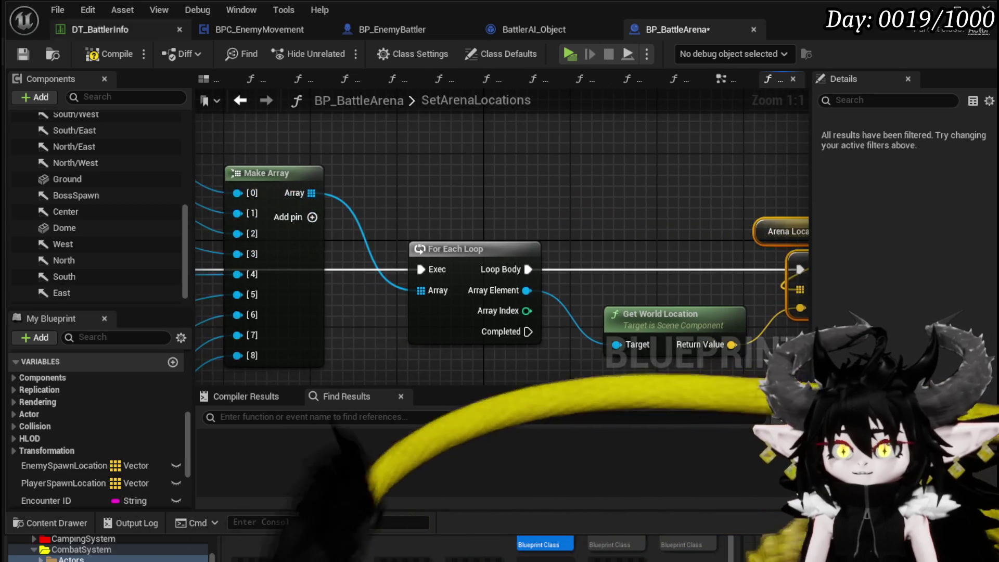
pyautogui.click(22, 53)
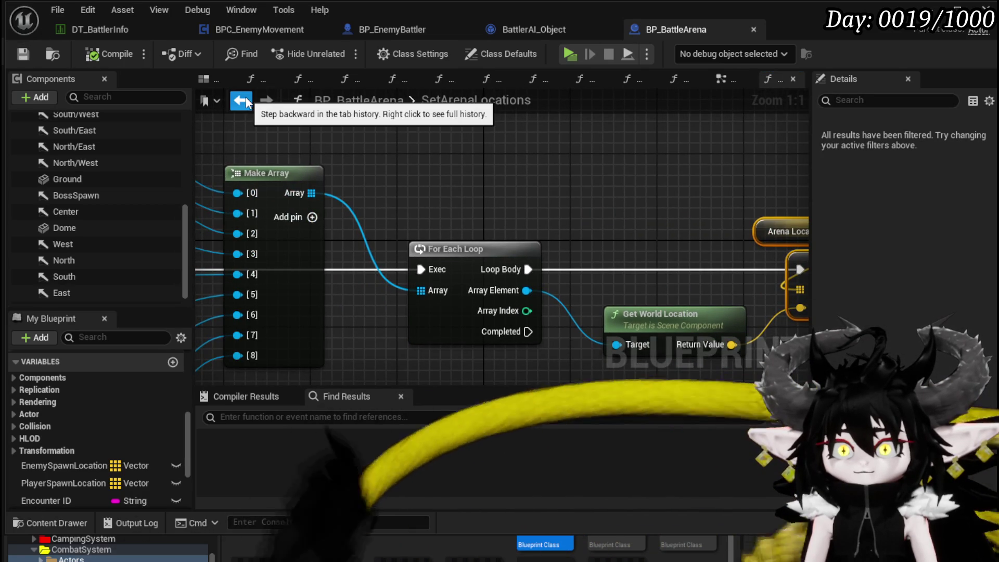
# Add an Event BeginPlay node to BP_BattleArena's event graph
pyautogui.click(240, 100)
pyautogui.scroll(-5, 358, 164)
pyautogui.scroll(4, 471, 319)
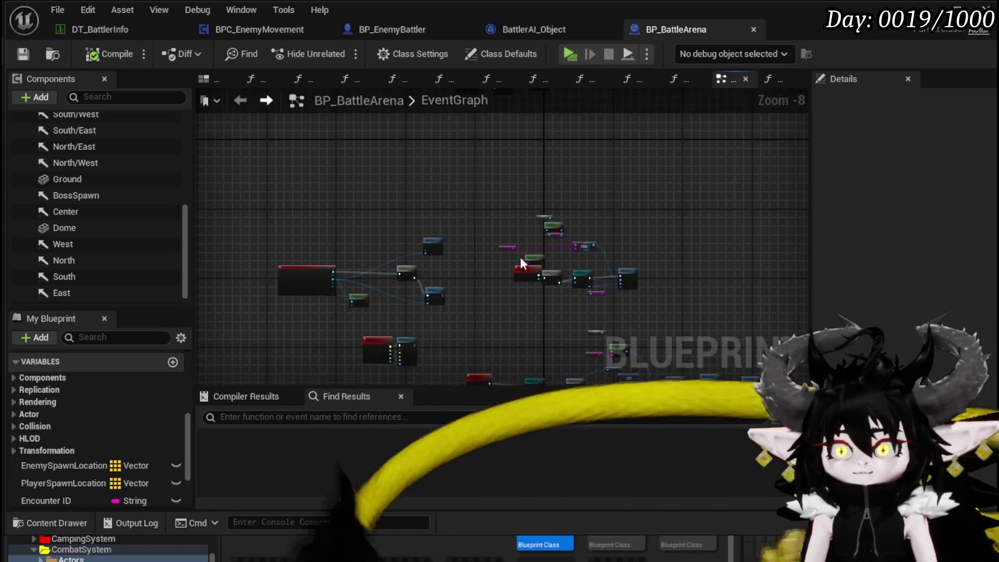
pyautogui.moveTo(479, 282)
pyautogui.mouseDown()
pyautogui.moveTo(295, 373)
pyautogui.moveTo(648, 239)
pyautogui.moveTo(335, 321)
pyautogui.moveTo(340, 176)
pyautogui.mouseUp()
pyautogui.hotkey('ctrl', 'f')
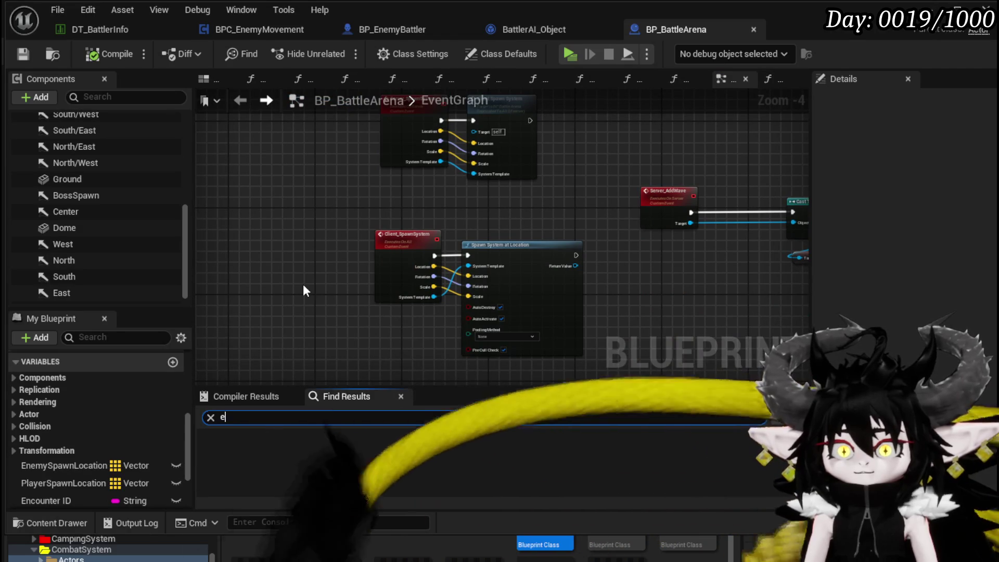
pyautogui.write('event b')
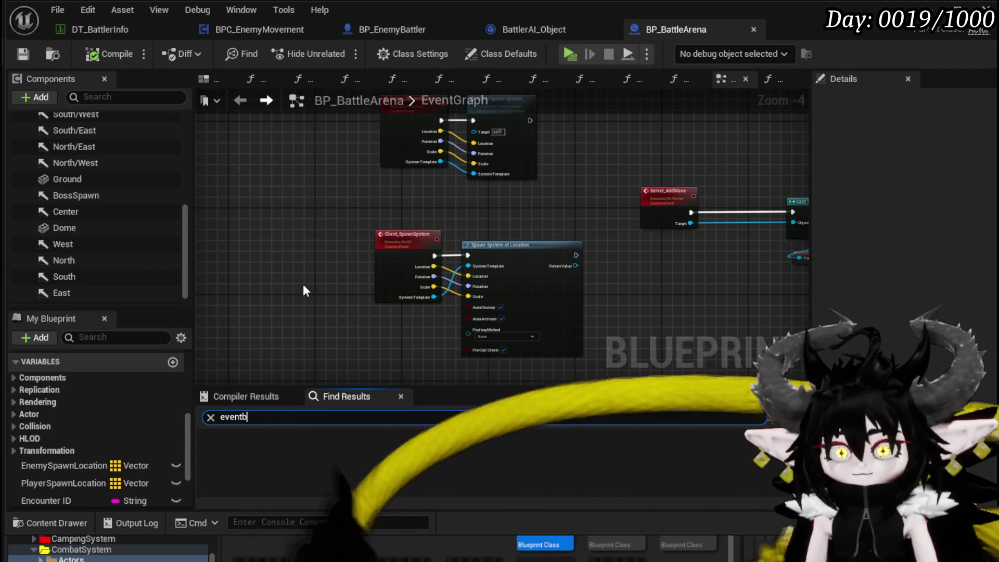
pyautogui.write('eg')
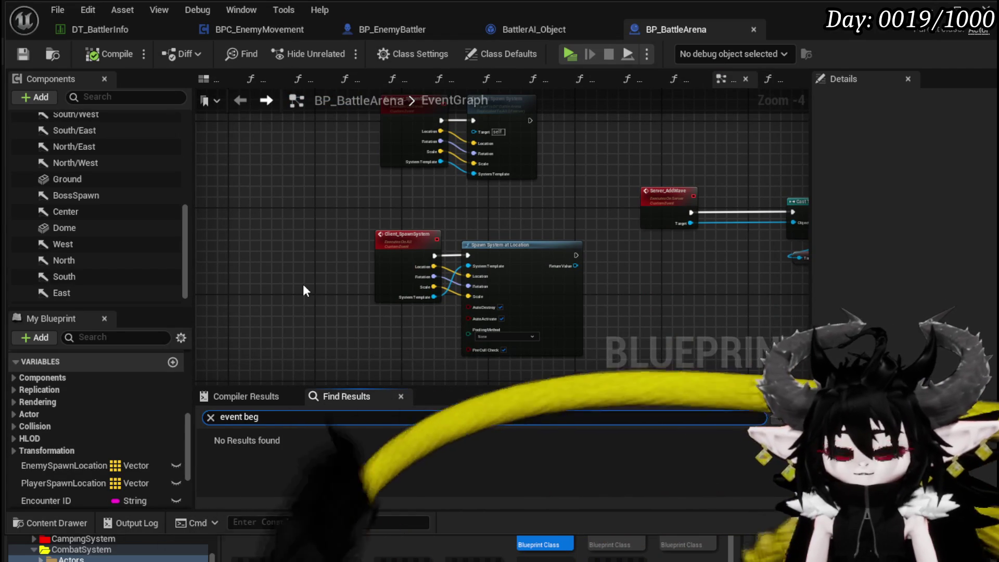
pyautogui.rightClick(301, 264)
pyautogui.write('event')
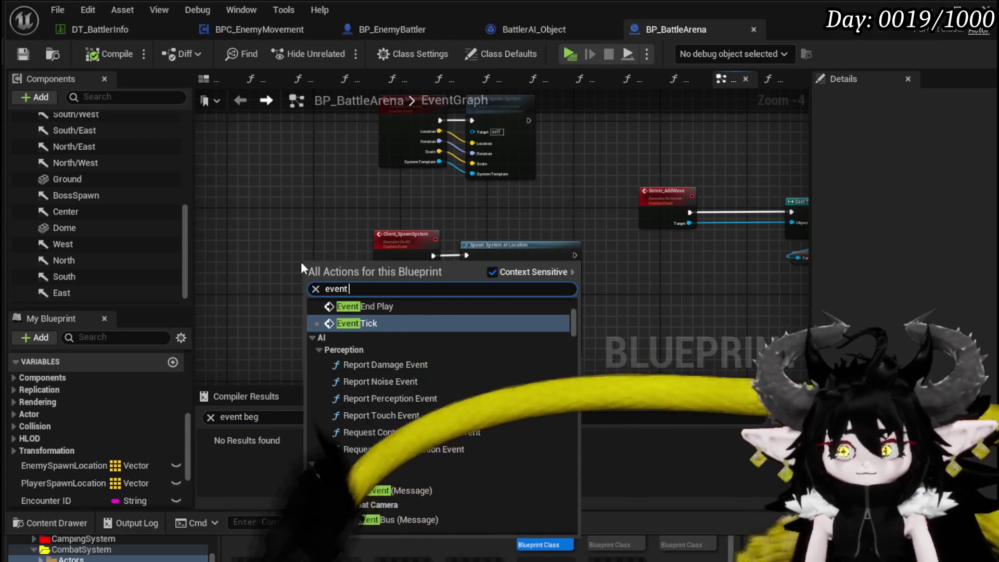
pyautogui.write(' begin')
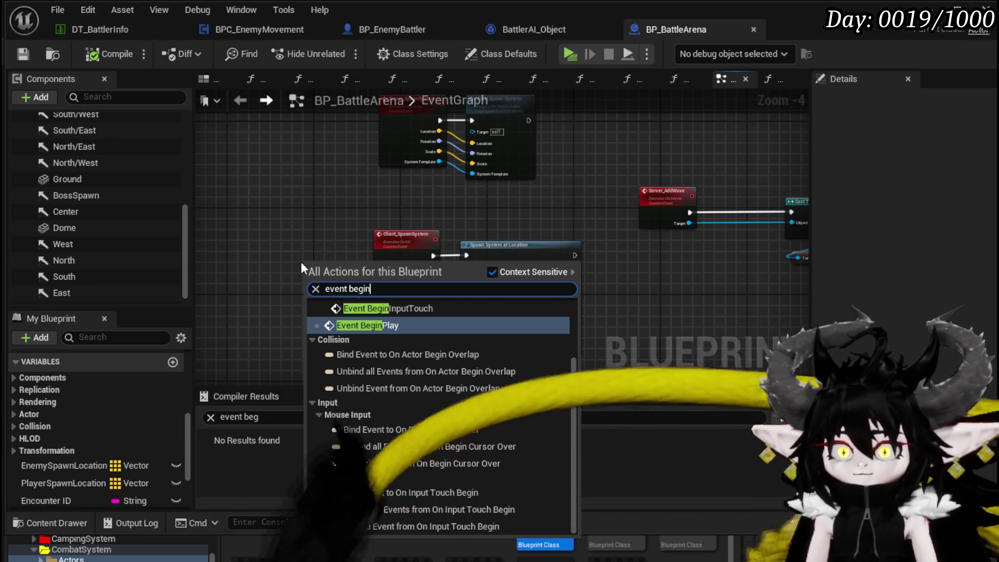
pyautogui.click(384, 323)
# Call Set Arena Locations right after Event BeginPlay, save, and return to BPC_EnemyMovement
pyautogui.scroll(-3, 391, 304)
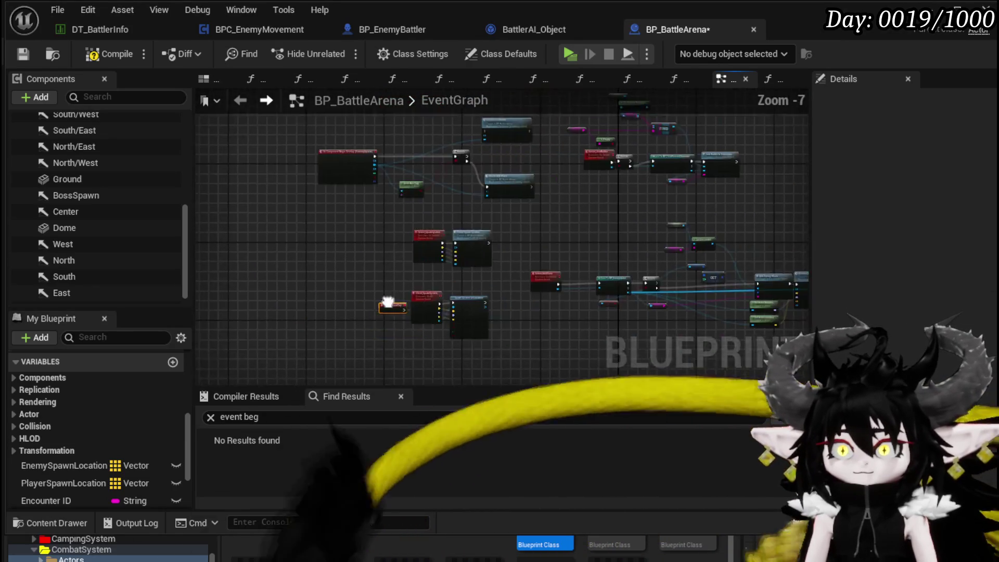
pyautogui.moveTo(391, 304); pyautogui.dragTo(309, 352)
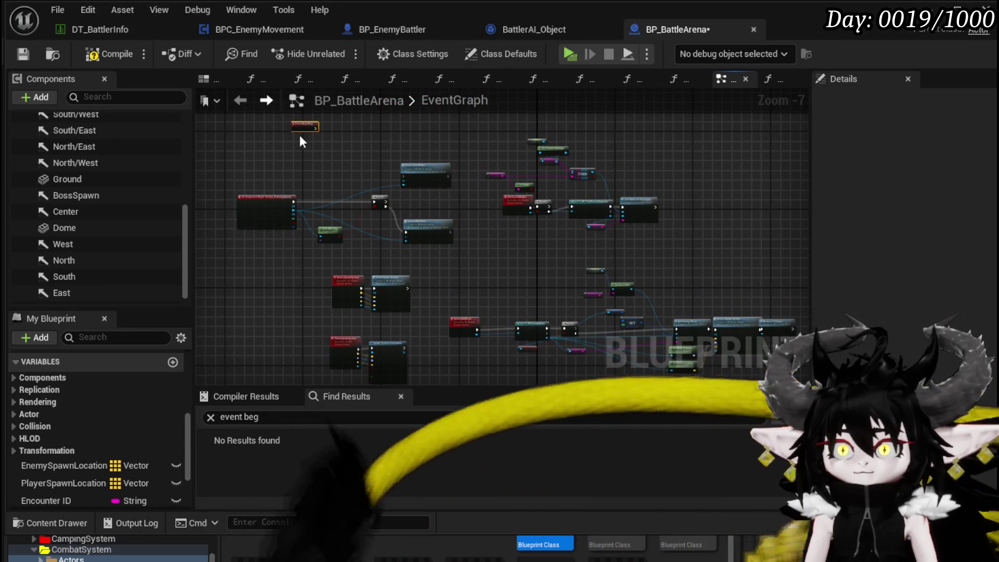
pyautogui.scroll(-5, 123, 439)
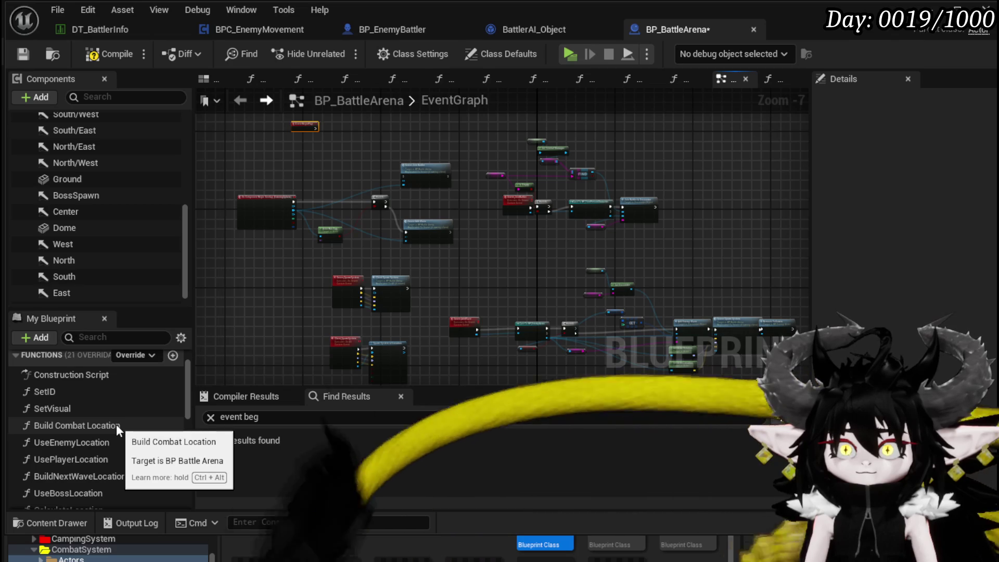
pyautogui.scroll(-3, 122, 418)
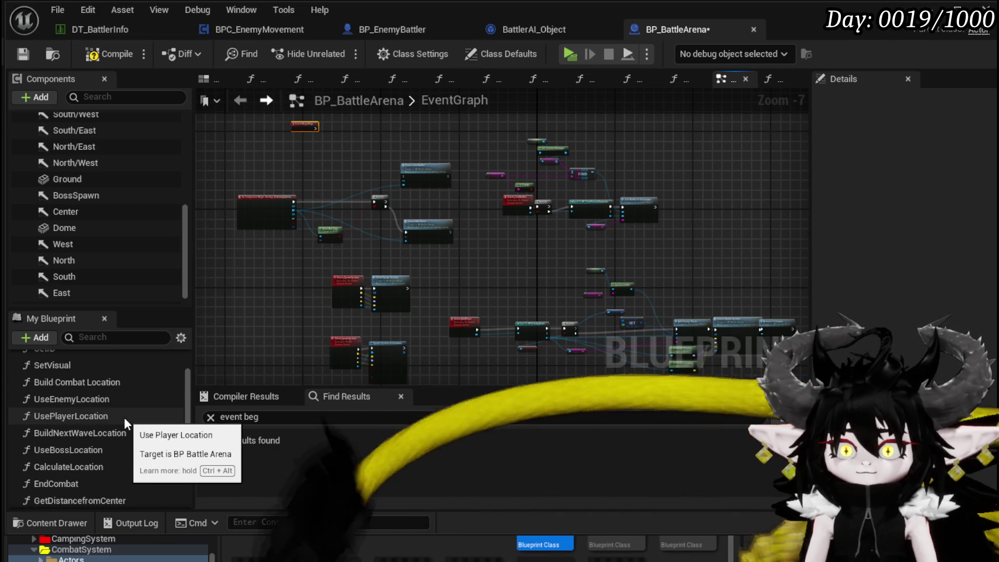
pyautogui.scroll(-3, 124, 418)
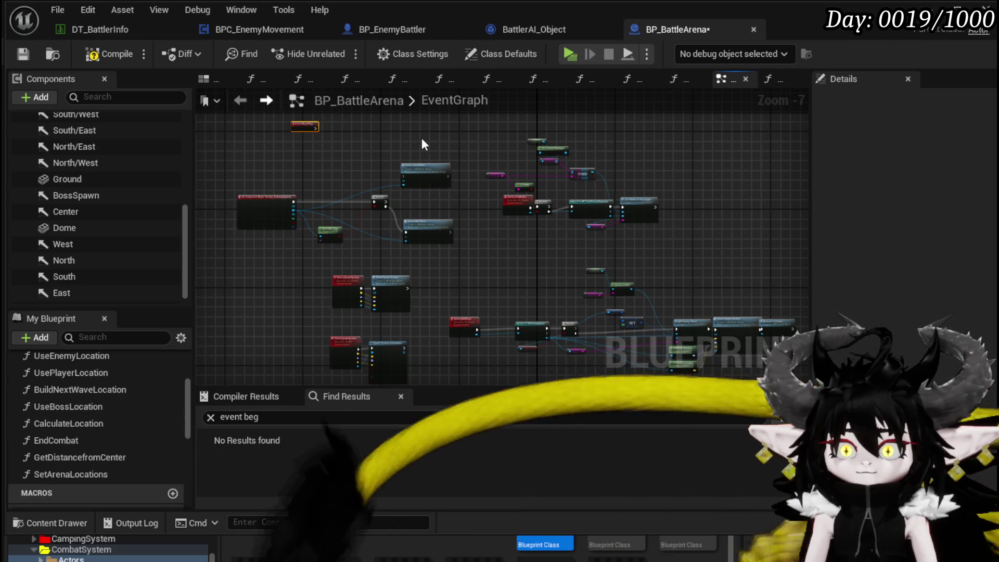
pyautogui.scroll(4, 440, 256)
pyautogui.moveTo(440, 256); pyautogui.dragTo(467, 271)
pyautogui.moveTo(99, 470)
pyautogui.mouseDown()
pyautogui.moveTo(372, 174)
pyautogui.moveTo(341, 189)
pyautogui.mouseUp()
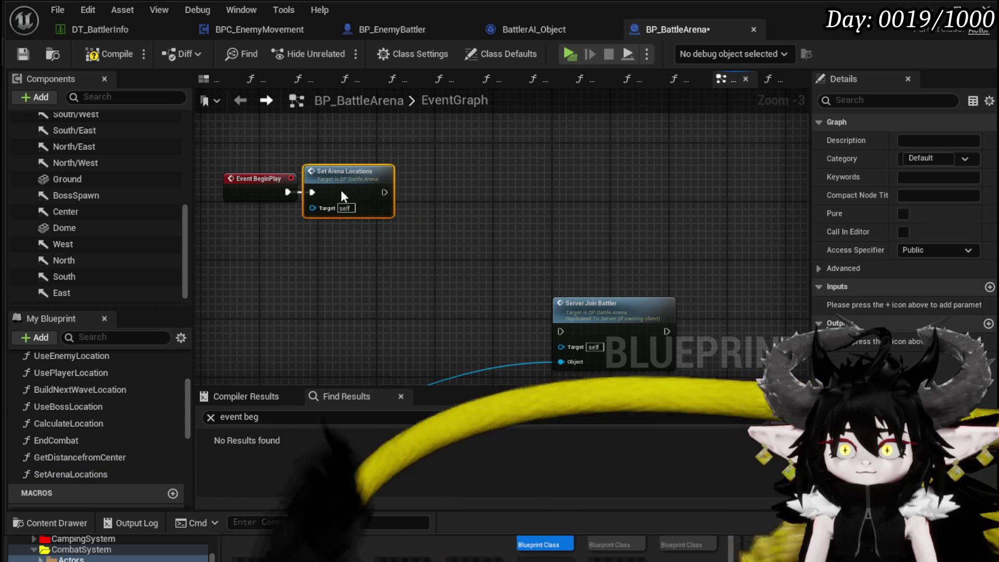
pyautogui.click(22, 54)
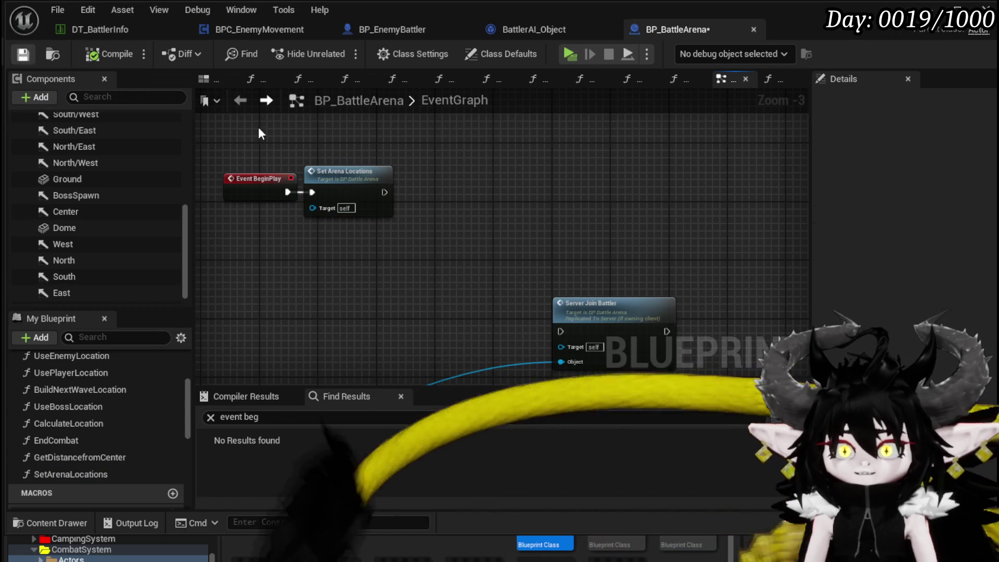
pyautogui.click(410, 28)
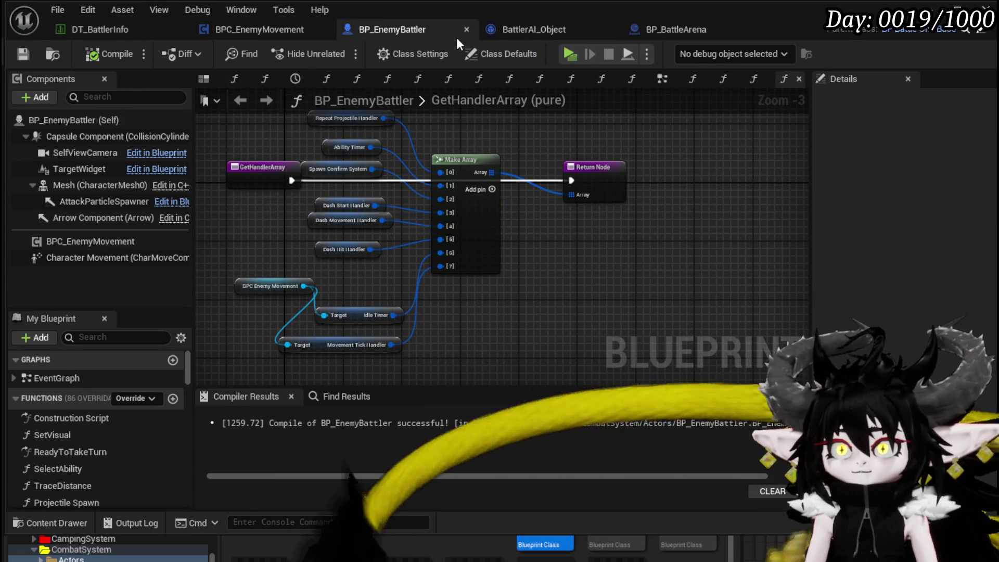
pyautogui.click(273, 31)
# Get the Arena's Arena Location Array and add a GET node reading from it
pyautogui.moveTo(485, 178); pyautogui.dragTo(551, 238)
pyautogui.write('Arena Loc')
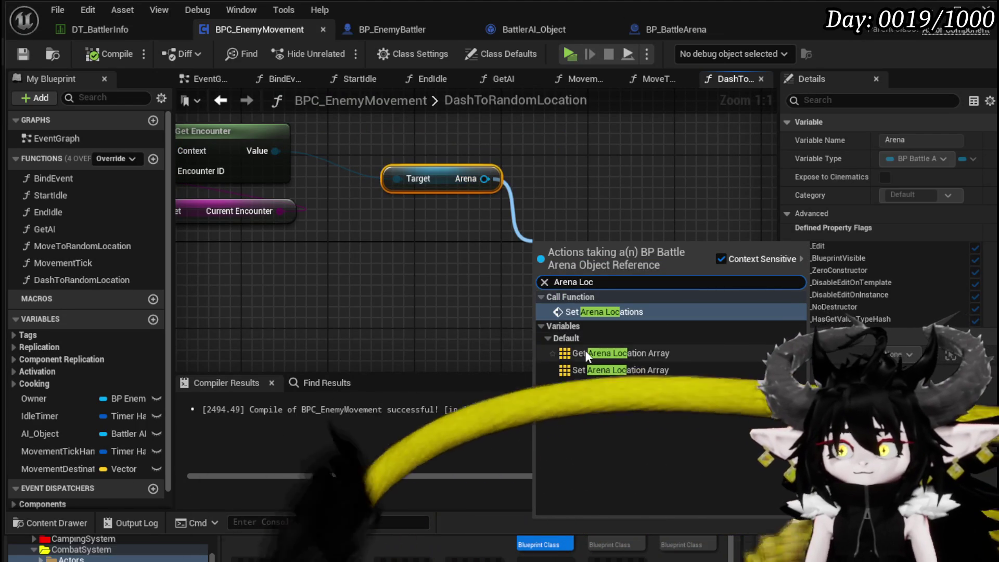
pyautogui.press('Down')
pyautogui.press('Return')
pyautogui.moveTo(545, 254); pyautogui.dragTo(314, 262)
pyautogui.scroll(-3, 431, 295)
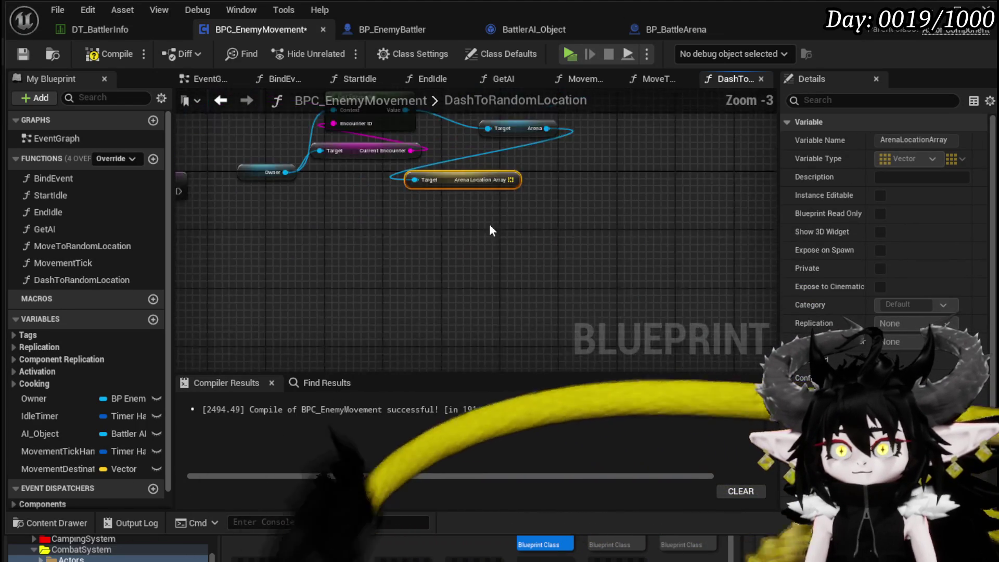
pyautogui.scroll(2, 460, 216)
pyautogui.moveTo(465, 211); pyautogui.dragTo(533, 220)
pyautogui.write('get')
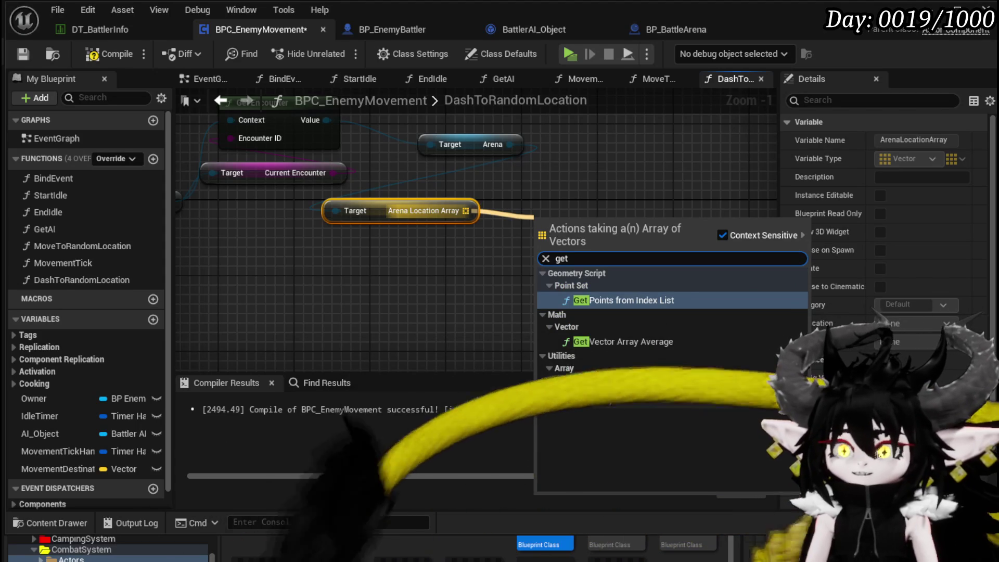
pyautogui.click(590, 399)
# Compute the array's LENGTH minus 1 with a Subtract node
pyautogui.moveTo(424, 206); pyautogui.dragTo(400, 264)
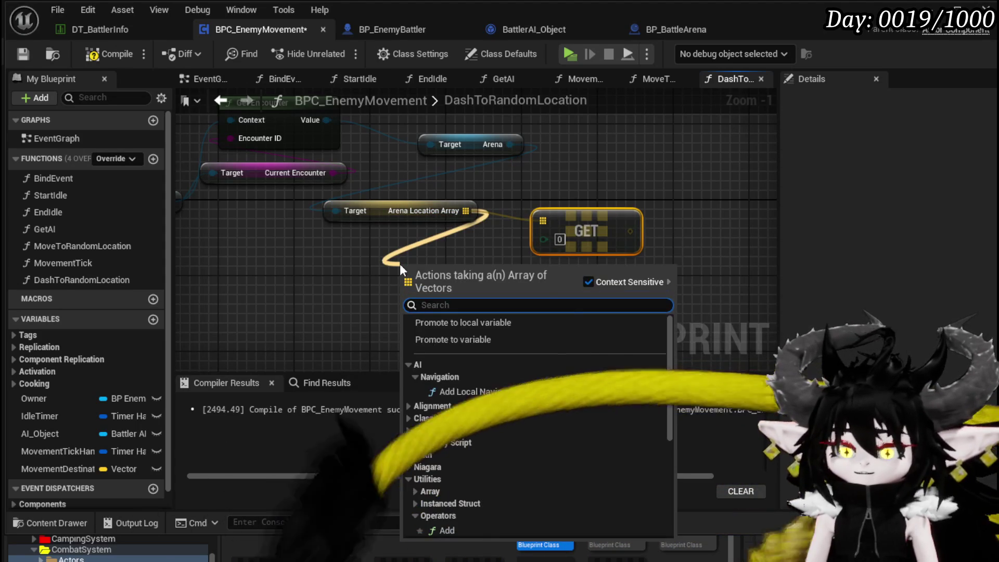
pyautogui.write('Length')
pyautogui.press('Return')
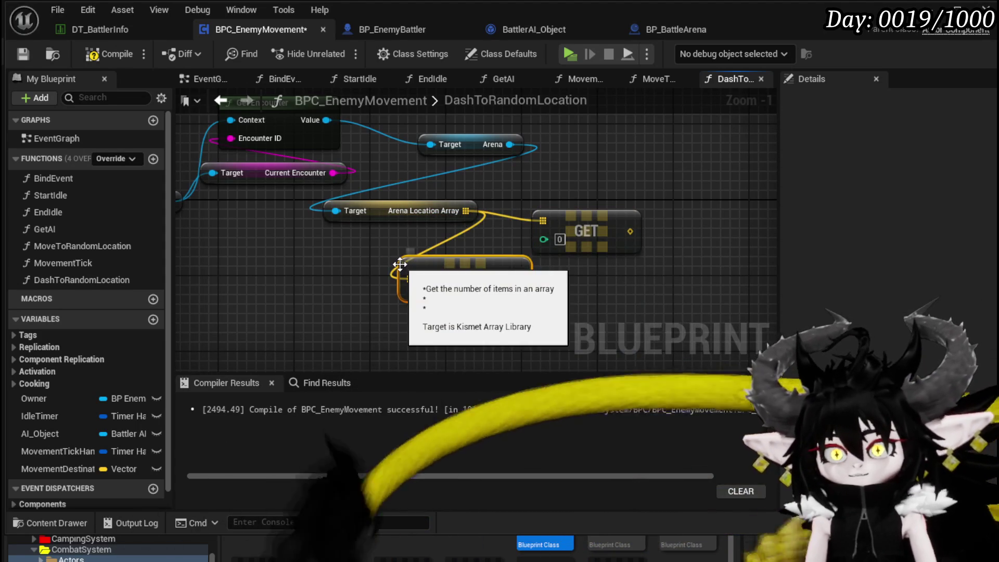
pyautogui.moveTo(400, 264); pyautogui.dragTo(224, 268)
pyautogui.moveTo(328, 279); pyautogui.dragTo(378, 277)
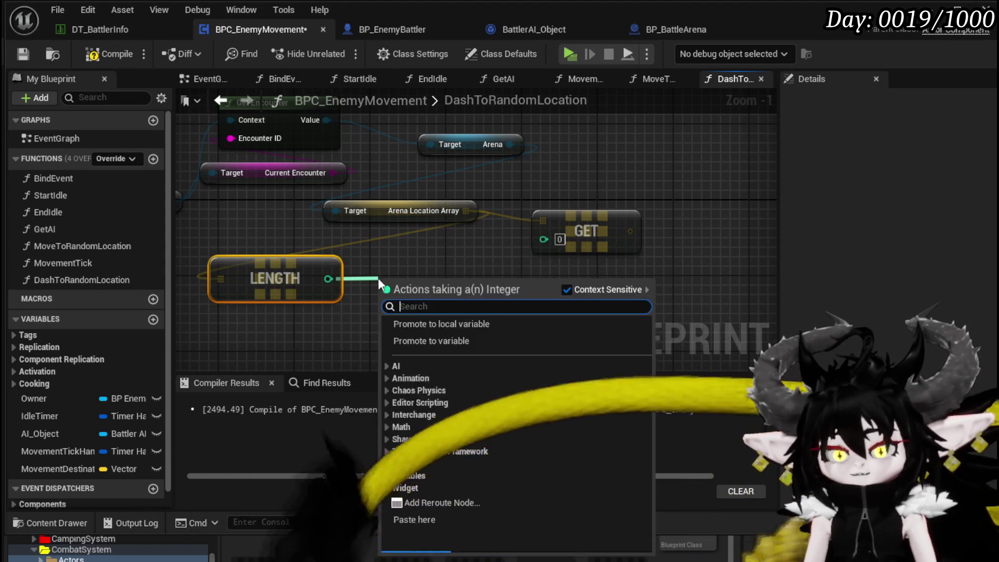
pyautogui.write('-')
pyautogui.click(433, 447)
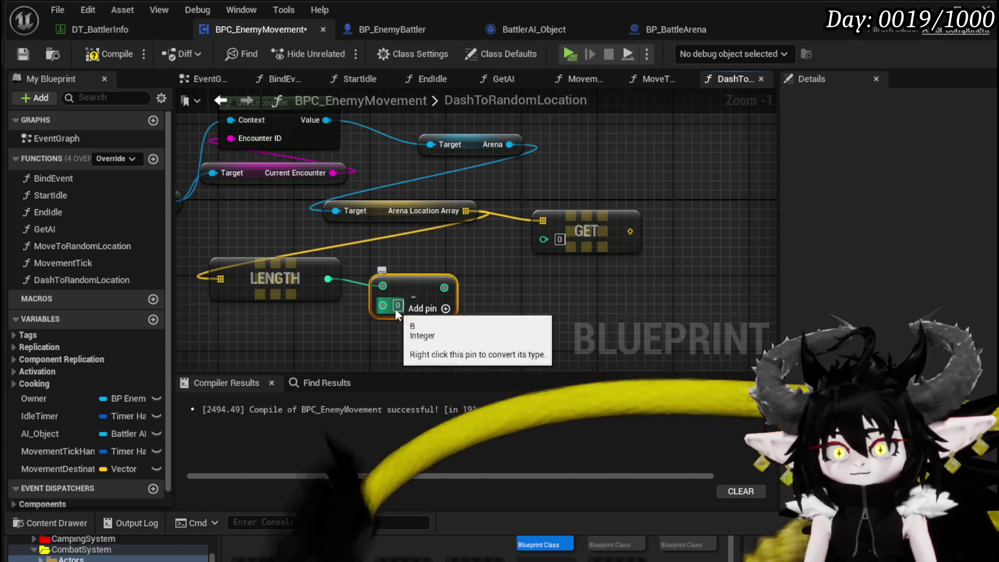
pyautogui.moveTo(444, 288); pyautogui.dragTo(500, 293)
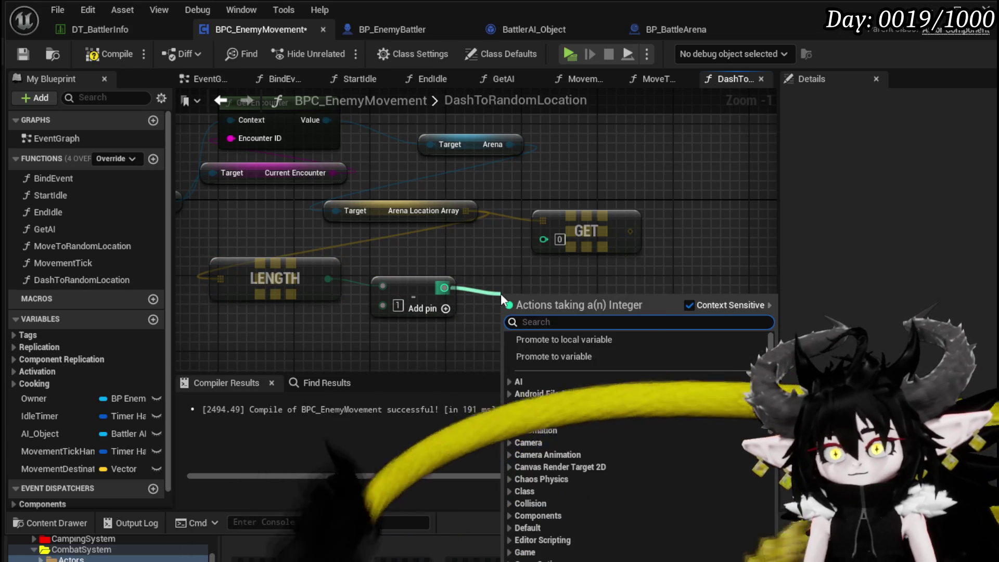
# Feed a Random Integer in Range (0 to length − 1) into GET's index and compile
pyautogui.moveTo(541, 239); pyautogui.dragTo(532, 301)
pyautogui.write('random in range')
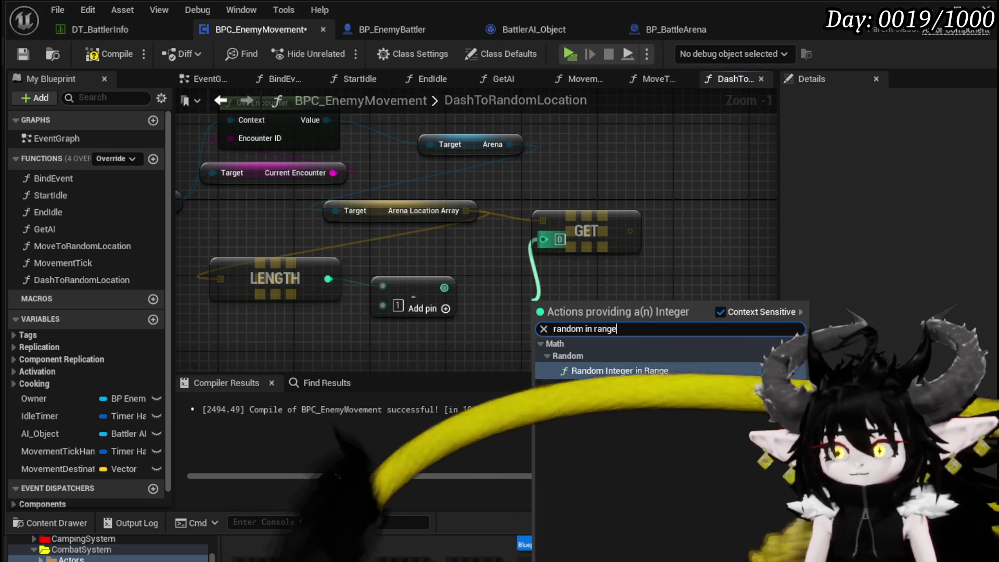
pyautogui.press('Return')
pyautogui.moveTo(326, 220); pyautogui.dragTo(576, 226)
pyautogui.scroll(-3, 300, 192)
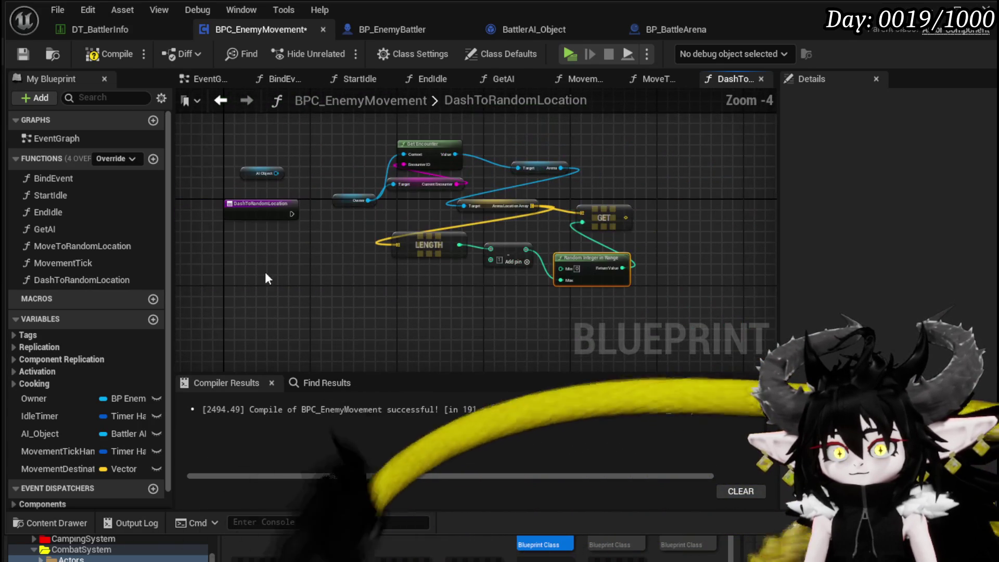
pyautogui.click(114, 57)
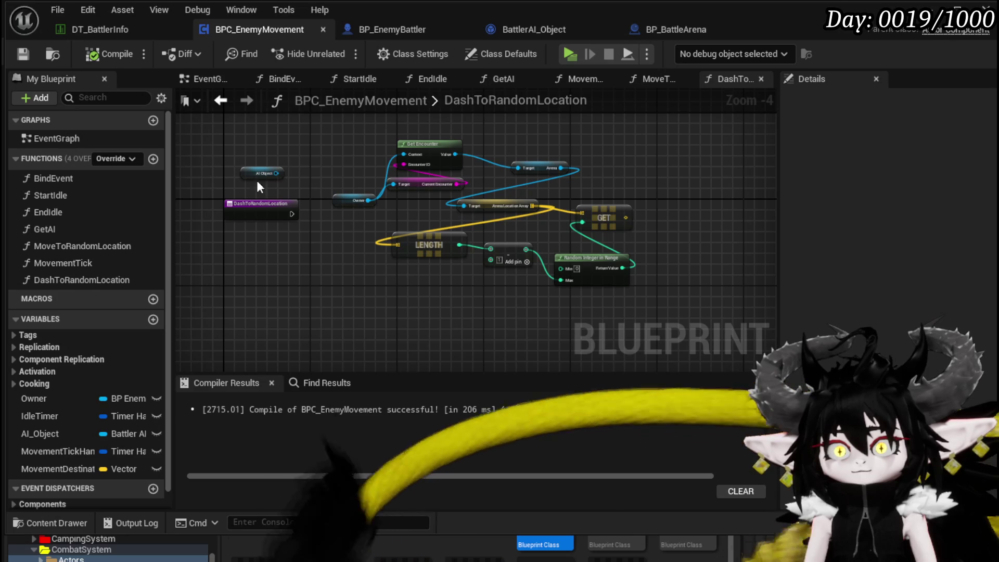
# Replace the AI Object getter with a Server AIDash call on the Owner
pyautogui.click(260, 174)
pyautogui.press('Delete')
pyautogui.moveTo(368, 200); pyautogui.dragTo(338, 156)
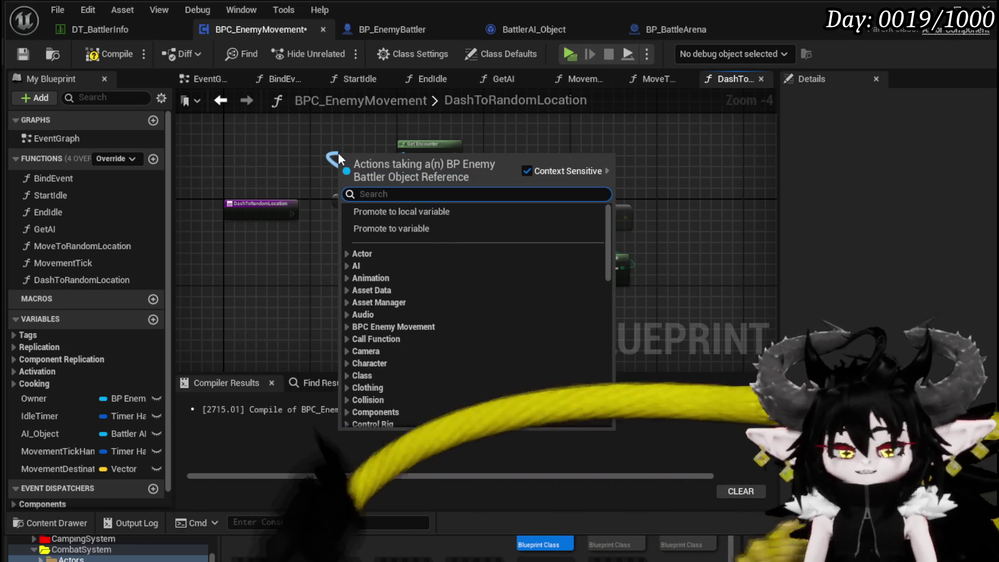
pyautogui.write('Ai da')
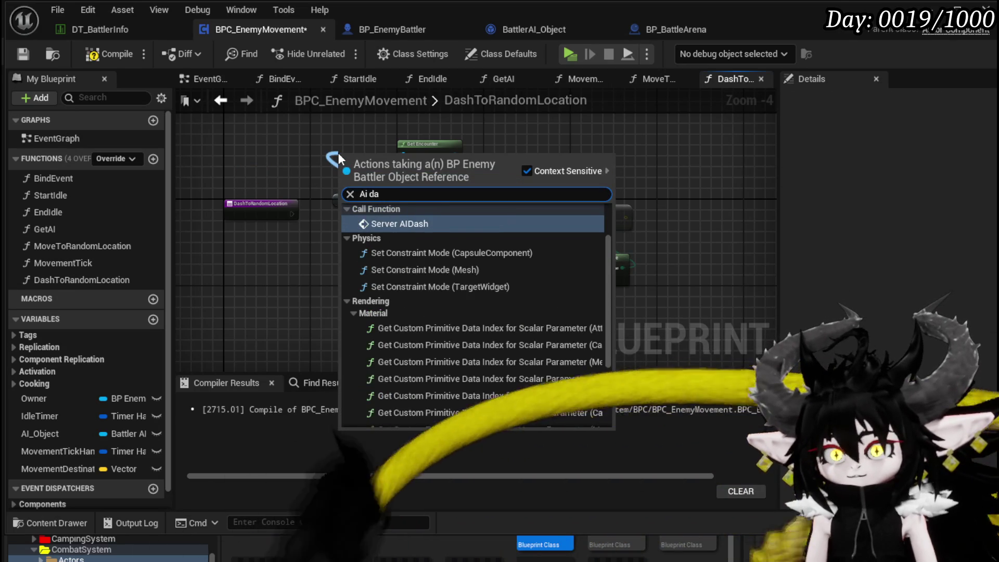
pyautogui.press('Return')
pyautogui.moveTo(344, 154); pyautogui.dragTo(679, 192)
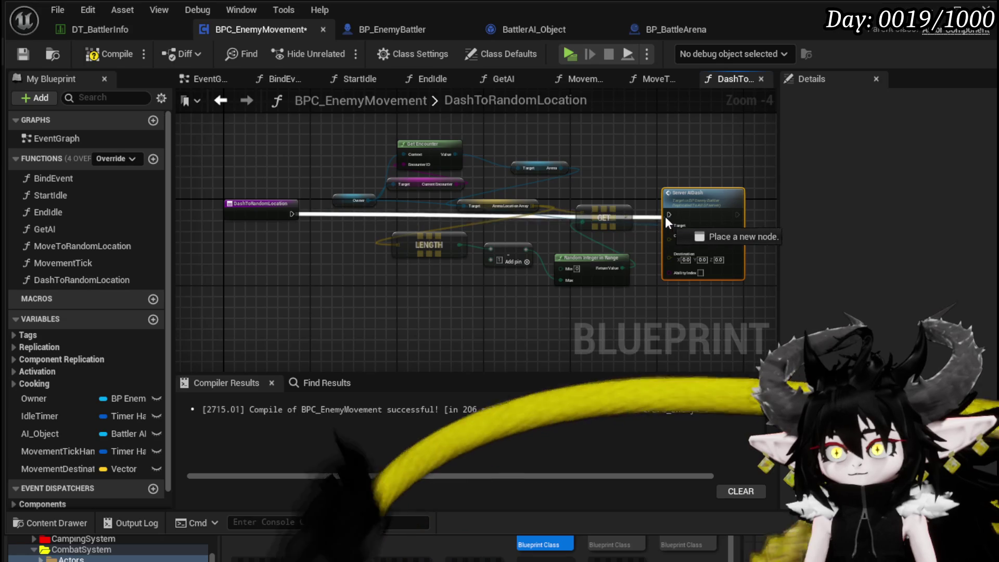
# Connect the execution into Server AIDash and the GET result into its Destination
pyautogui.scroll(2, 653, 188)
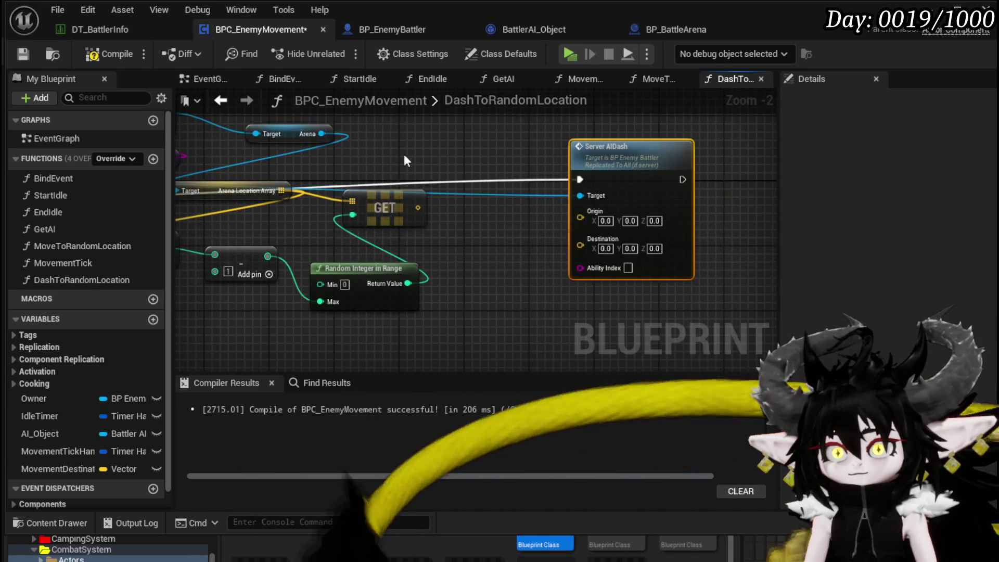
pyautogui.scroll(-2, 506, 227)
pyautogui.moveTo(260, 231)
pyautogui.mouseDown()
pyautogui.moveTo(258, 200)
pyautogui.moveTo(257, 214)
pyautogui.mouseUp()
pyautogui.moveTo(357, 187); pyautogui.dragTo(357, 188)
pyautogui.press('Escape')
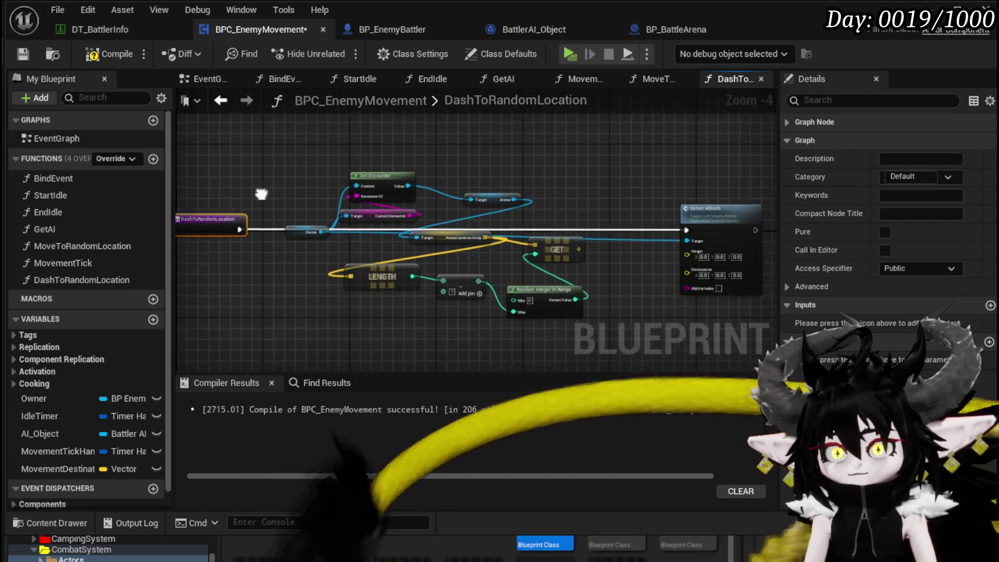
pyautogui.click(285, 237)
pyautogui.click(285, 237)
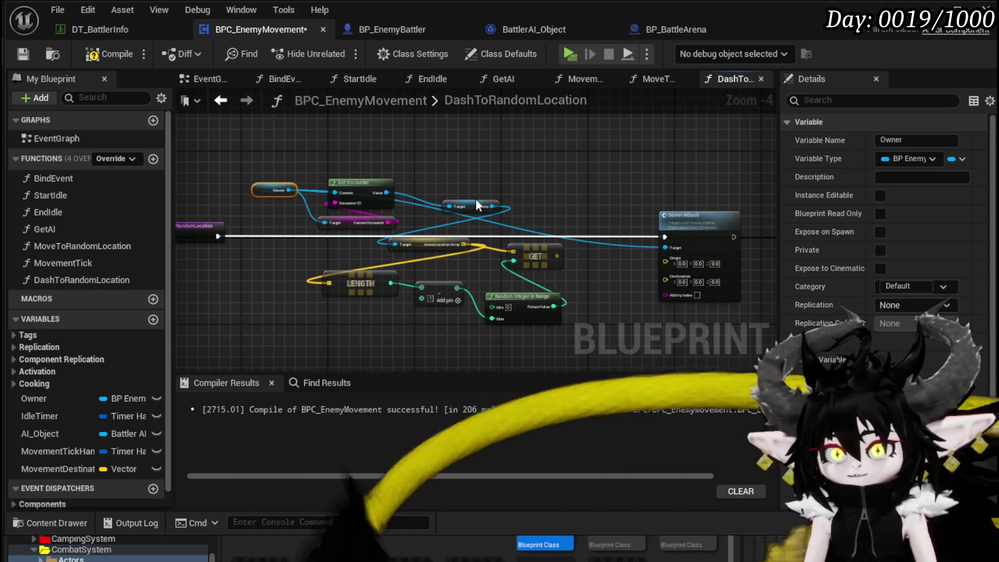
pyautogui.scroll(2, 472, 198)
pyautogui.moveTo(454, 236); pyautogui.dragTo(496, 279)
pyautogui.click(383, 212)
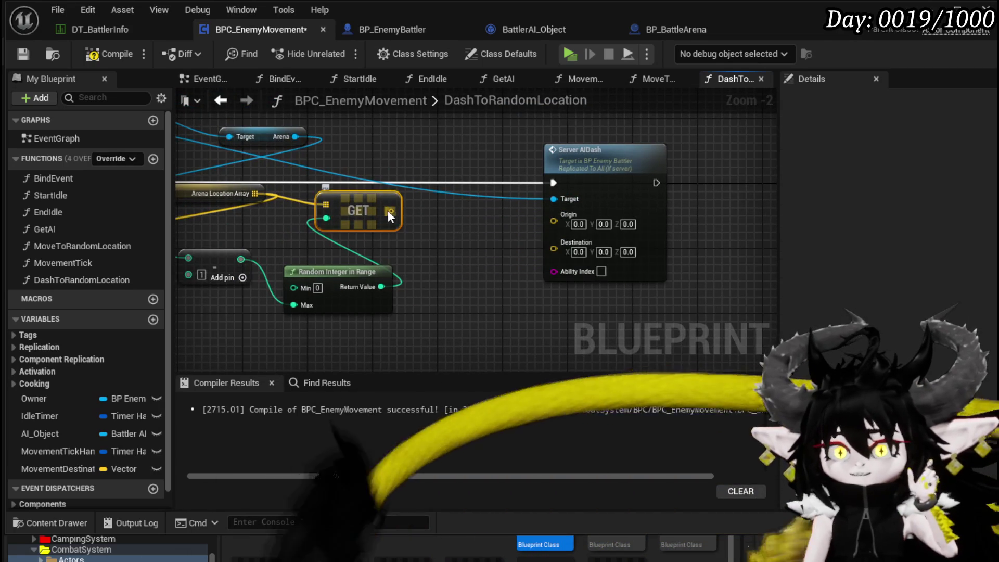
pyautogui.moveTo(391, 210); pyautogui.dragTo(590, 260)
# Feed the Owner's Get Actor Location into Origin and save BPC_EnemyMovement
pyautogui.moveTo(490, 254)
pyautogui.mouseDown()
pyautogui.moveTo(500, 198)
pyautogui.moveTo(301, 170)
pyautogui.moveTo(355, 145)
pyautogui.mouseUp()
pyautogui.write('get act')
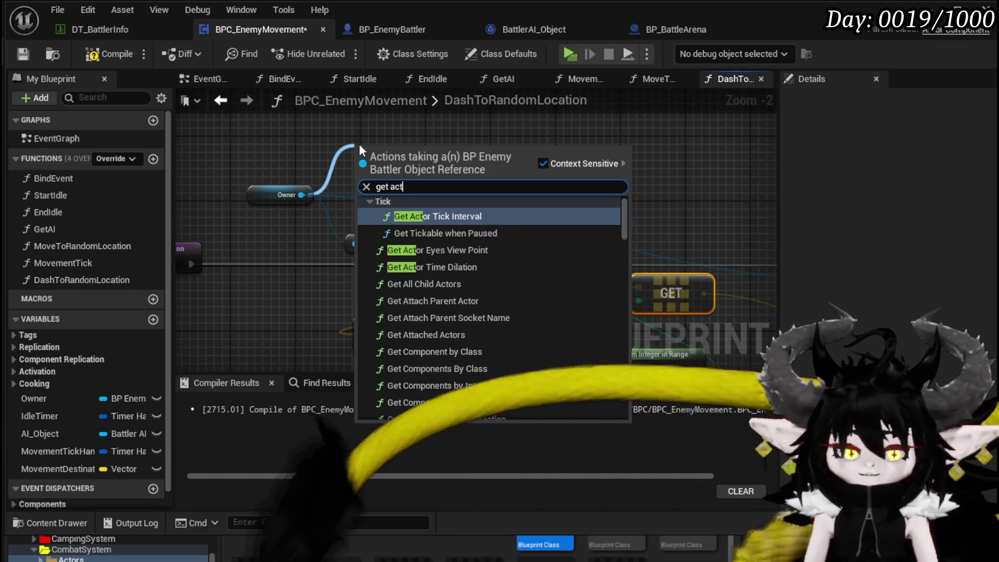
pyautogui.write('or loca')
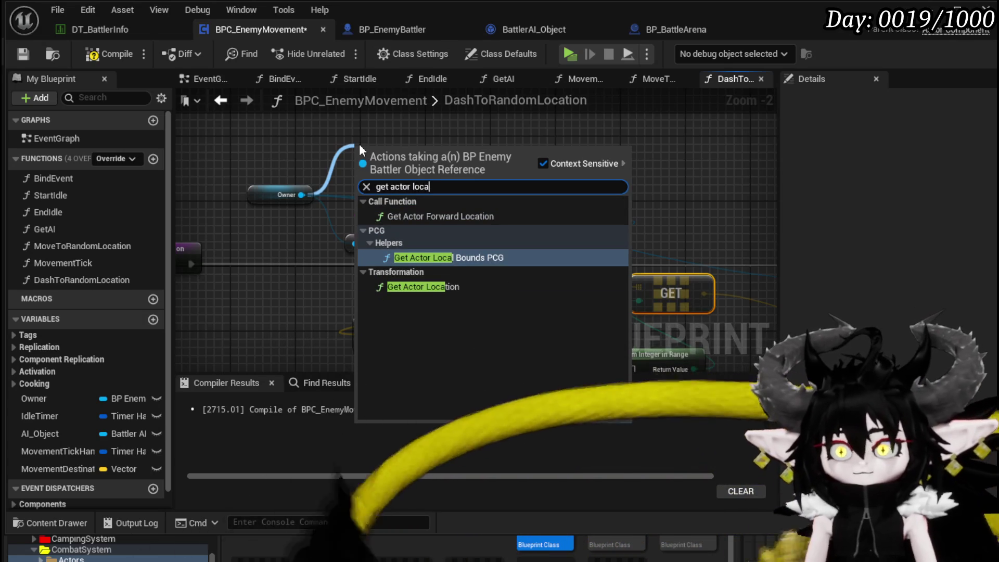
pyautogui.click(436, 288)
pyautogui.moveTo(498, 171)
pyautogui.mouseDown()
pyautogui.moveTo(281, 184)
pyautogui.moveTo(603, 239)
pyautogui.moveTo(581, 238)
pyautogui.moveTo(656, 332)
pyautogui.moveTo(605, 257)
pyautogui.mouseUp()
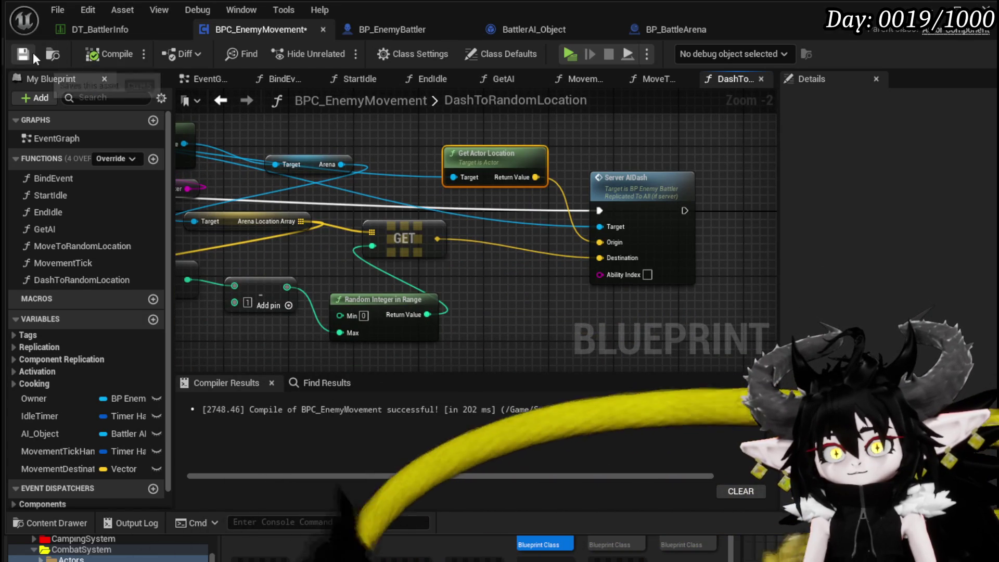
pyautogui.click(31, 53)
pyautogui.doubleClick(624, 179)
pyautogui.moveTo(519, 214); pyautogui.dragTo(273, 160)
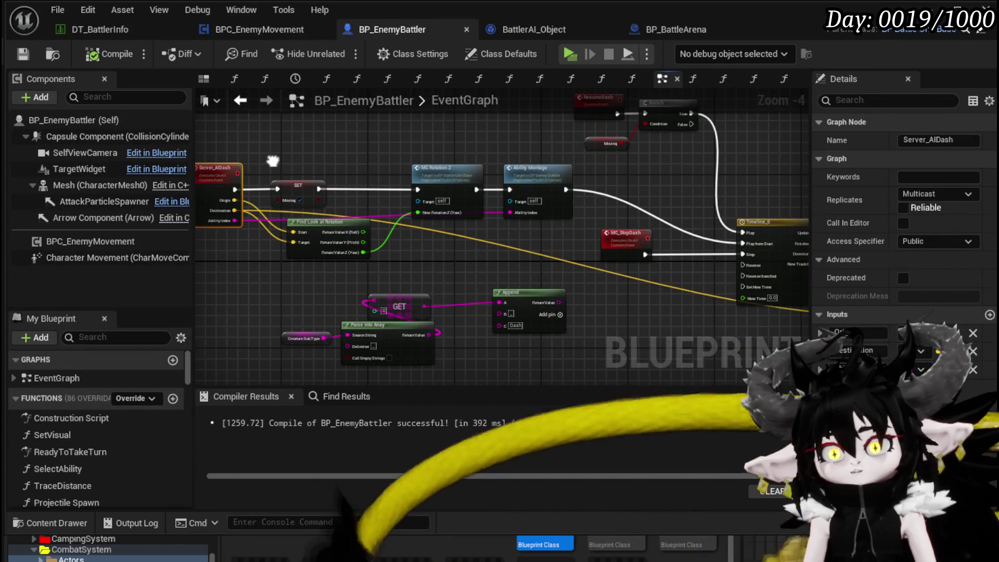
pyautogui.moveTo(626, 249); pyautogui.dragTo(333, 252)
pyautogui.moveTo(488, 199); pyautogui.dragTo(466, 233)
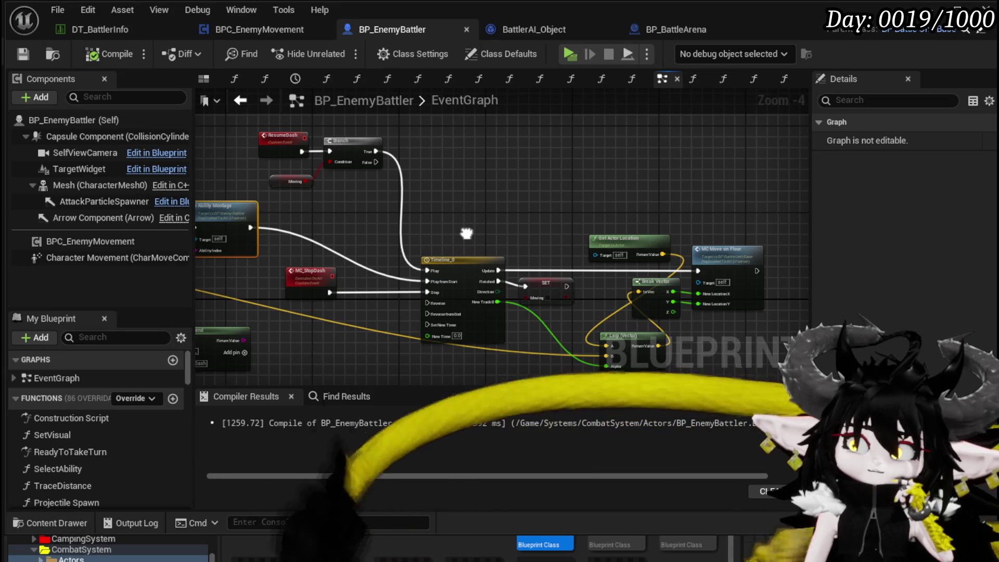
pyautogui.moveTo(466, 233)
pyautogui.mouseDown()
pyautogui.moveTo(565, 203)
pyautogui.moveTo(536, 196)
pyautogui.moveTo(766, 216)
pyautogui.moveTo(537, 194)
pyautogui.mouseUp()
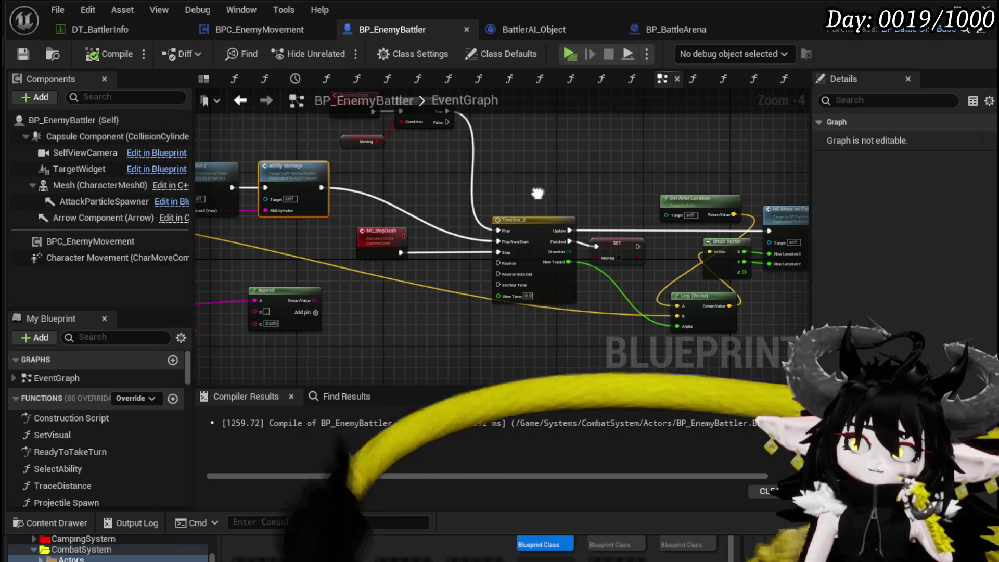
pyautogui.moveTo(538, 194); pyautogui.dragTo(812, 210)
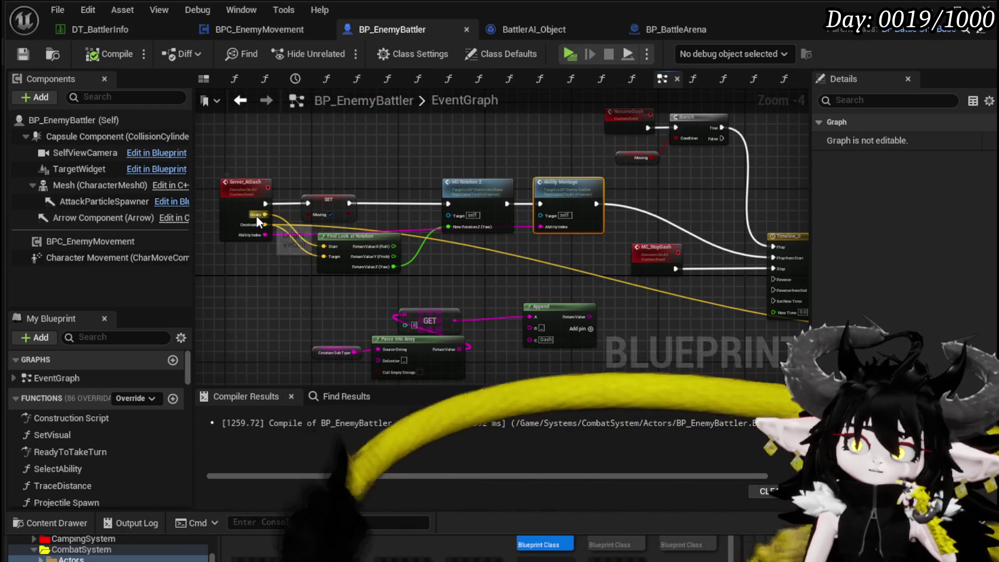
pyautogui.moveTo(556, 310)
pyautogui.mouseDown()
pyautogui.moveTo(284, 254)
pyautogui.moveTo(401, 290)
pyautogui.moveTo(323, 283)
pyautogui.moveTo(350, 292)
pyautogui.moveTo(807, 342)
pyautogui.moveTo(754, 352)
pyautogui.moveTo(573, 312)
pyautogui.moveTo(509, 264)
pyautogui.moveTo(398, 248)
pyautogui.moveTo(414, 254)
pyautogui.mouseUp()
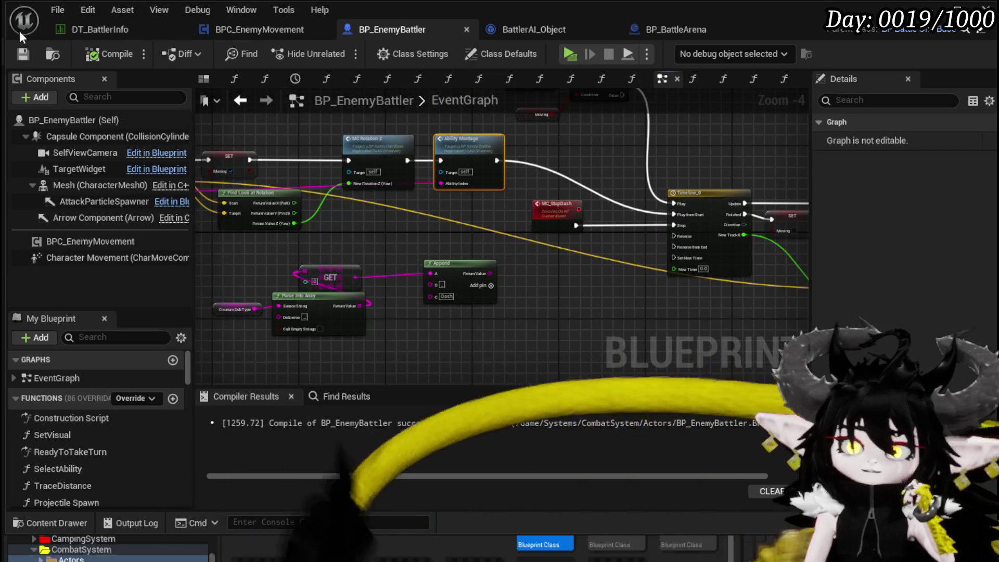
pyautogui.moveTo(541, 130); pyautogui.dragTo(588, 178)
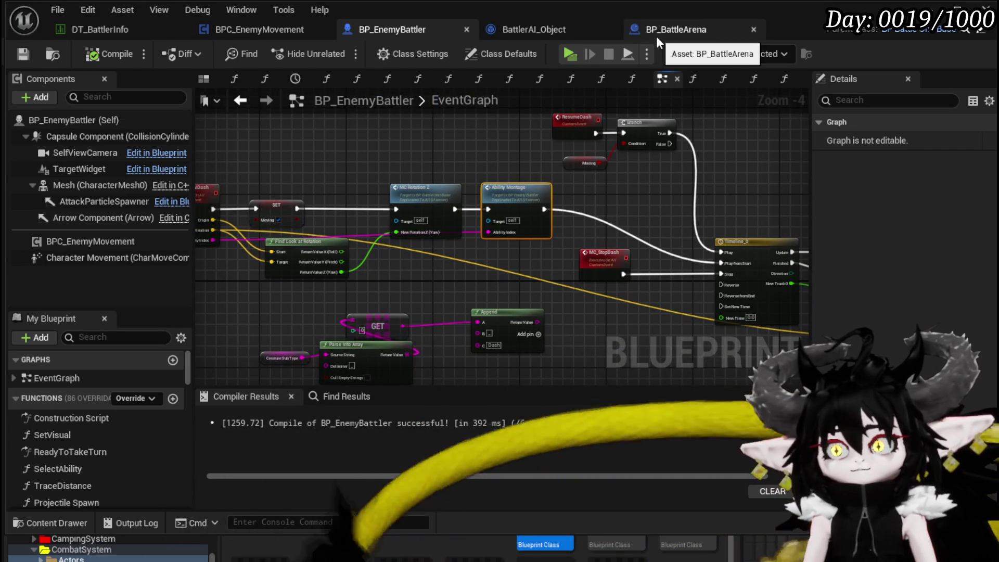
pyautogui.click(226, 27)
# Tidy the LENGTH, subtract, Random Integer, GET and Get Encounter nodes, then drop MovementDestination in the graph
pyautogui.moveTo(495, 232)
pyautogui.mouseDown()
pyautogui.moveTo(595, 227)
pyautogui.moveTo(626, 254)
pyautogui.mouseUp()
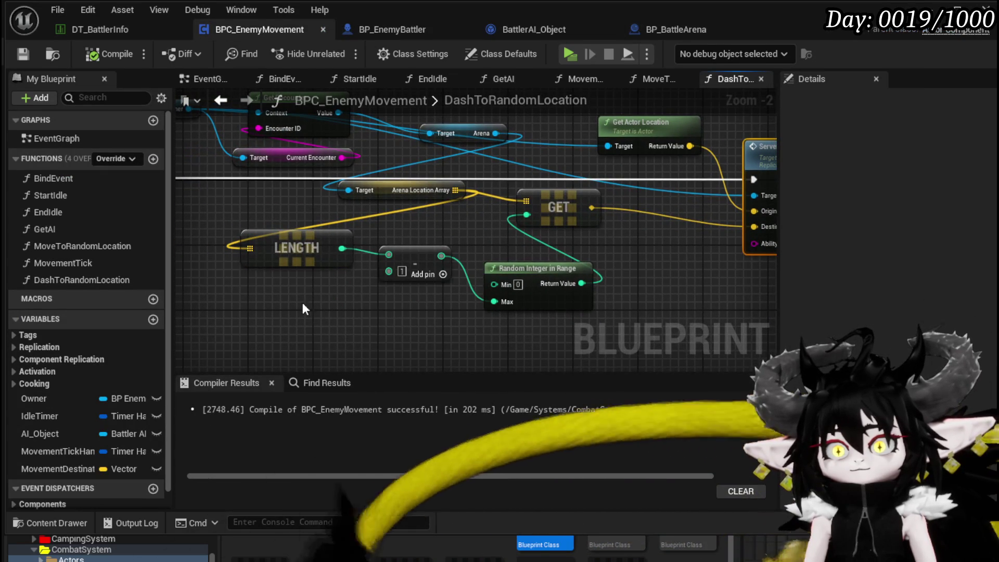
pyautogui.moveTo(535, 278); pyautogui.dragTo(649, 285)
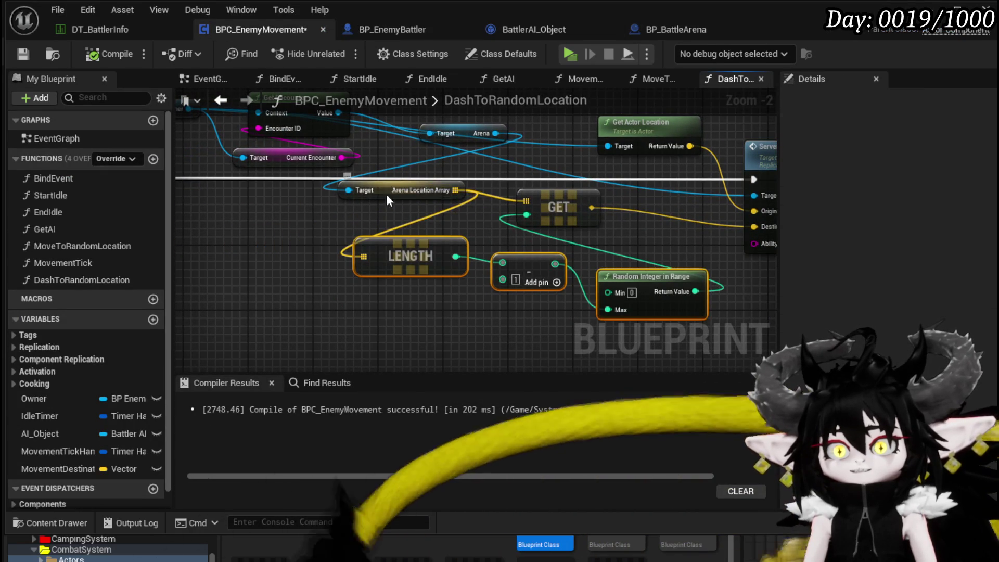
pyautogui.moveTo(398, 191); pyautogui.dragTo(287, 215)
pyautogui.moveTo(552, 213)
pyautogui.mouseDown()
pyautogui.moveTo(536, 221)
pyautogui.moveTo(589, 222)
pyautogui.mouseUp()
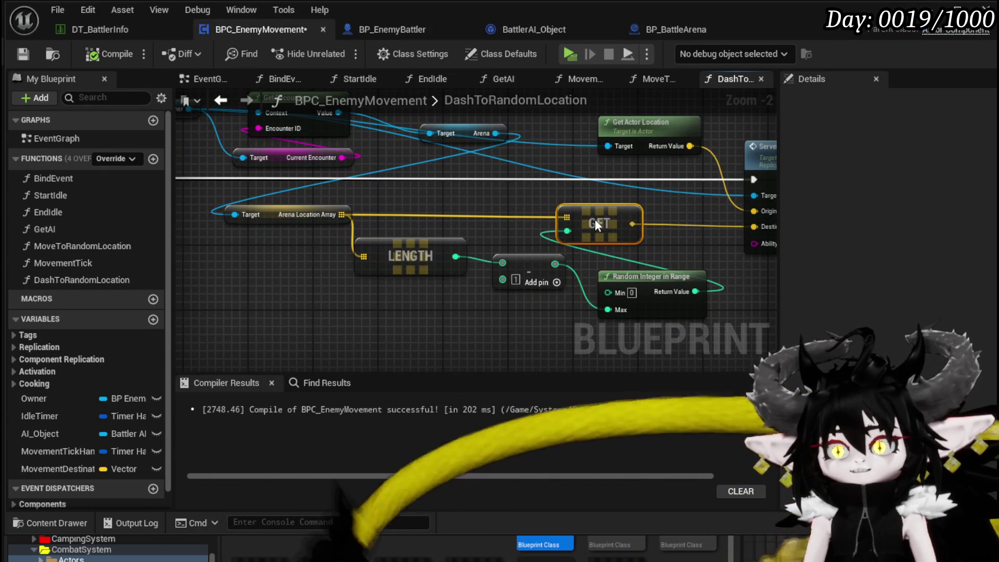
pyautogui.moveTo(672, 275); pyautogui.dragTo(550, 275)
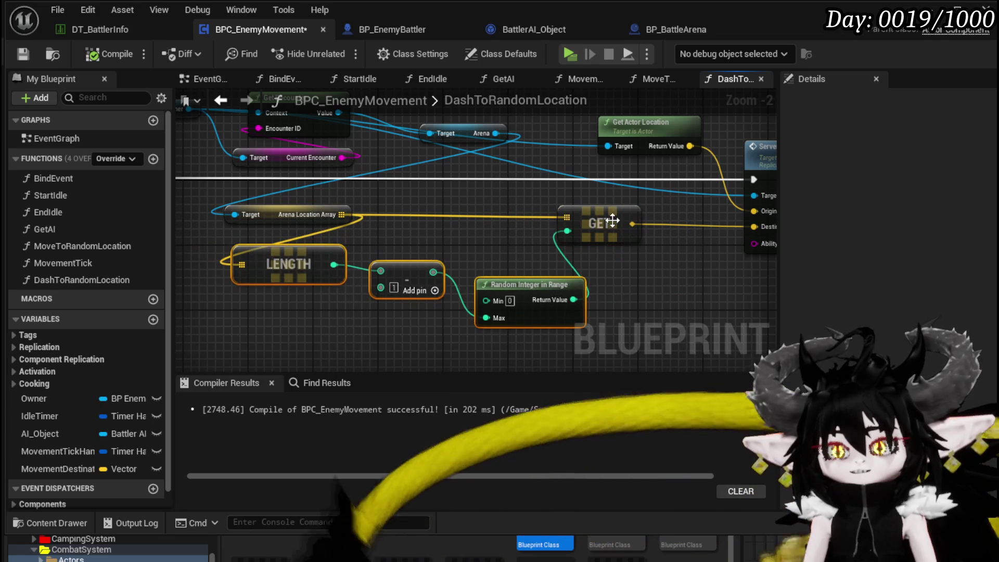
pyautogui.moveTo(665, 223)
pyautogui.mouseDown()
pyautogui.moveTo(470, 224)
pyautogui.moveTo(673, 256)
pyautogui.moveTo(522, 207)
pyautogui.mouseUp()
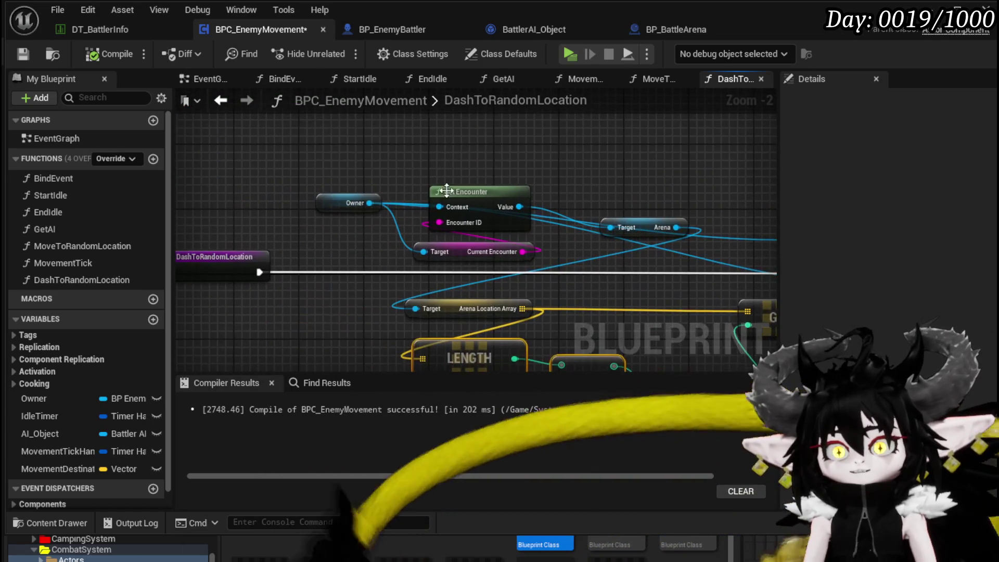
pyautogui.moveTo(631, 238)
pyautogui.mouseDown()
pyautogui.moveTo(572, 195)
pyautogui.moveTo(473, 169)
pyautogui.mouseUp()
pyautogui.moveTo(773, 324); pyautogui.dragTo(521, 266)
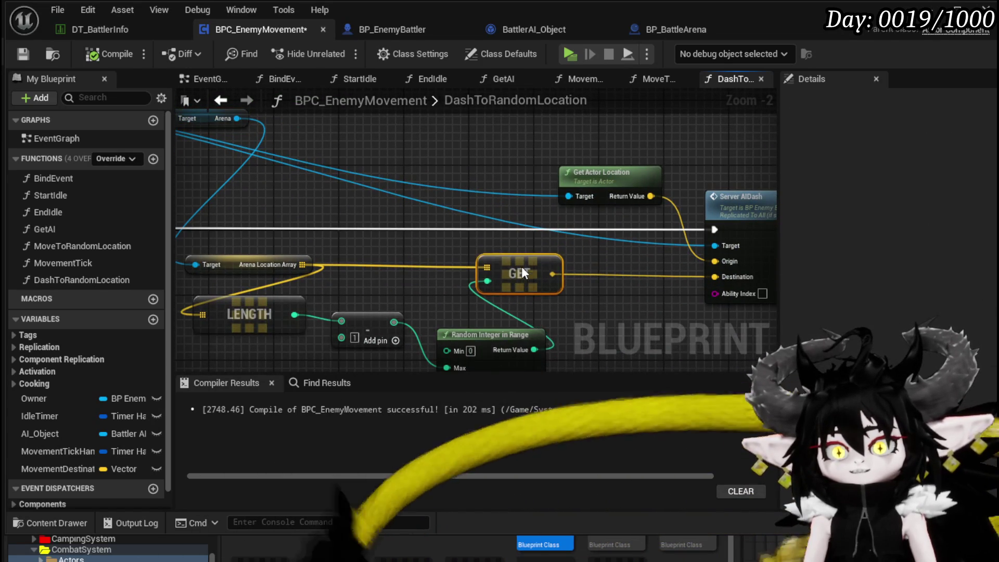
pyautogui.moveTo(450, 286)
pyautogui.mouseDown()
pyautogui.moveTo(530, 303)
pyautogui.moveTo(536, 274)
pyautogui.moveTo(520, 266)
pyautogui.mouseUp()
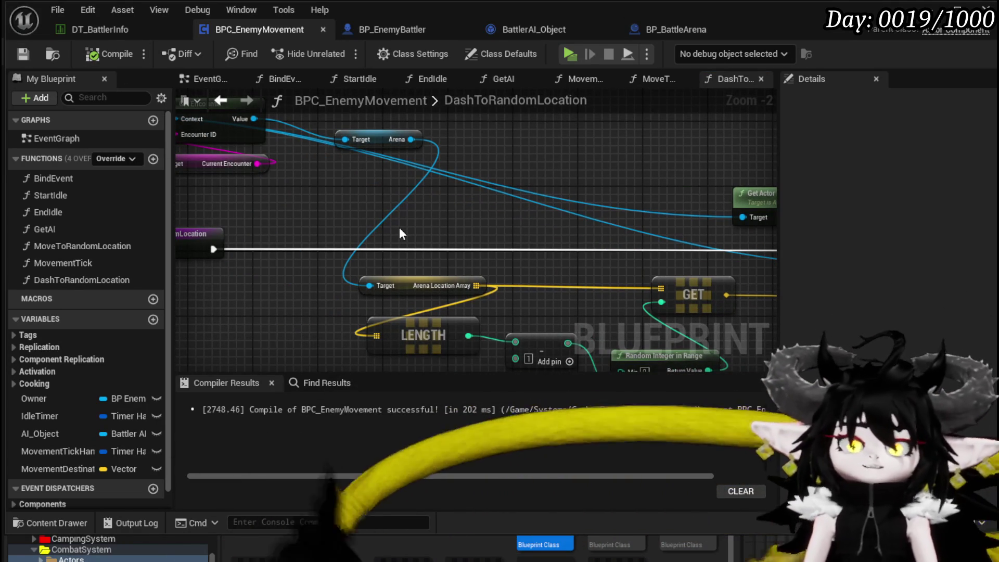
pyautogui.moveTo(384, 188)
pyautogui.mouseDown()
pyautogui.moveTo(226, 186)
pyautogui.moveTo(220, 159)
pyautogui.mouseUp()
pyautogui.moveTo(395, 308); pyautogui.dragTo(568, 218)
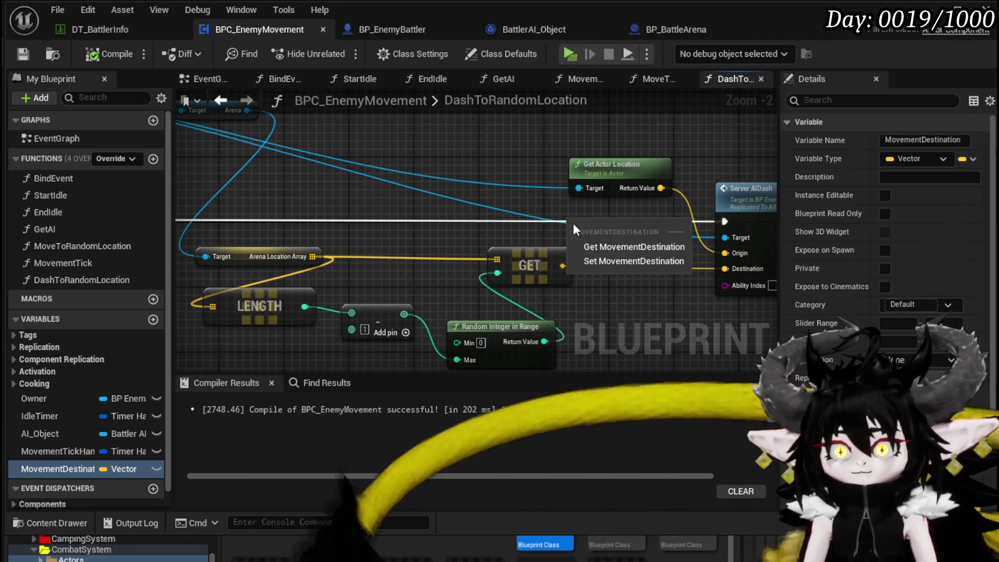
# Route the entry execution through Set MovementDestination and feed it into Server AIDash's Destination
pyautogui.moveTo(564, 272)
pyautogui.mouseDown()
pyautogui.moveTo(482, 259)
pyautogui.moveTo(593, 251)
pyautogui.mouseUp()
pyautogui.moveTo(658, 233); pyautogui.dragTo(725, 270)
pyautogui.moveTo(229, 229); pyautogui.dragTo(487, 241)
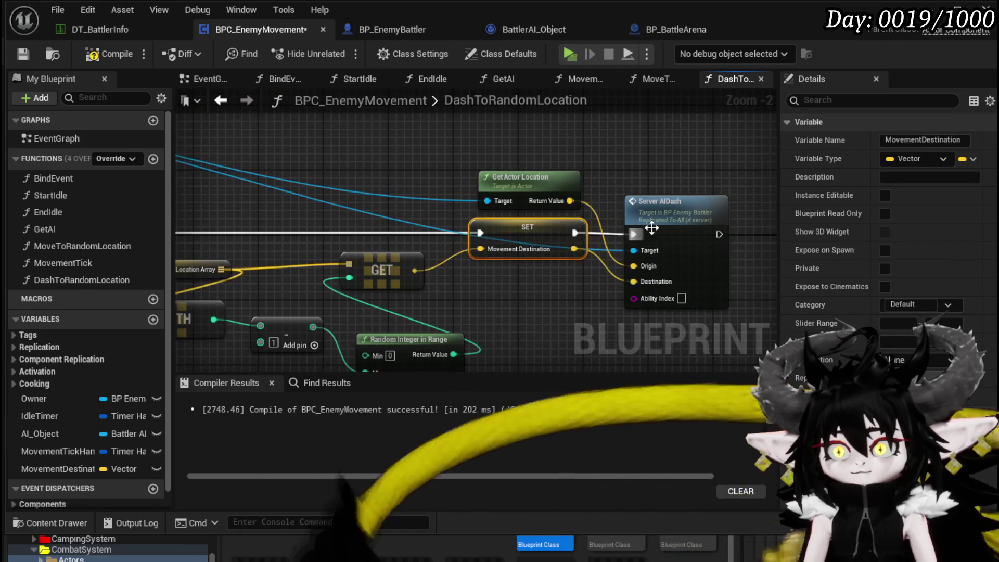
pyautogui.moveTo(642, 233); pyautogui.dragTo(707, 233)
pyautogui.moveTo(497, 204); pyautogui.dragTo(411, 168)
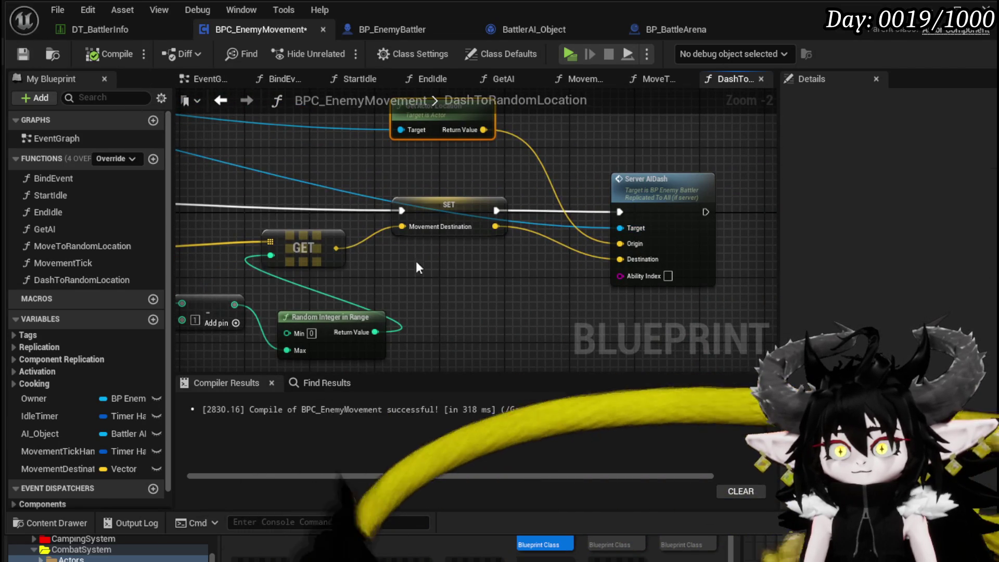
# Compare a MovementDestination getter with the GET result using an Equal (==) node
pyautogui.moveTo(49, 465); pyautogui.dragTo(244, 191)
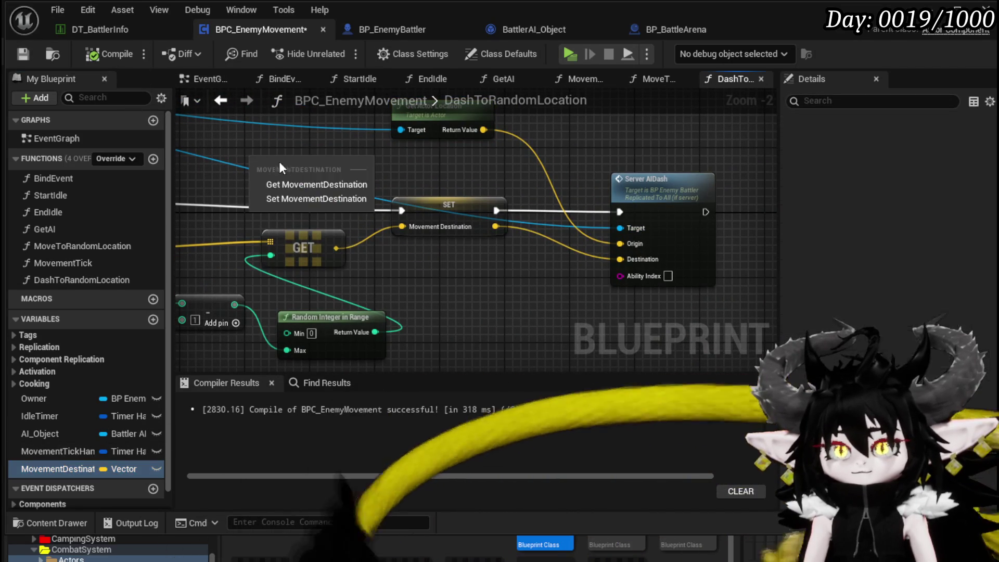
pyautogui.click(308, 185)
pyautogui.moveTo(322, 158); pyautogui.dragTo(382, 165)
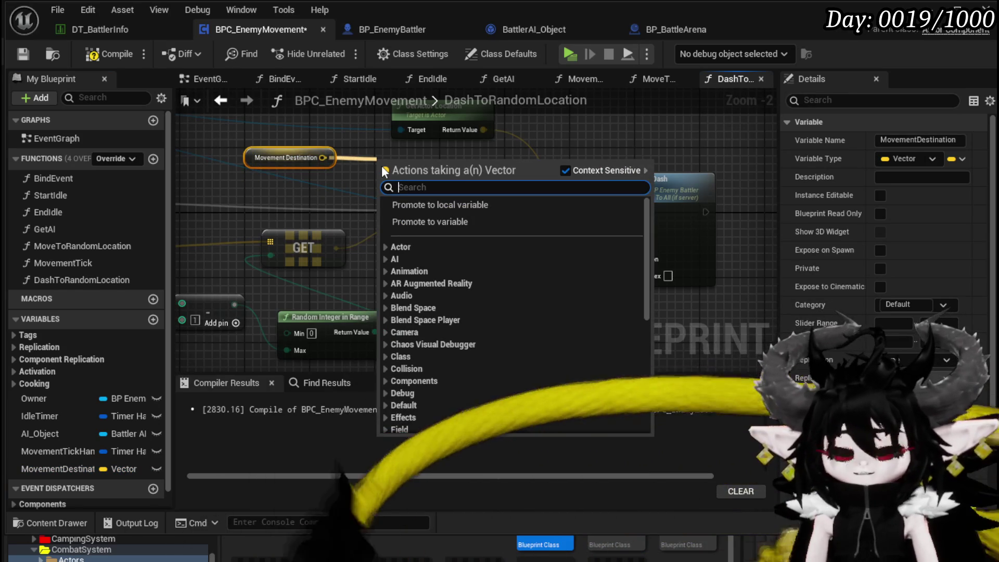
pyautogui.write('==')
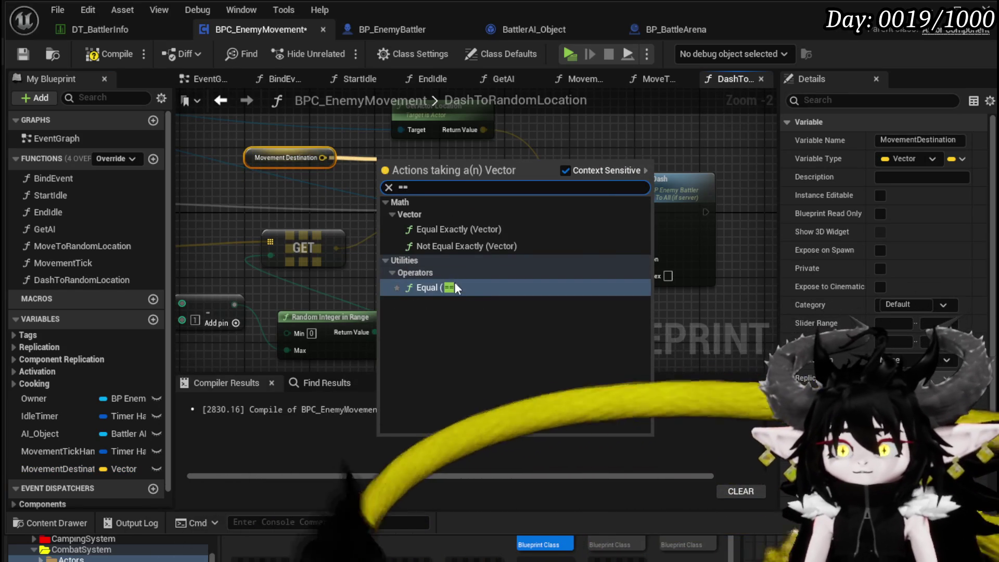
pyautogui.click(455, 287)
pyautogui.moveTo(307, 178); pyautogui.dragTo(402, 215)
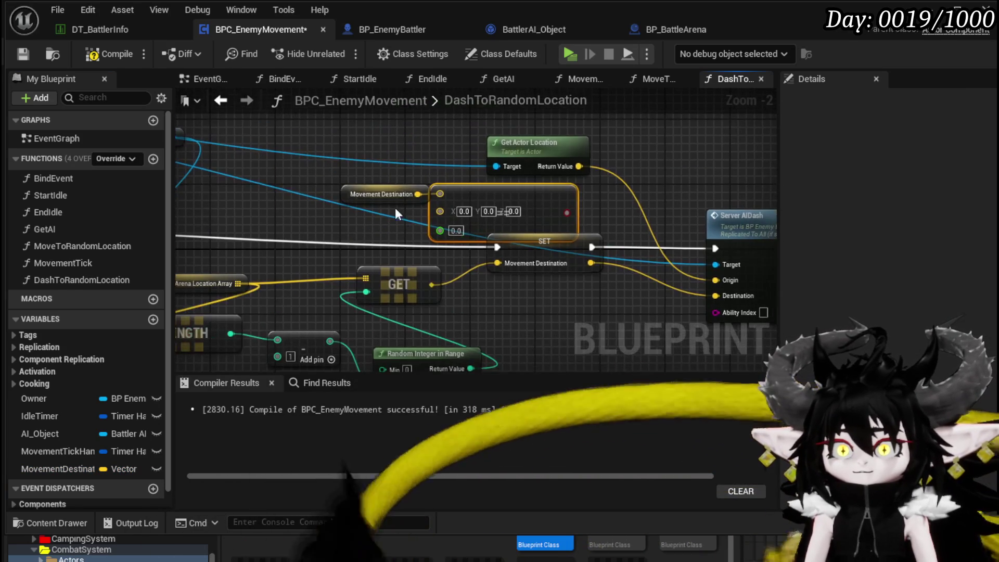
pyautogui.moveTo(347, 192); pyautogui.dragTo(282, 198)
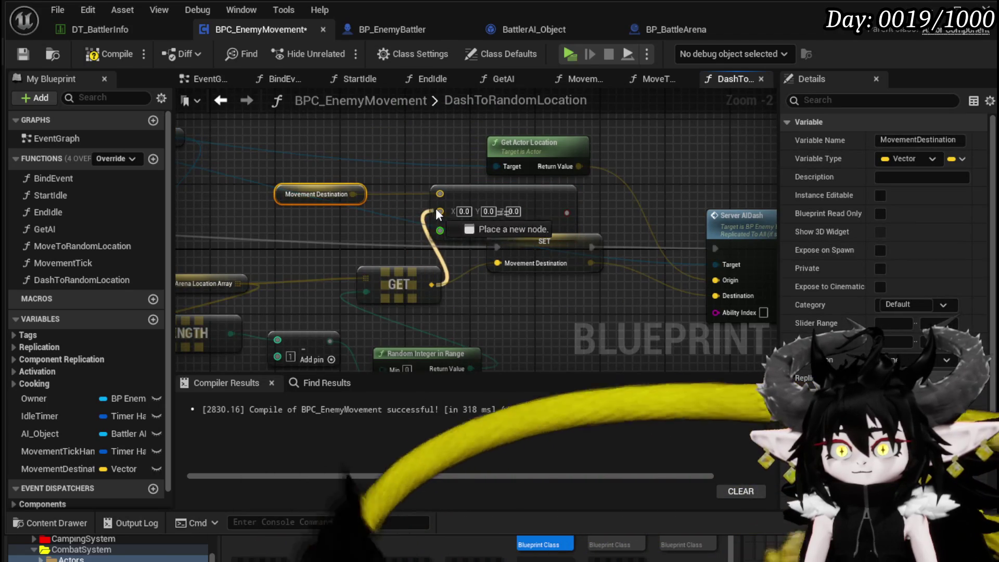
pyautogui.moveTo(435, 215); pyautogui.dragTo(434, 215)
# Add a Branch on the comparison, with False going to the SET node and entry execution feeding it
pyautogui.scroll(-1, 332, 276)
pyautogui.moveTo(534, 179); pyautogui.dragTo(429, 226)
pyautogui.moveTo(627, 150)
pyautogui.mouseDown()
pyautogui.moveTo(435, 210)
pyautogui.moveTo(521, 218)
pyautogui.mouseUp()
pyautogui.moveTo(676, 197); pyautogui.dragTo(778, 196)
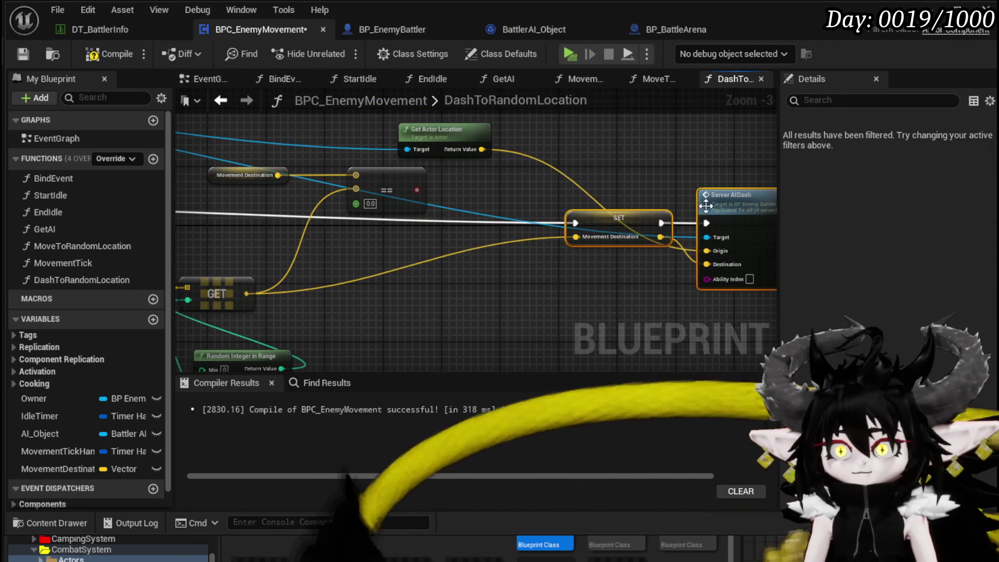
pyautogui.click(456, 163)
pyautogui.moveTo(416, 189); pyautogui.dragTo(466, 194)
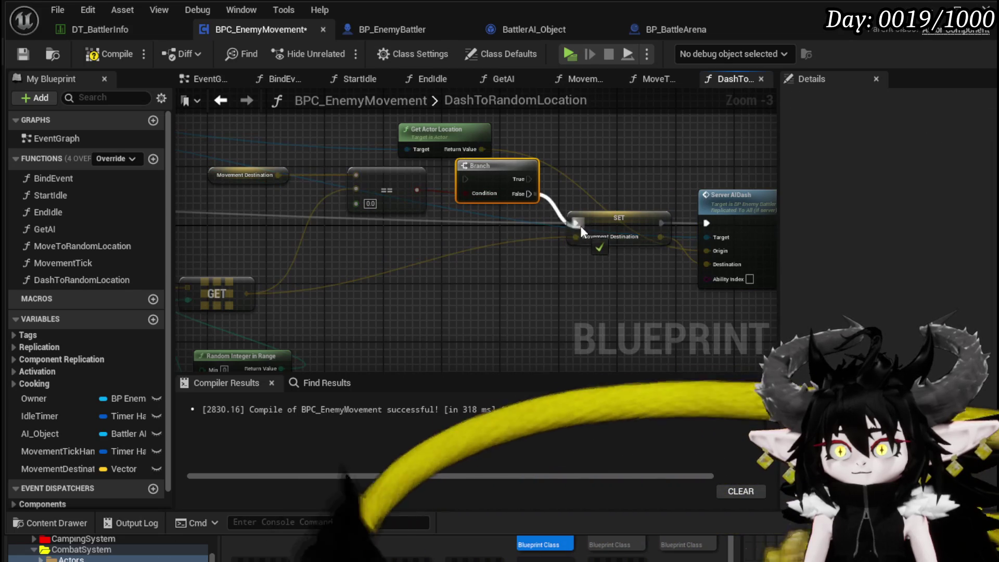
pyautogui.moveTo(579, 227); pyautogui.dragTo(576, 223)
pyautogui.moveTo(247, 244)
pyautogui.mouseDown()
pyautogui.moveTo(744, 201)
pyautogui.moveTo(534, 205)
pyautogui.moveTo(568, 297)
pyautogui.mouseUp()
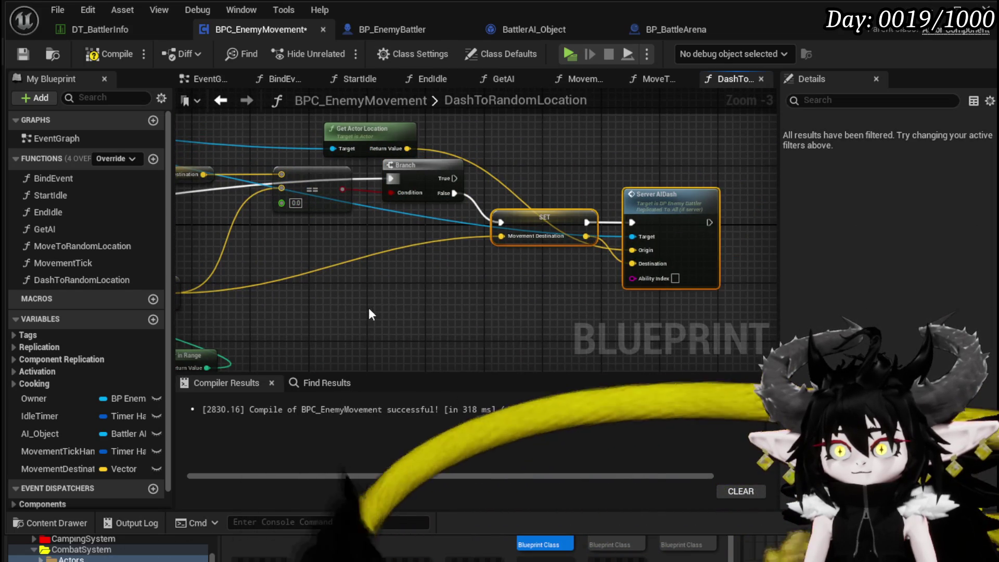
pyautogui.moveTo(398, 176); pyautogui.dragTo(424, 223)
pyautogui.click(443, 192)
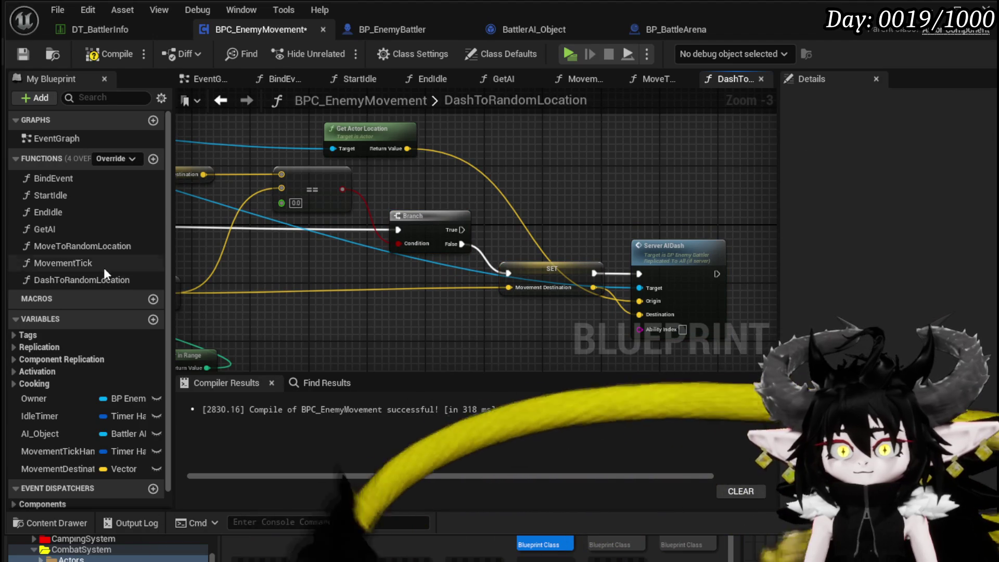
# Call Dash to Random Location from Branch True and compile the blueprint
pyautogui.moveTo(267, 264); pyautogui.dragTo(520, 156)
pyautogui.moveTo(461, 230); pyautogui.dragTo(530, 179)
pyautogui.moveTo(286, 212)
pyautogui.mouseDown()
pyautogui.moveTo(439, 200)
pyautogui.moveTo(483, 224)
pyautogui.moveTo(520, 208)
pyautogui.moveTo(395, 234)
pyautogui.moveTo(383, 227)
pyautogui.moveTo(442, 180)
pyautogui.moveTo(599, 219)
pyautogui.moveTo(455, 232)
pyautogui.mouseUp()
pyautogui.click(112, 48)
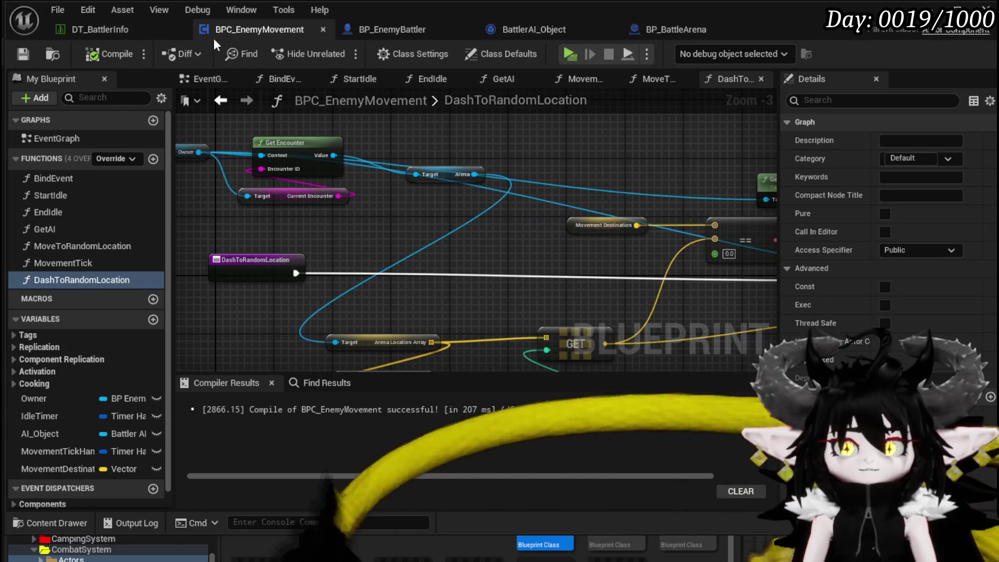
pyautogui.click(126, 30)
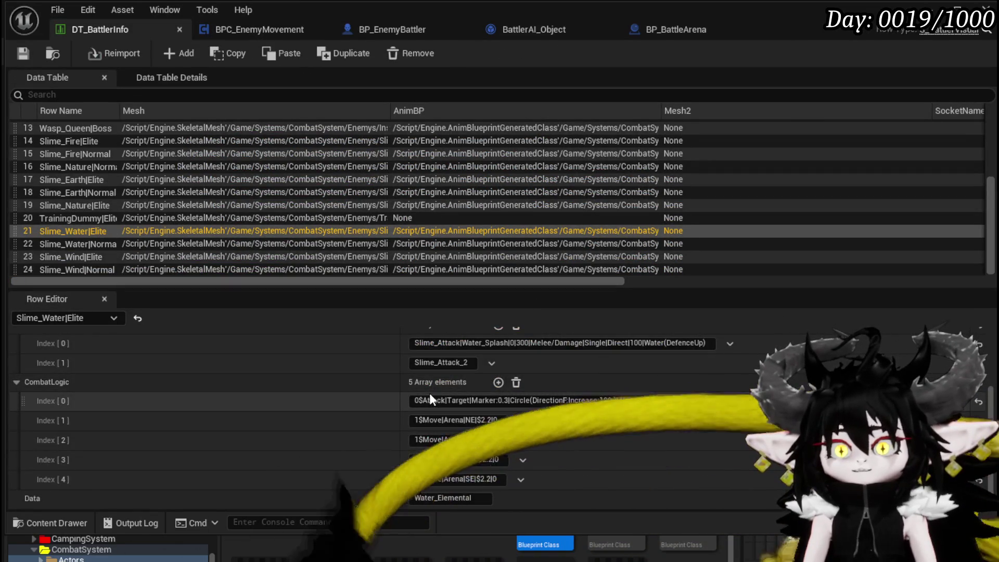
# Add a third Abilities entry to Slime_Water|Elite reading Idle|DashToRandom and save
pyautogui.scroll(2, 498, 423)
pyautogui.click(497, 389)
pyautogui.scroll(-2, 426, 434)
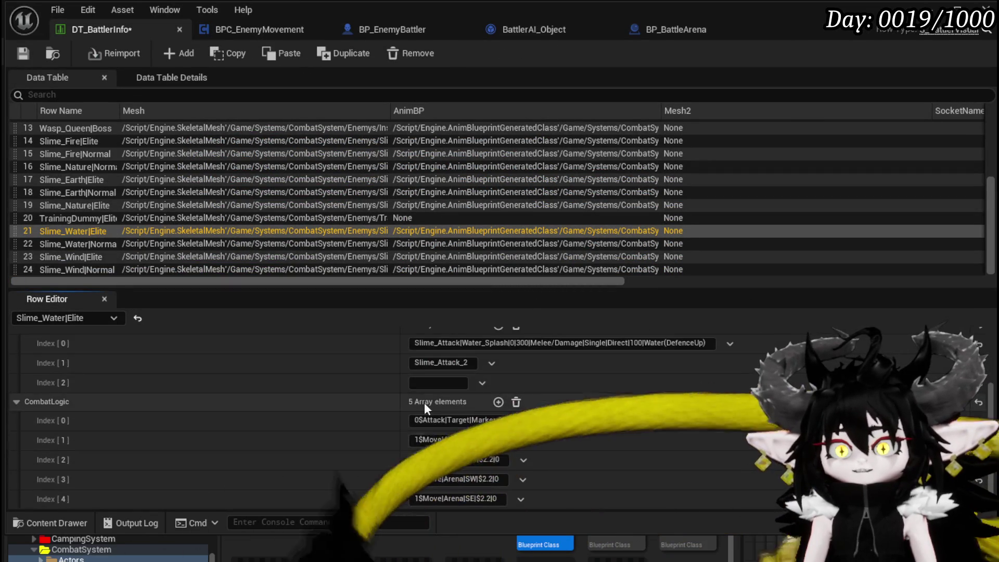
pyautogui.click(425, 384)
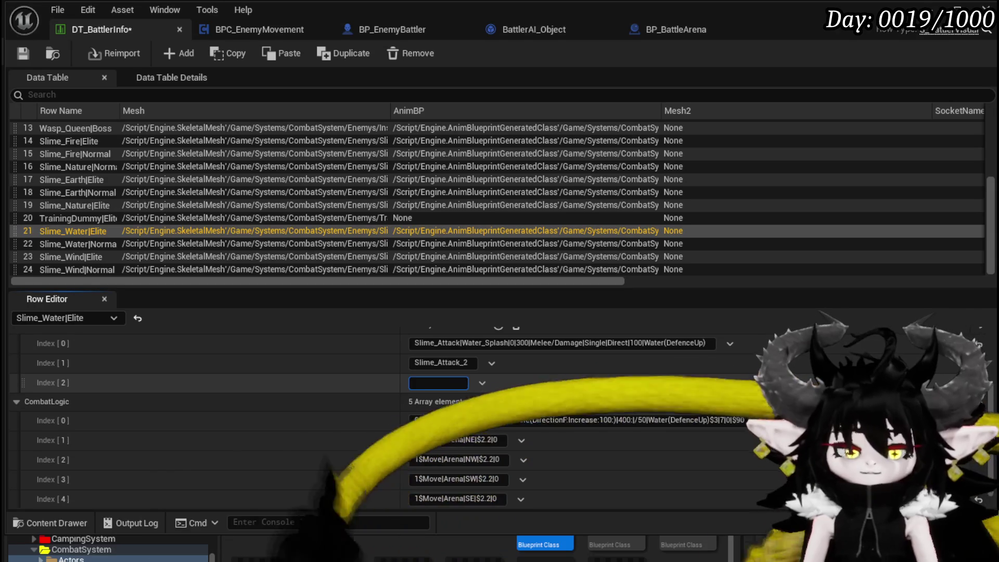
pyautogui.write('IDle<')
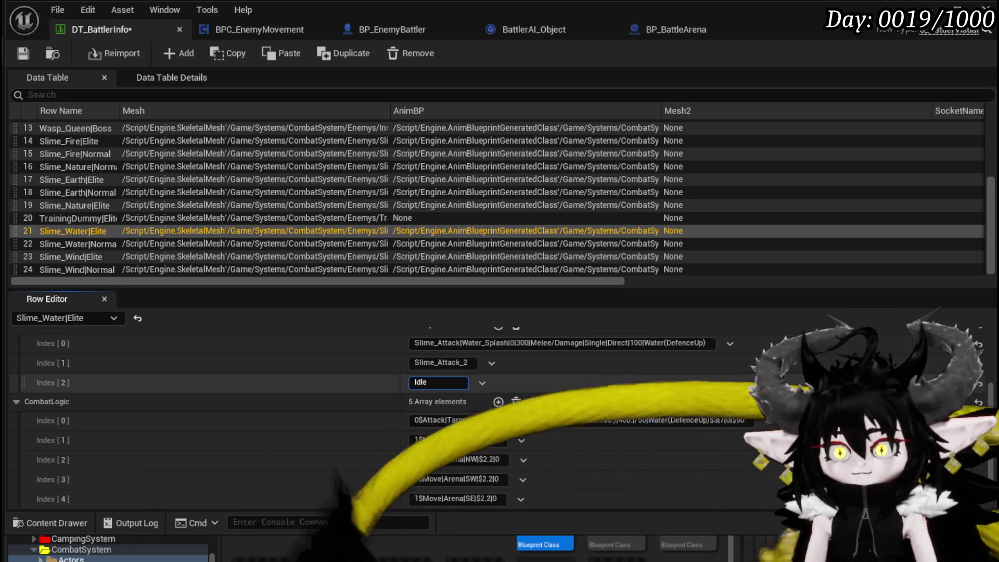
pyautogui.press('BackSpace')
pyautogui.write('|')
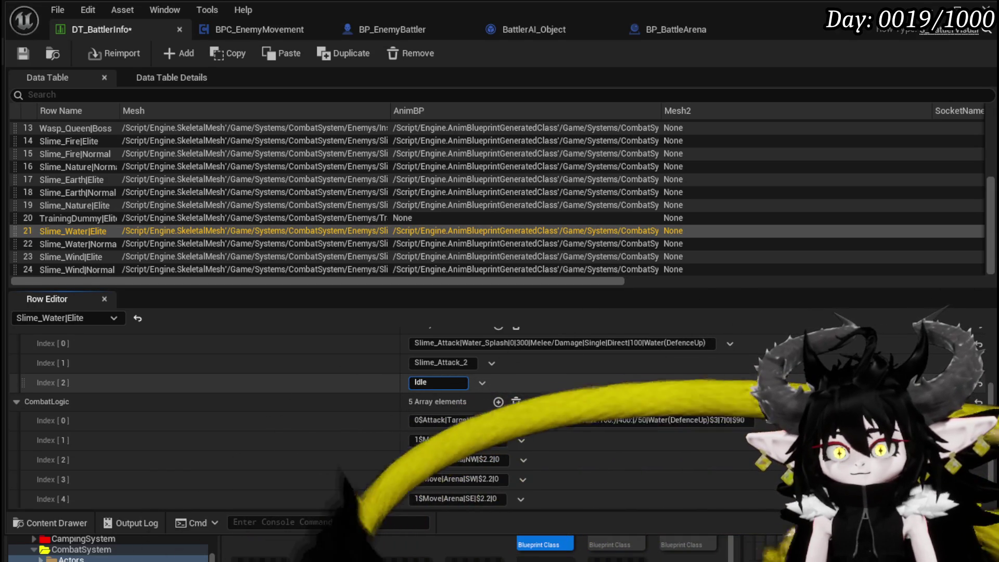
pyautogui.write('D')
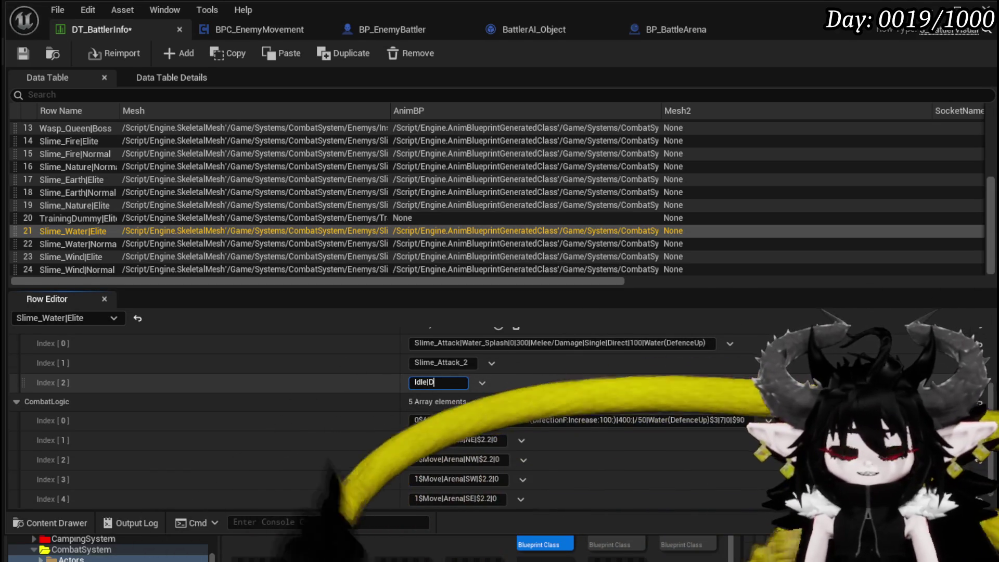
pyautogui.write('ashToRandom')
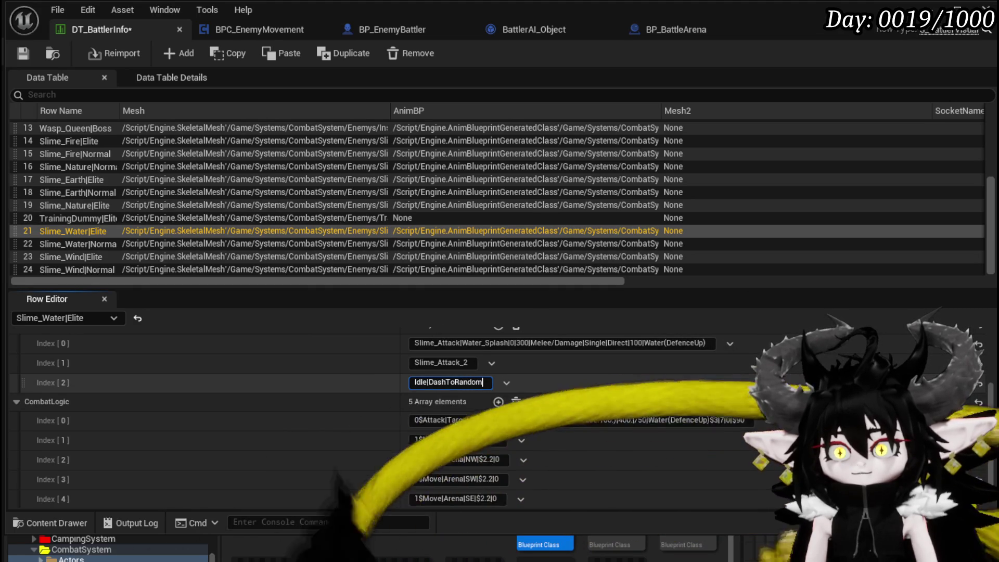
pyautogui.hotkey('ctrl', 'a')
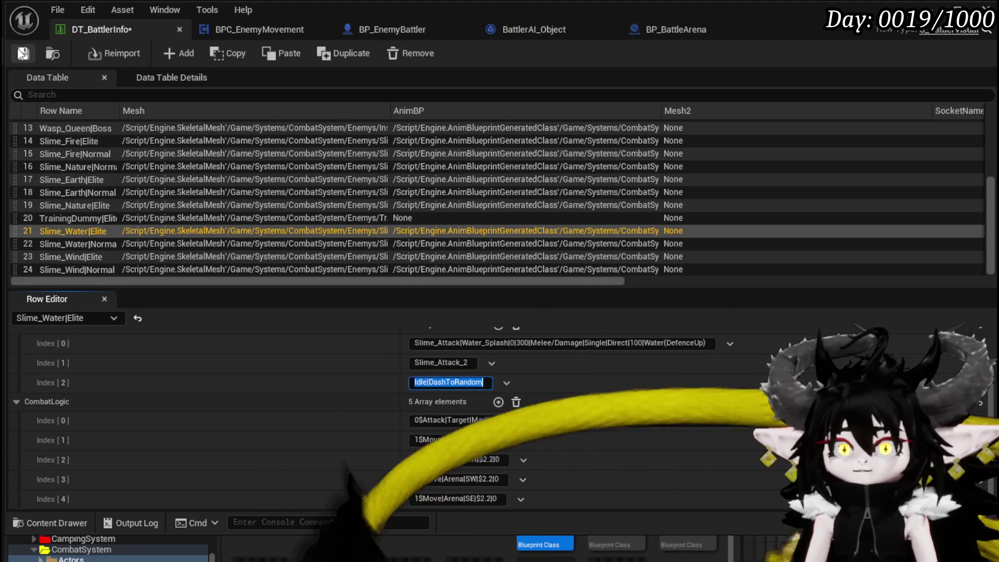
pyautogui.hotkey('ctrl', 's')
# Check the Switch on String pin names in BPC_EnemyMovement's StartIdle function
pyautogui.click(259, 29)
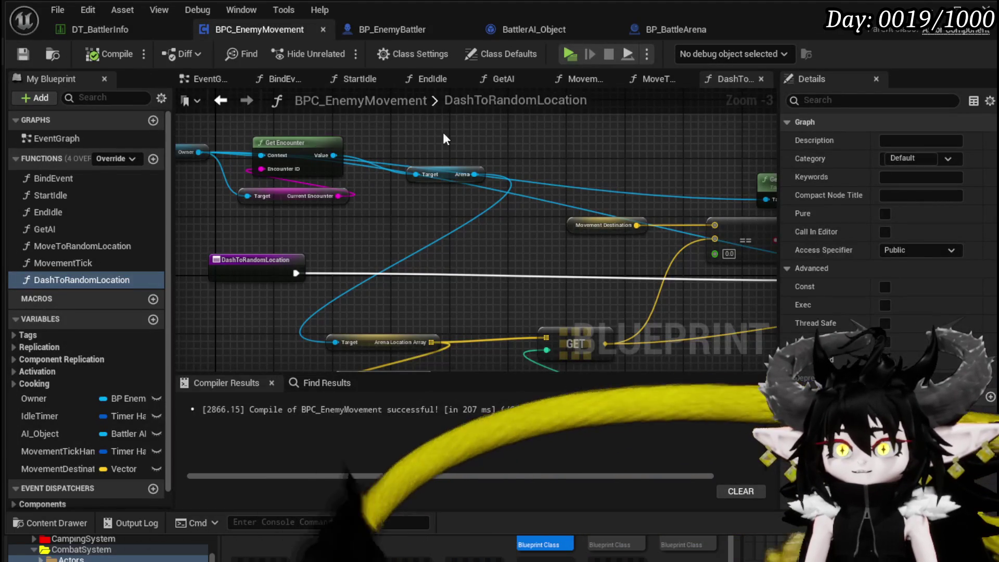
pyautogui.doubleClick(79, 193)
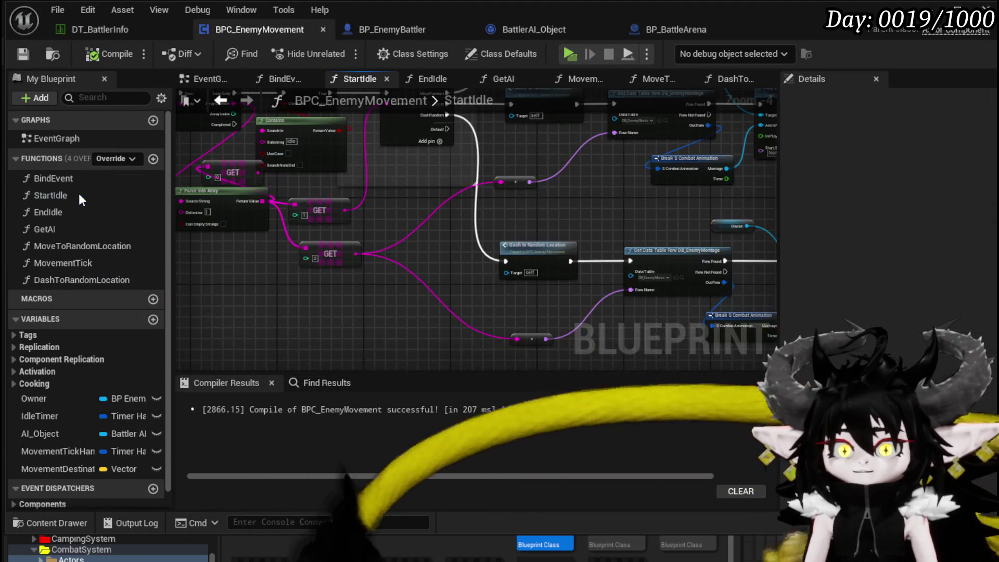
pyautogui.scroll(4, 458, 297)
pyautogui.click(372, 201)
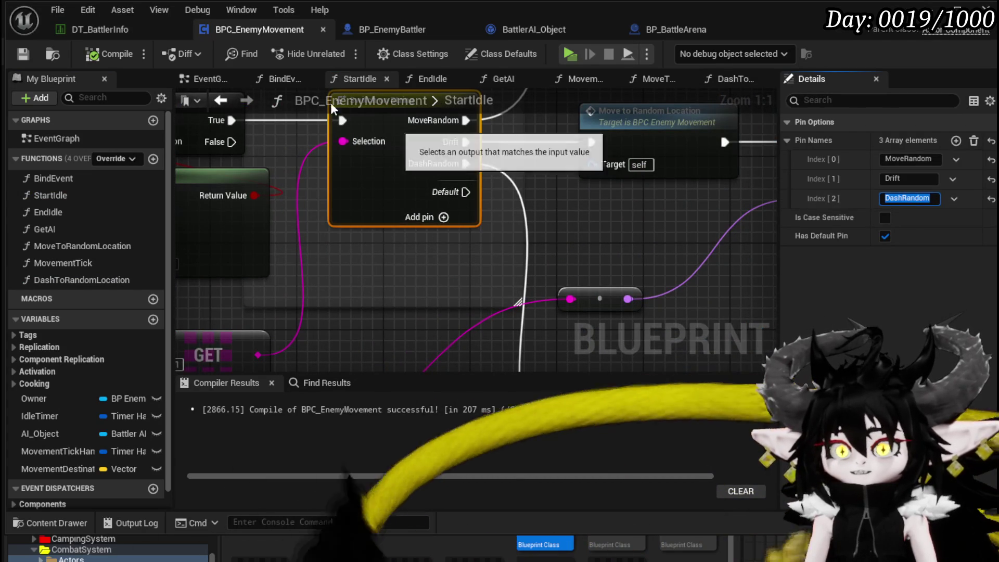
# Rename the third ability entry to Idle|DashRandom and save the data table
pyautogui.click(100, 30)
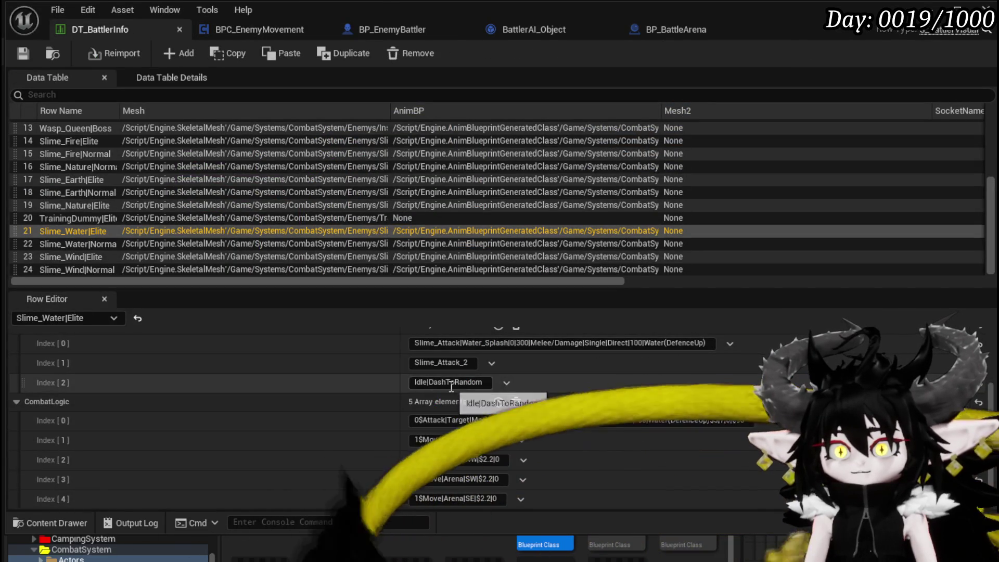
pyautogui.click(432, 382)
pyautogui.write('Idle|DashRandom')
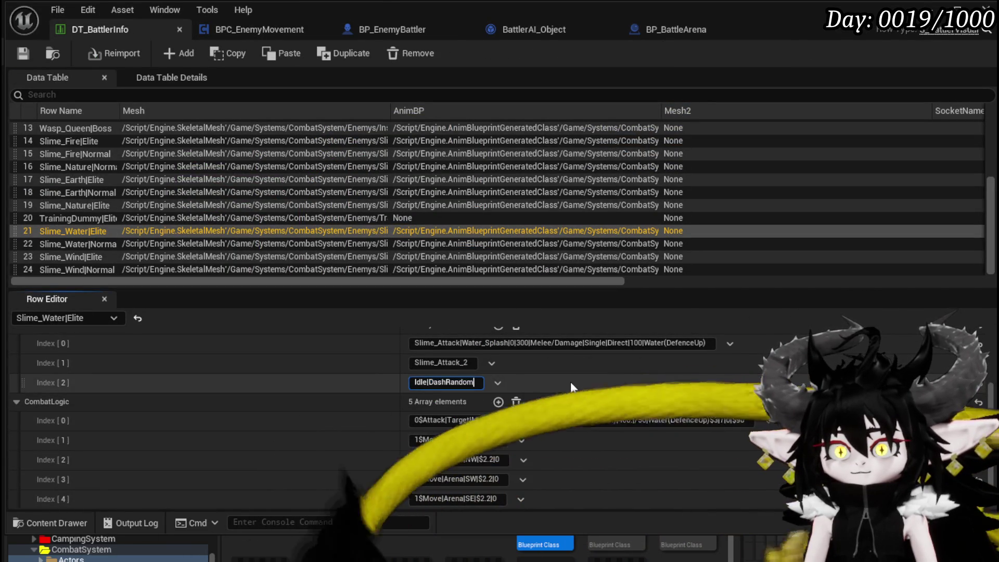
pyautogui.press('Return')
pyautogui.click(22, 54)
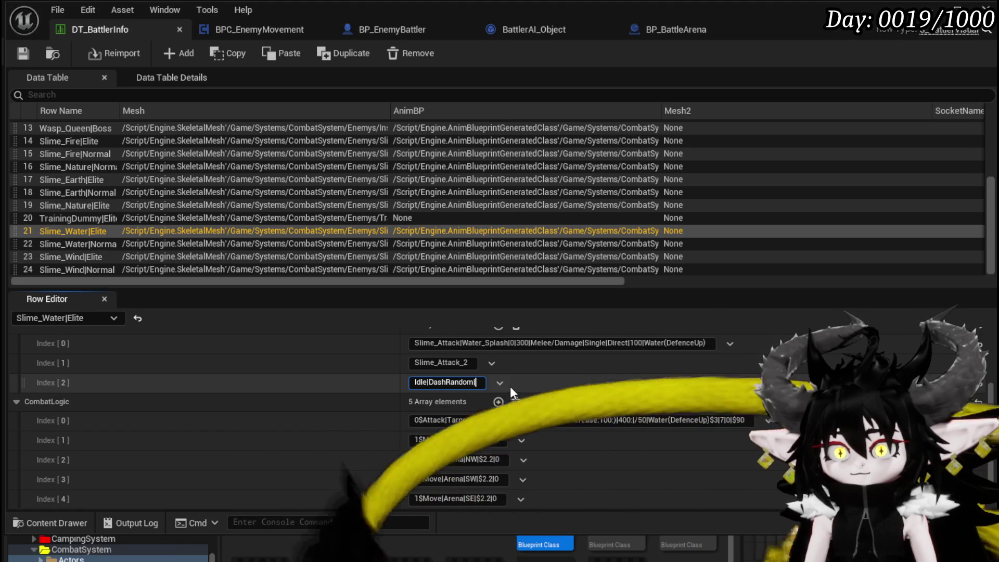
# Append Slime_Attack_2 to make Idle|DashRandom|Slime_Attack_2, save, and minimize DT_BattlerInfo
pyautogui.click(427, 363)
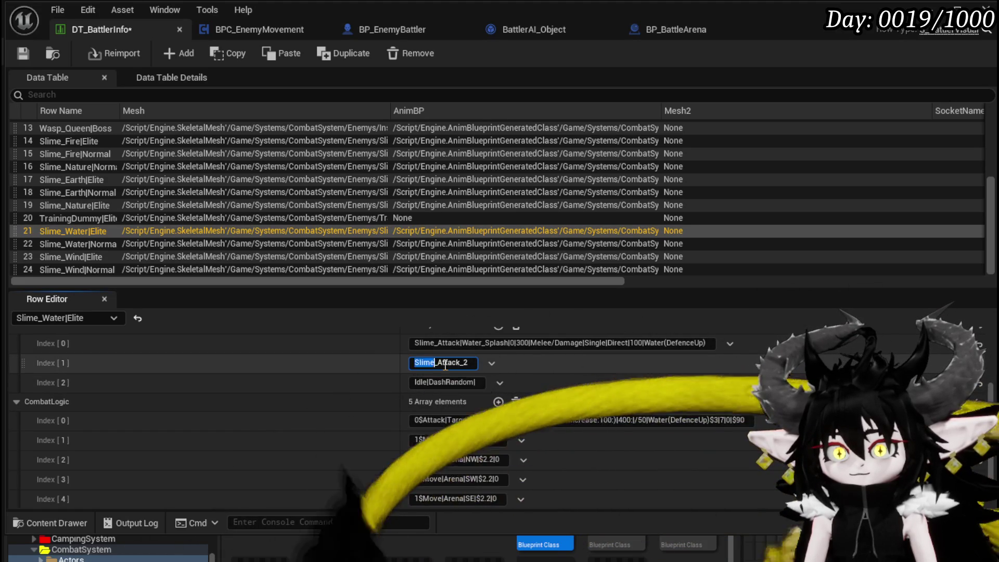
pyautogui.moveTo(414, 363); pyautogui.dragTo(475, 363)
pyautogui.hotkey('ctrl', 'c')
pyautogui.click(479, 382)
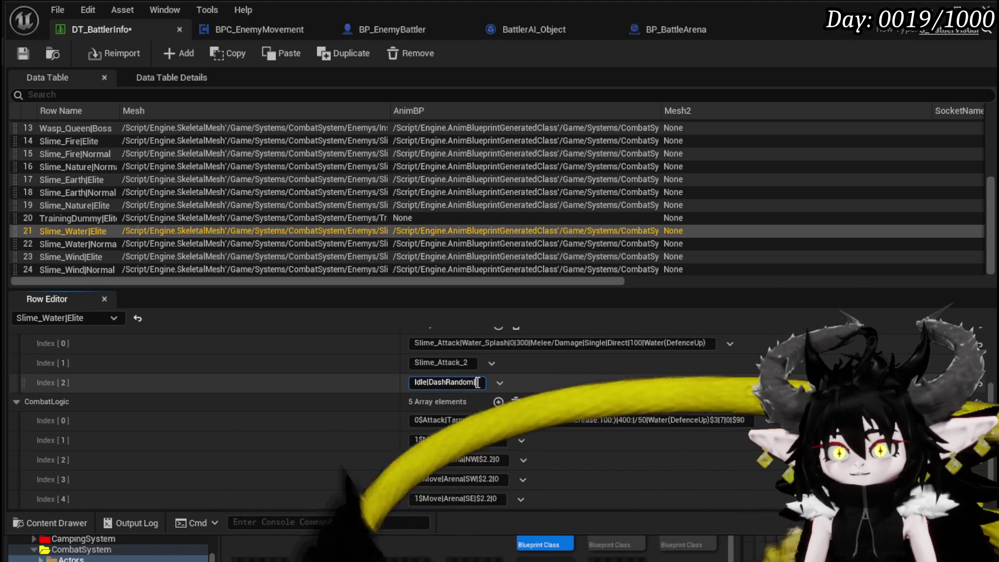
pyautogui.hotkey('ctrl', 'v')
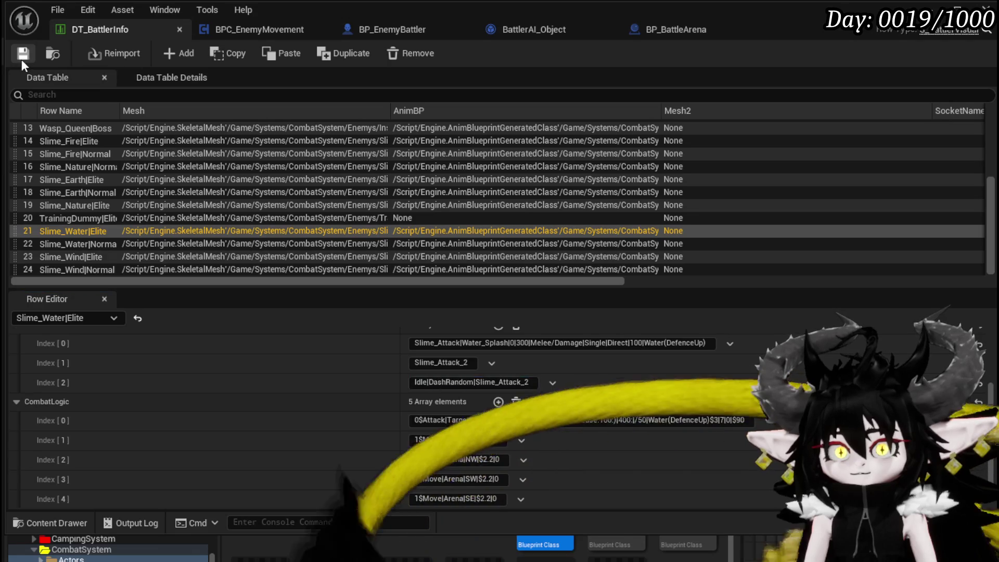
pyautogui.click(22, 53)
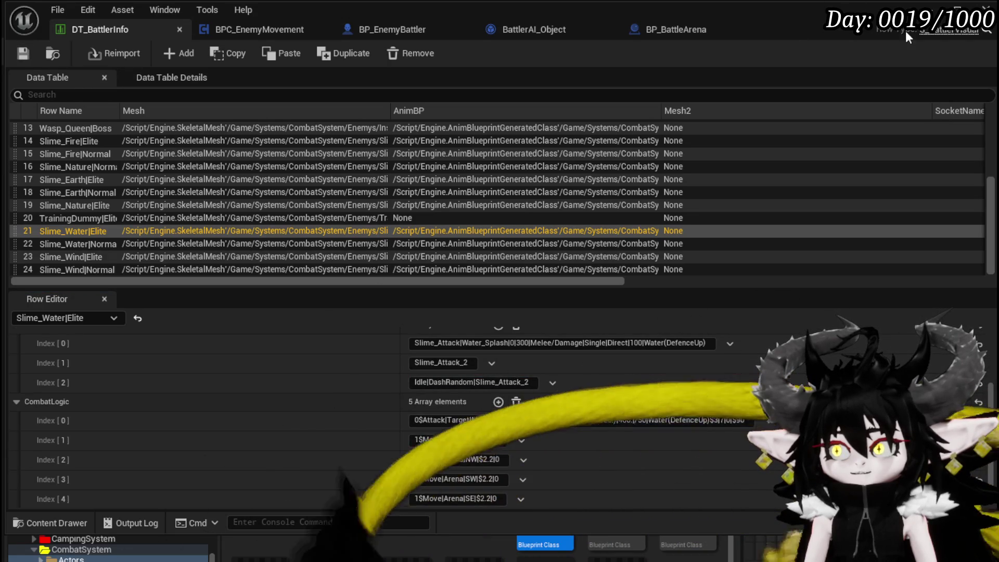
pyautogui.scroll(-1, 723, 338)
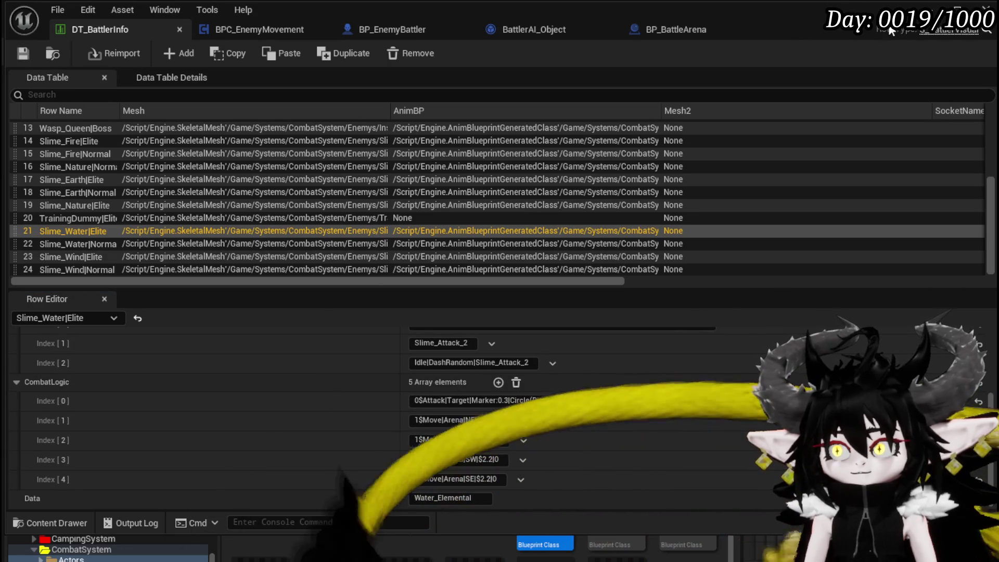
pyautogui.click(957, 10)
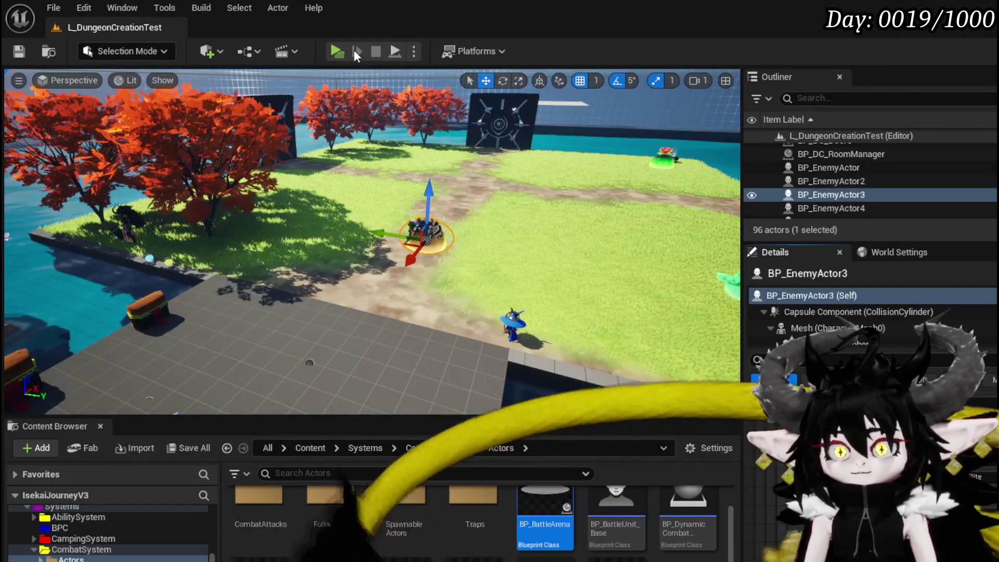
# Play the level, walk to the slime and fight, stop, save all, then return to DT_BattlerInfo
pyautogui.click(337, 52)
pyautogui.press('w')
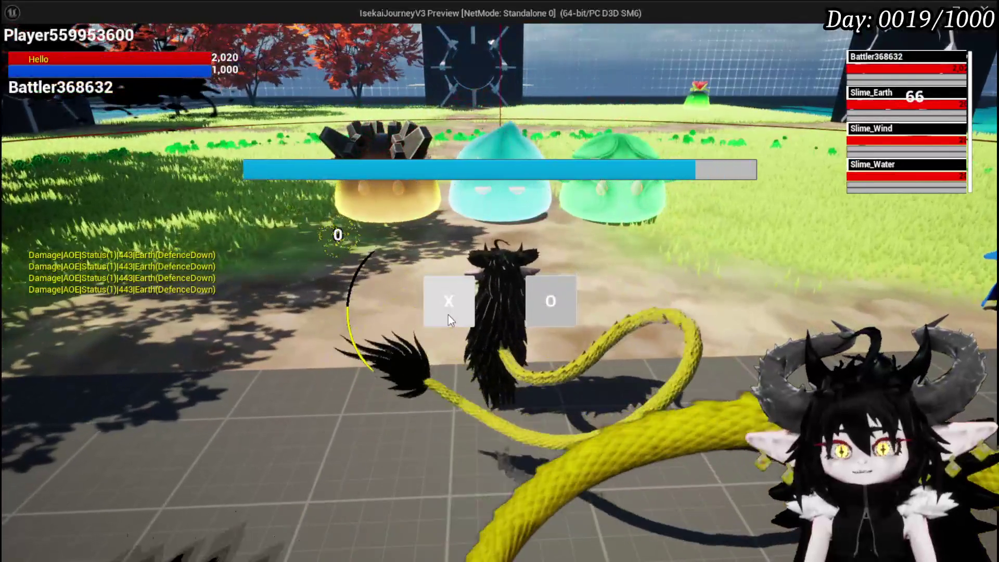
pyautogui.click(448, 312)
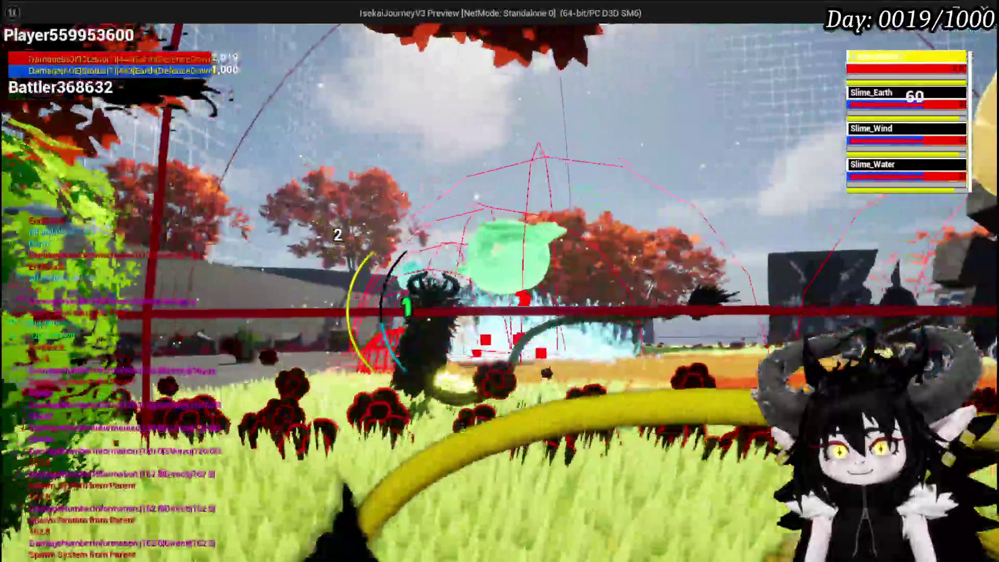
pyautogui.press('Escape')
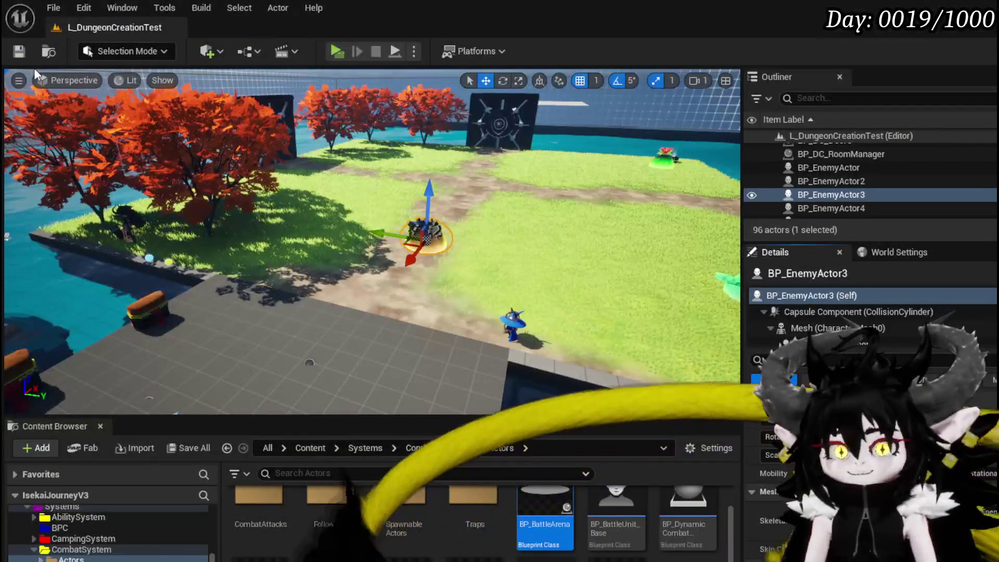
pyautogui.hotkey('ctrl', 's')
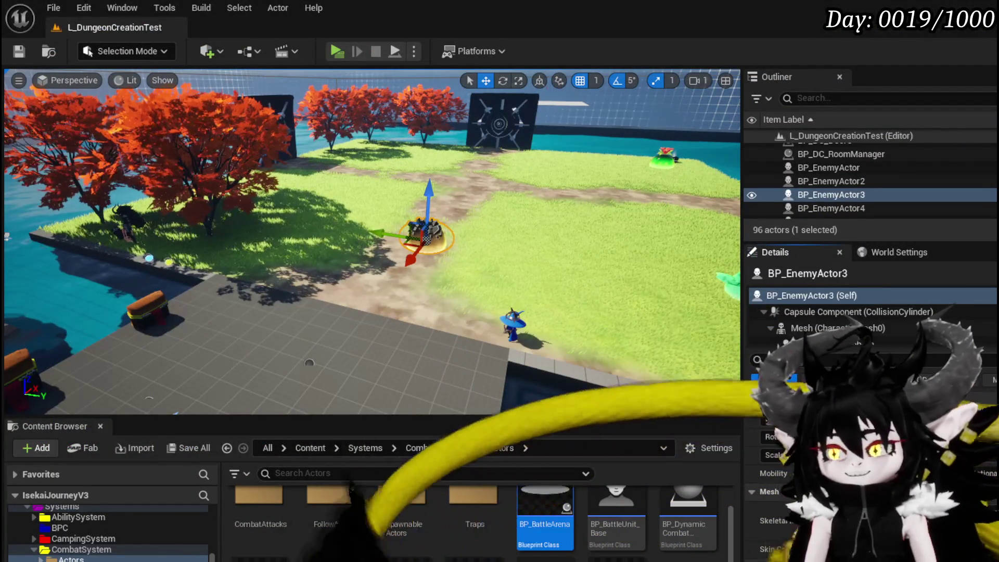
pyautogui.hotkey('alt', 'Tab')
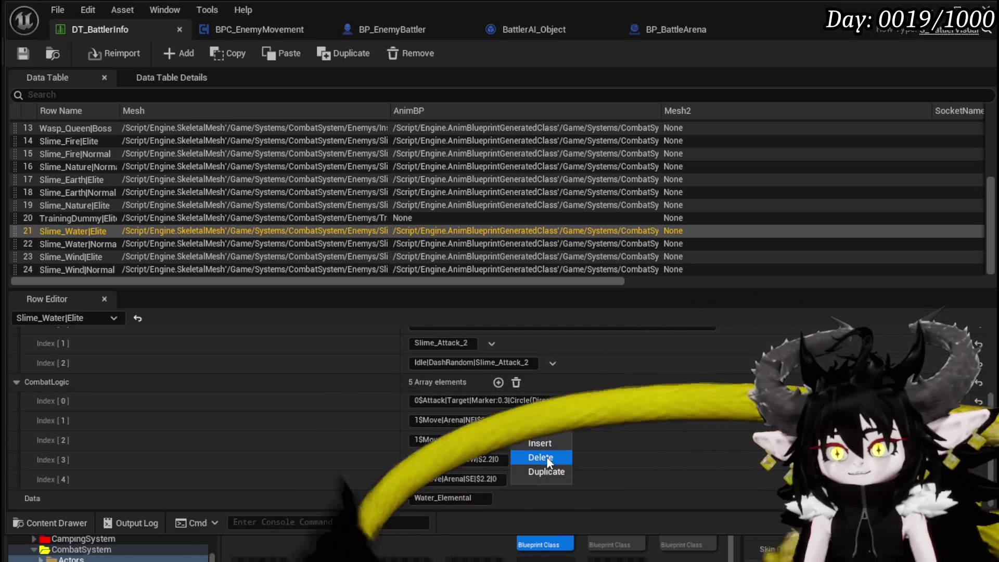
# Delete the NE, NW, SW and SE move entries from Slime_Water|Elite's CombatLogic
pyautogui.click(546, 457)
pyautogui.click(525, 440)
pyautogui.click(535, 476)
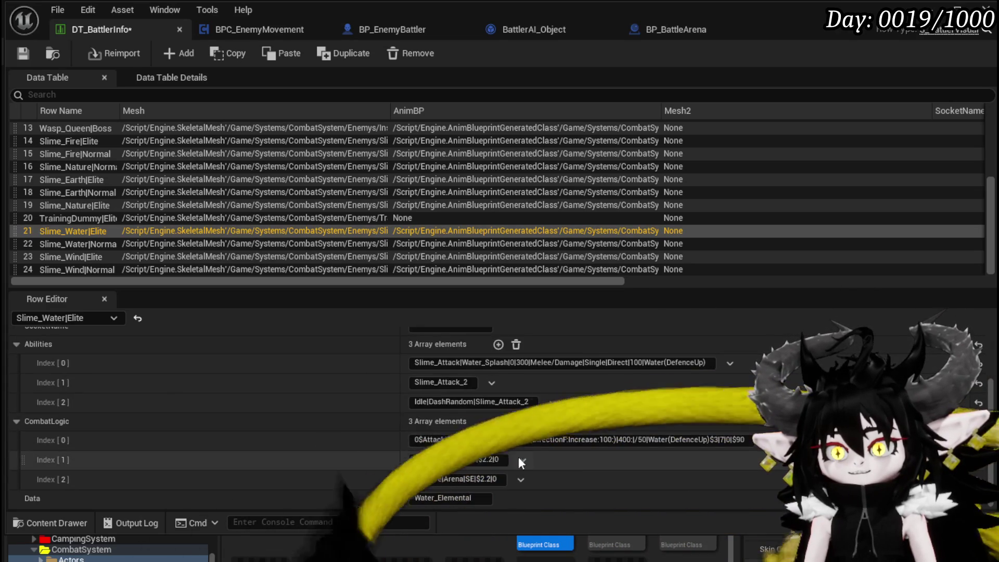
pyautogui.click(519, 457)
pyautogui.click(540, 494)
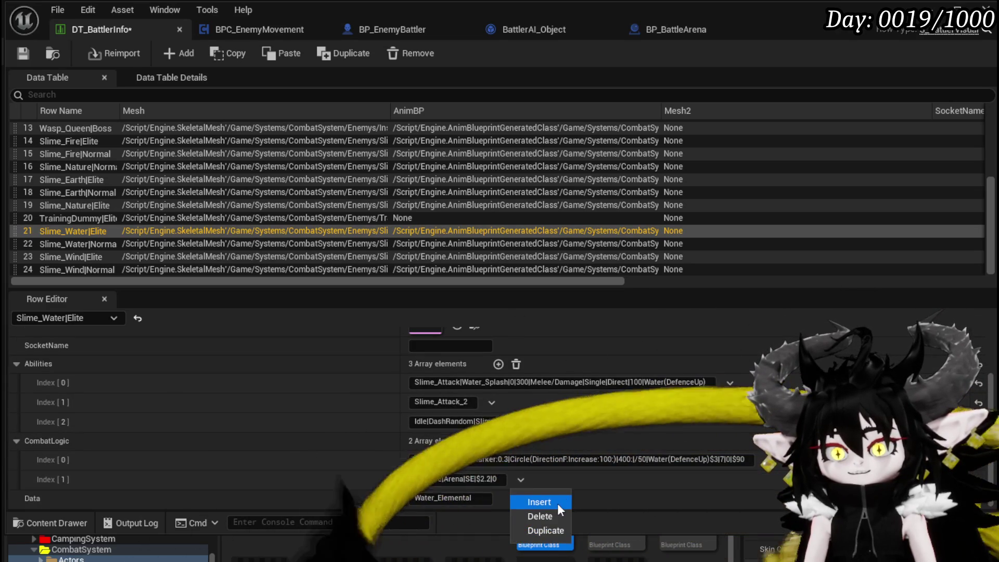
pyautogui.click(547, 510)
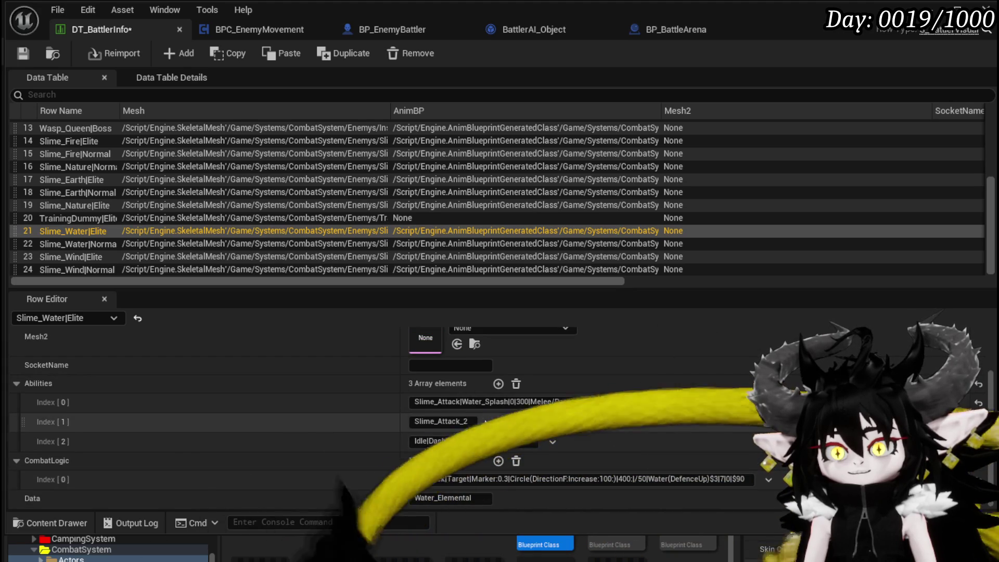
# Remove Slime_Attack_2 from the abilities, save DT_BattlerInfo, and switch to the level editor
pyautogui.click(491, 423)
pyautogui.click(520, 454)
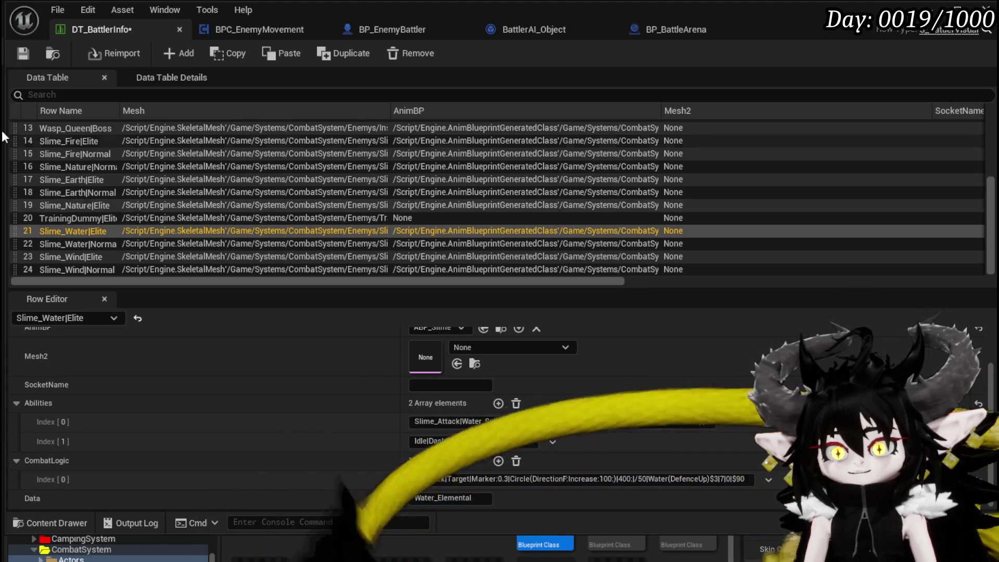
pyautogui.click(23, 53)
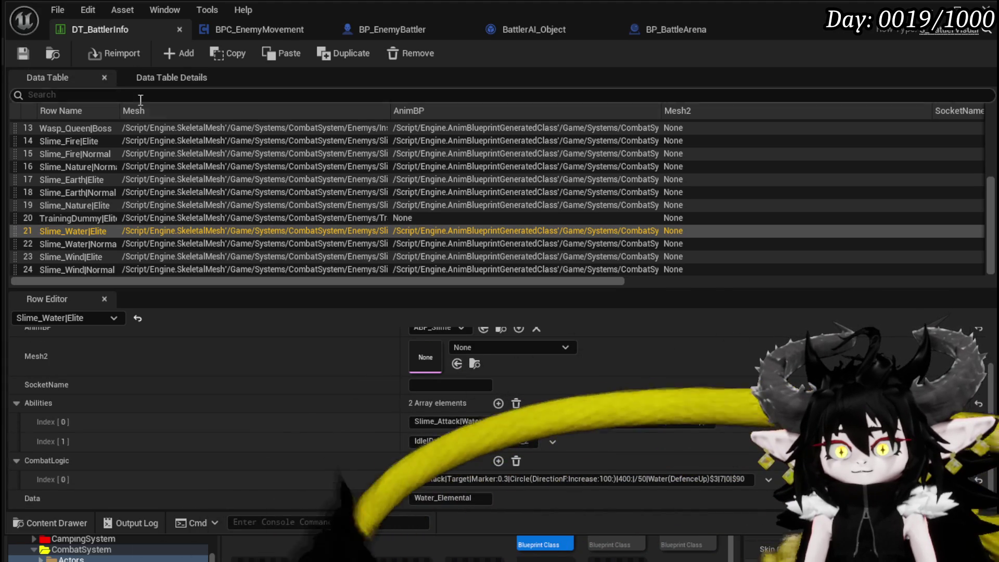
pyautogui.hotkey('alt', 'Tab')
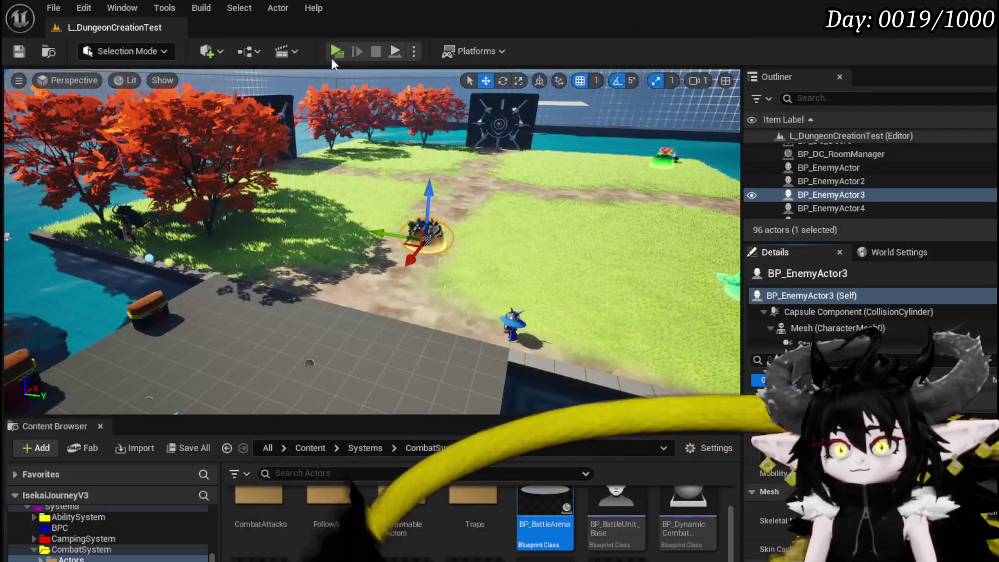
# Play the level and fight the slime with the trimmed setup, stop, save all, and return to DT_BattlerInfo
pyautogui.click(329, 51)
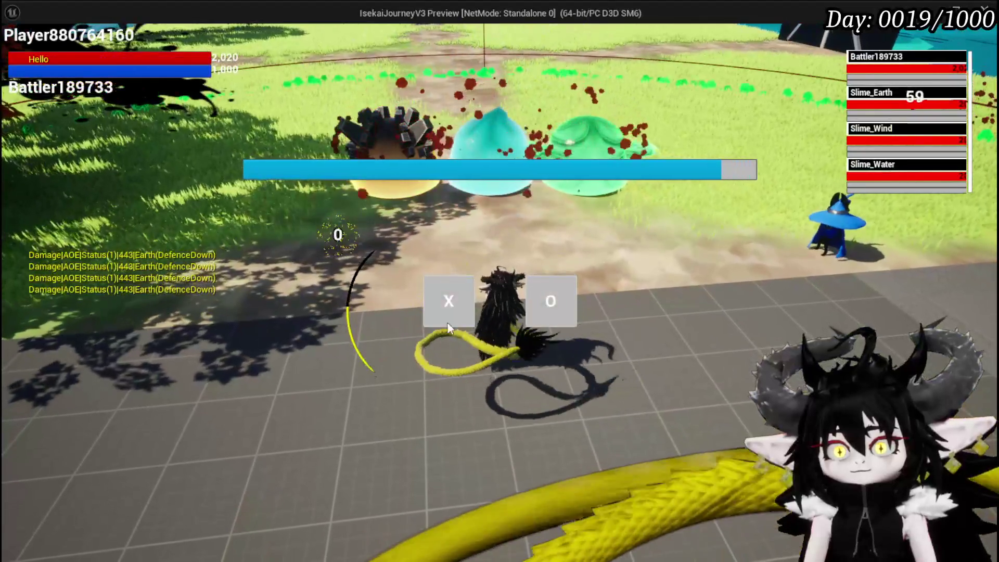
pyautogui.click(447, 321)
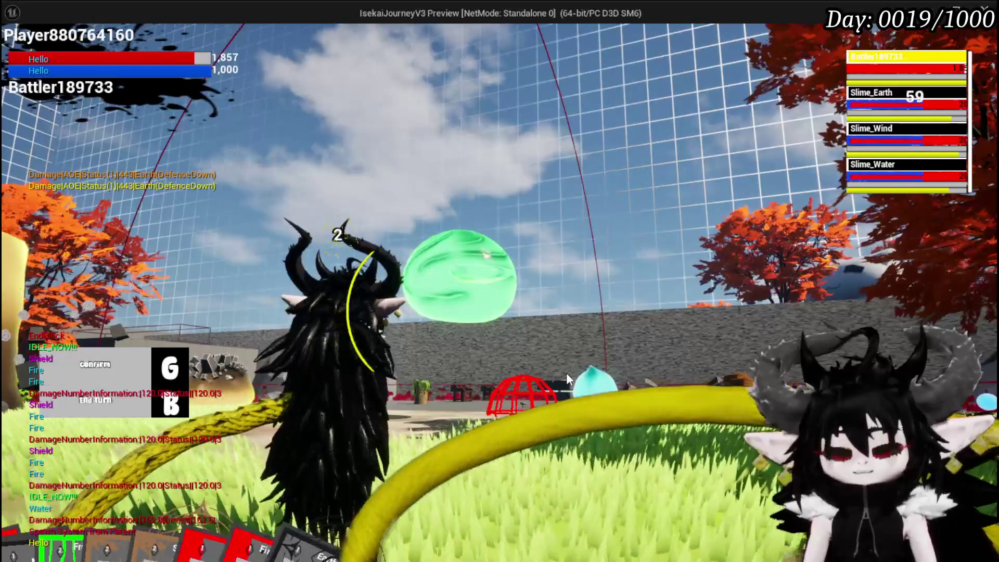
pyautogui.press('Escape')
pyautogui.hotkey('ctrl', 's')
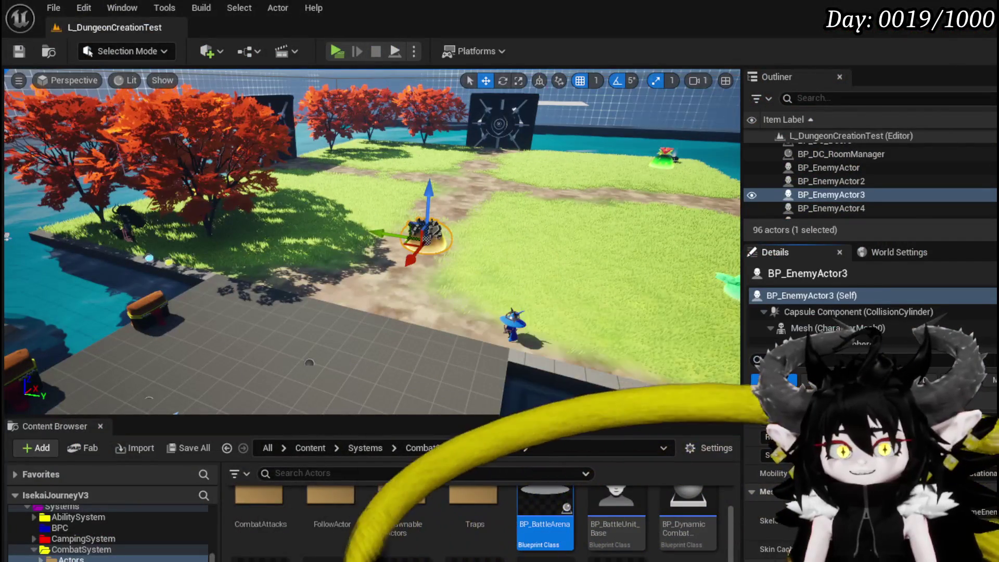
pyautogui.hotkey('alt', 'Tab')
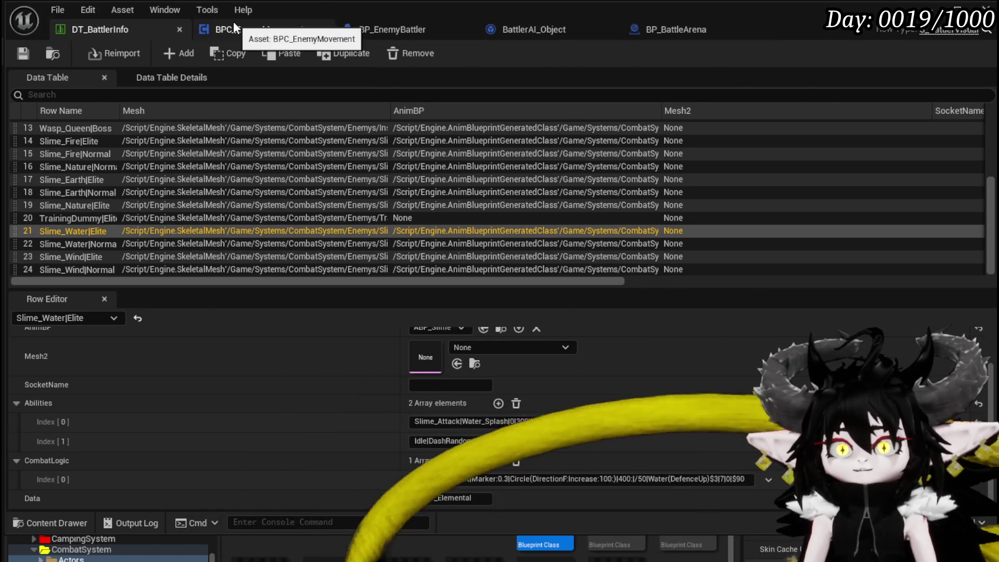
# In BP_EnemyBattler's event graph, shift the location and MC Move on Floor nodes right and lower SET Moving
pyautogui.click(233, 22)
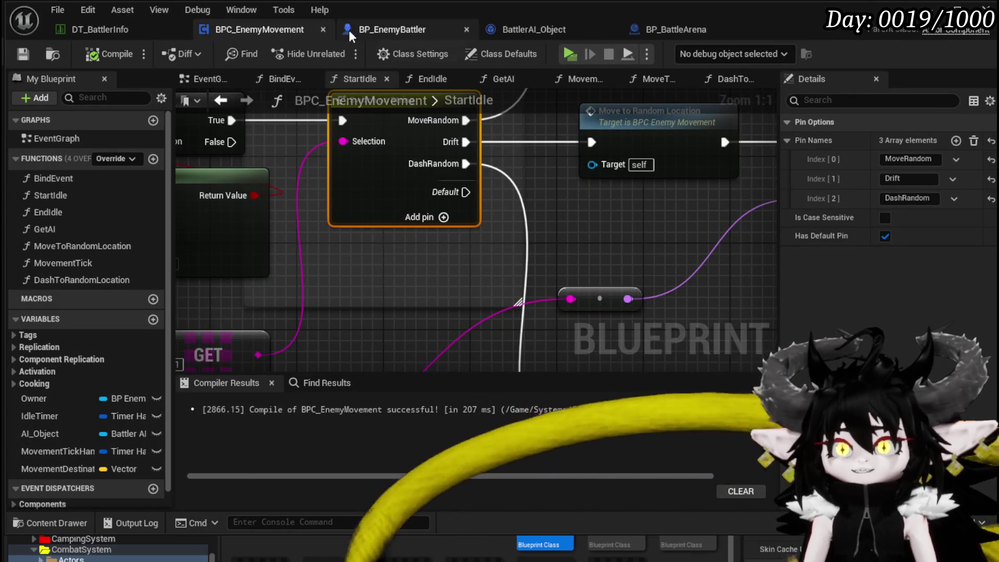
pyautogui.click(421, 32)
pyautogui.scroll(3, 525, 199)
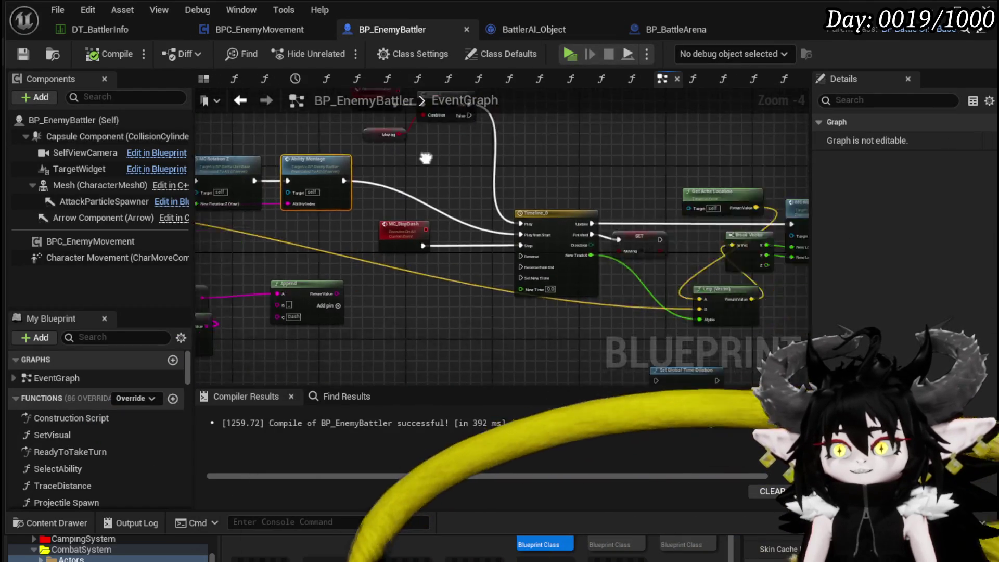
pyautogui.moveTo(426, 185)
pyautogui.mouseDown()
pyautogui.moveTo(426, 215)
pyautogui.moveTo(469, 205)
pyautogui.moveTo(479, 184)
pyautogui.moveTo(476, 194)
pyautogui.mouseUp()
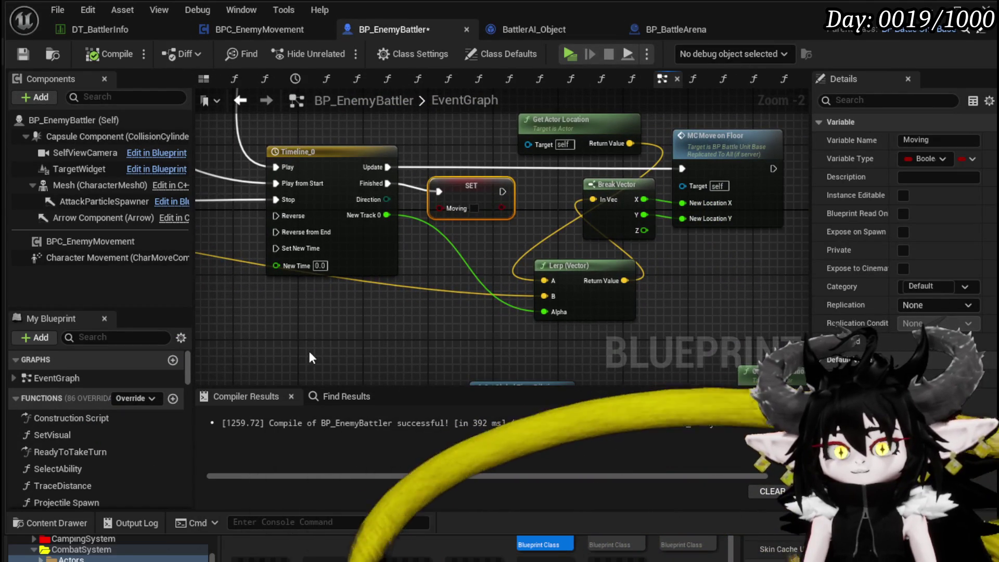
pyautogui.scroll(-10, 129, 433)
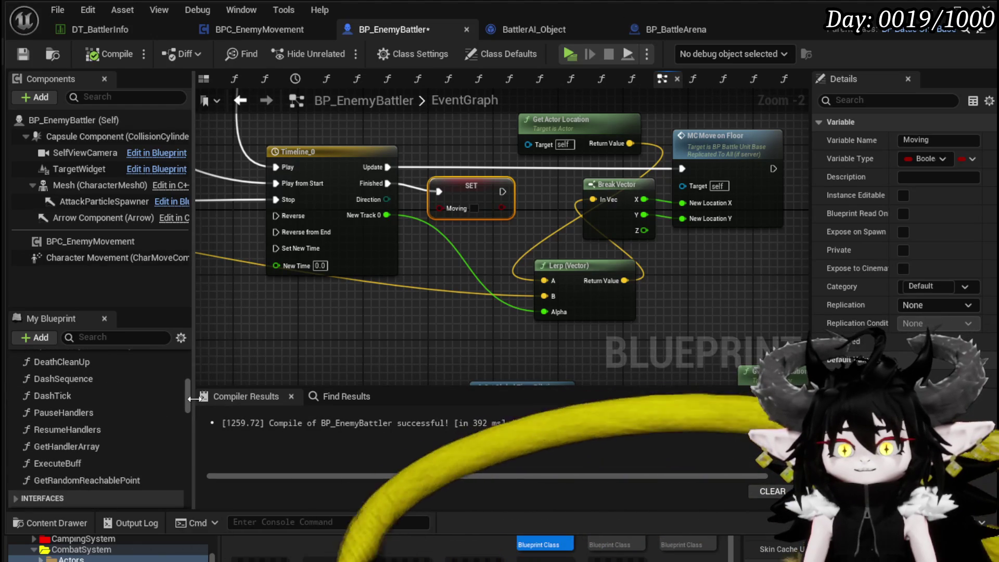
pyautogui.moveTo(190, 400); pyautogui.dragTo(190, 473)
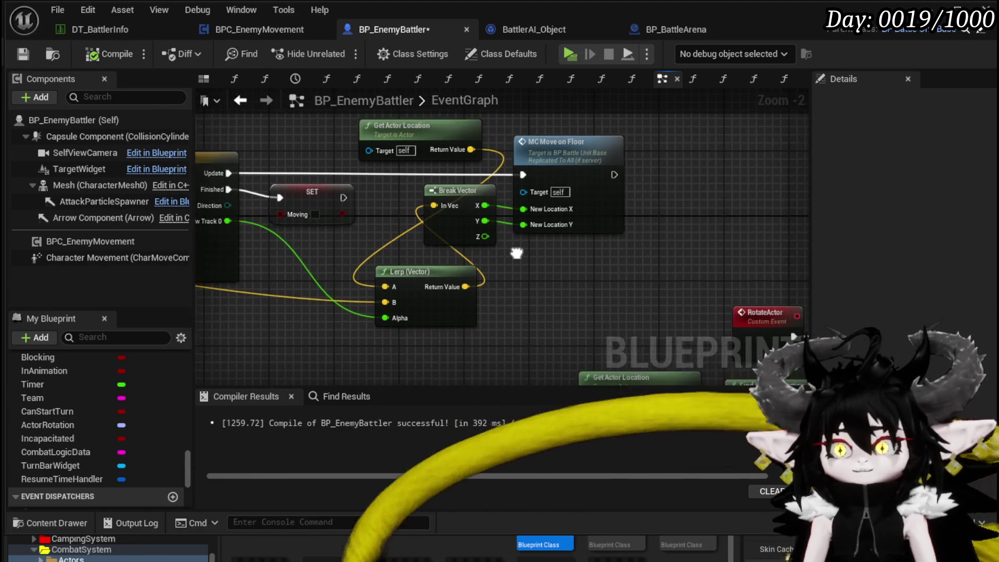
pyautogui.moveTo(399, 351); pyautogui.dragTo(564, 134)
pyautogui.moveTo(542, 169); pyautogui.dragTo(664, 169)
pyautogui.moveTo(292, 203)
pyautogui.mouseDown()
pyautogui.moveTo(294, 254)
pyautogui.moveTo(251, 249)
pyautogui.mouseUp()
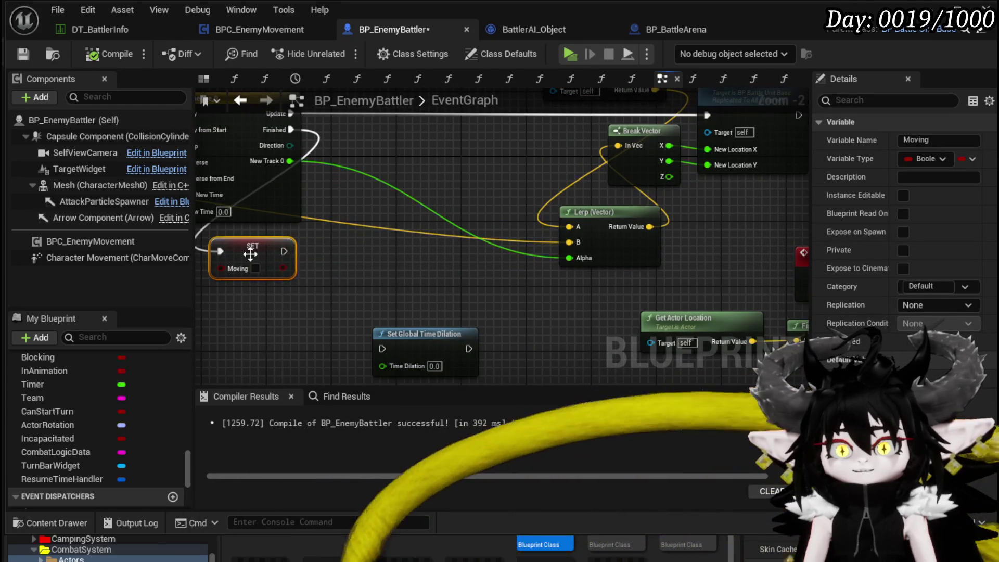
# Call On Reach Destination after SET Moving and save BP_EnemyBattler
pyautogui.scroll(-5, 155, 388)
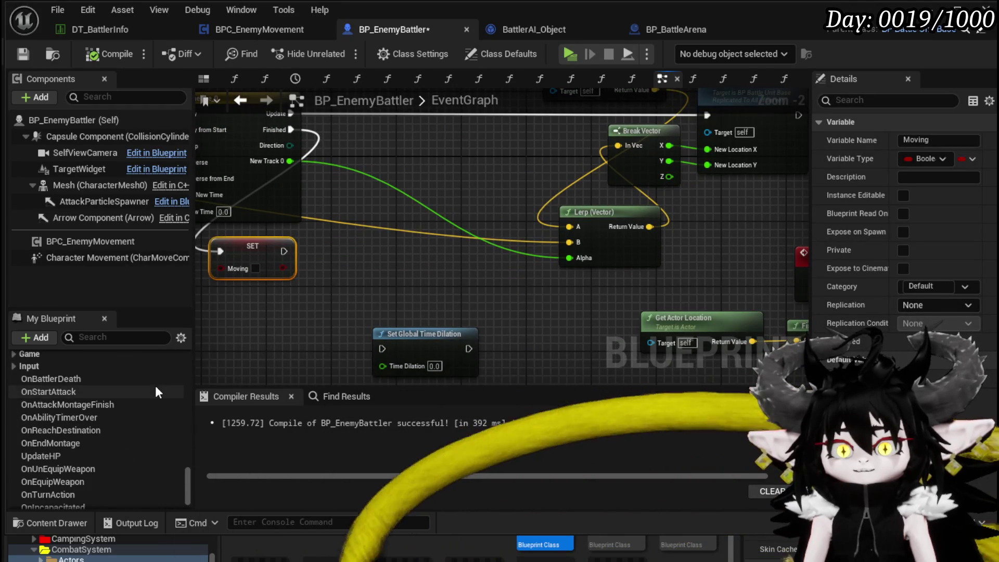
pyautogui.scroll(-2, 157, 388)
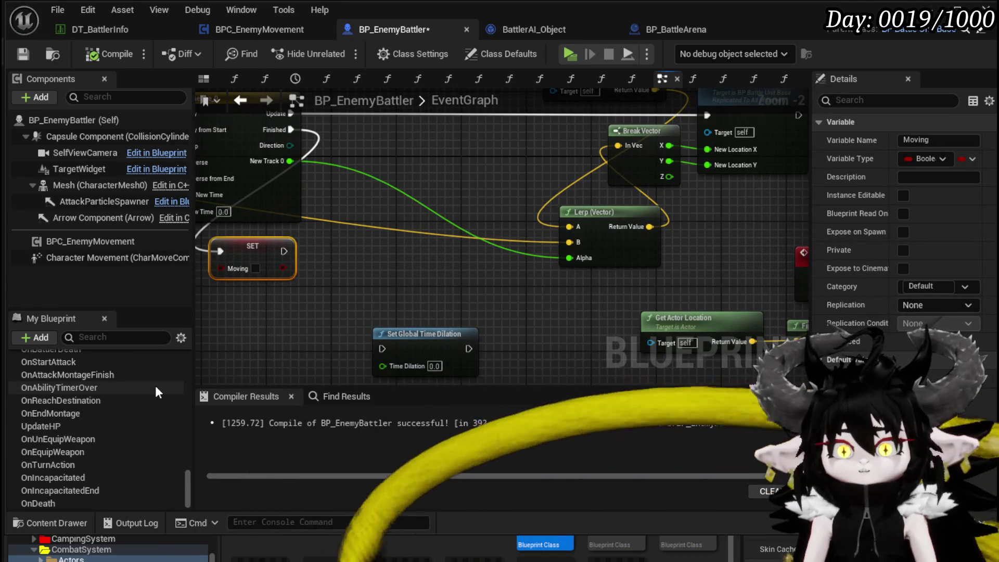
pyautogui.moveTo(63, 400)
pyautogui.mouseDown()
pyautogui.moveTo(237, 342)
pyautogui.moveTo(334, 264)
pyautogui.moveTo(321, 267)
pyautogui.moveTo(336, 245)
pyautogui.mouseUp()
pyautogui.click(344, 283)
pyautogui.click(382, 223)
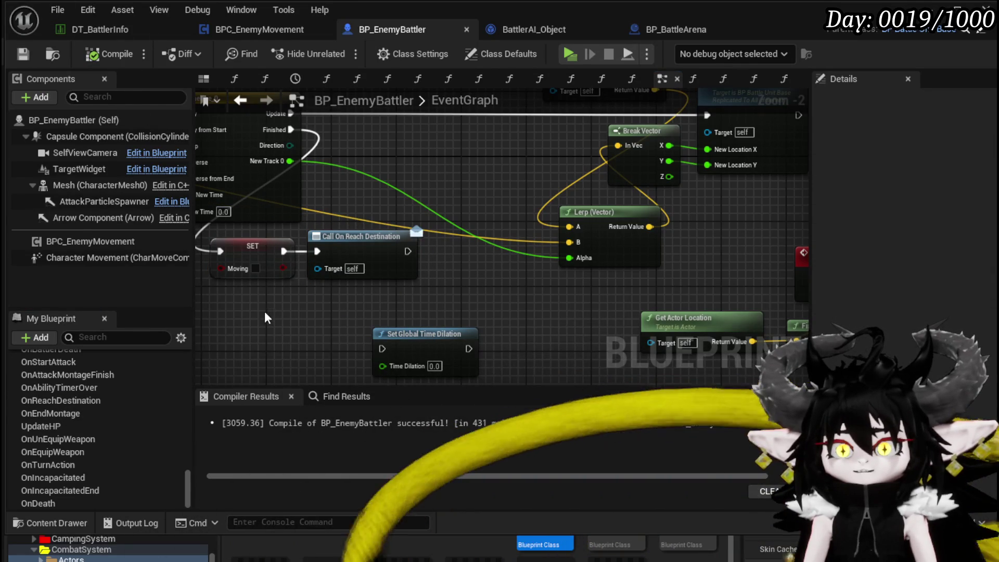
pyautogui.moveTo(265, 317); pyautogui.dragTo(349, 258)
pyautogui.moveTo(349, 259); pyautogui.dragTo(341, 258)
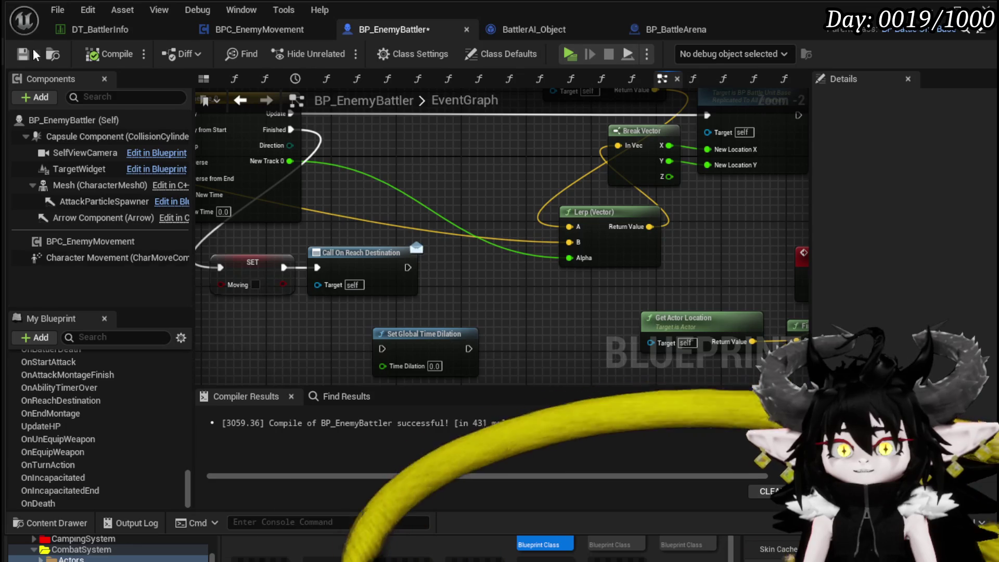
pyautogui.hotkey('ctrl', 's')
# Open the DashToRandomLocation function graph in BPC_EnemyMovement
pyautogui.click(243, 31)
pyautogui.moveTo(546, 104)
pyautogui.mouseDown()
pyautogui.moveTo(375, 99)
pyautogui.moveTo(404, 266)
pyautogui.moveTo(405, 168)
pyautogui.mouseUp()
pyautogui.doubleClick(365, 228)
pyautogui.moveTo(408, 245)
pyautogui.mouseDown()
pyautogui.moveTo(256, 196)
pyautogui.moveTo(467, 260)
pyautogui.mouseUp()
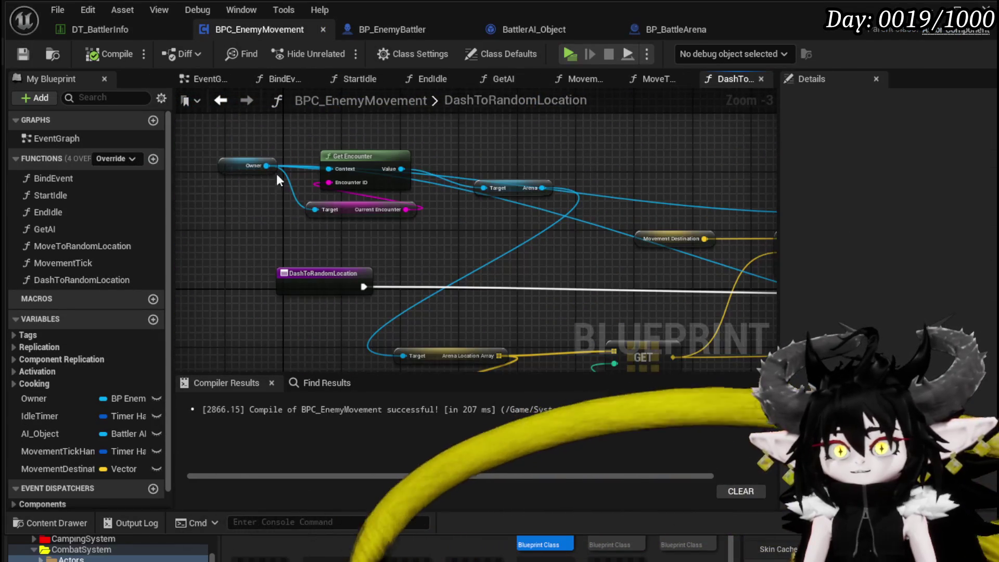
# Return to StartIdle, frame the Print String and move nodes, and drop the Owner variable into the graph
pyautogui.click(221, 100)
pyautogui.scroll(-1, 352, 202)
pyautogui.moveTo(519, 312)
pyautogui.mouseDown()
pyautogui.moveTo(622, 255)
pyautogui.moveTo(646, 260)
pyautogui.moveTo(676, 312)
pyautogui.mouseUp()
pyautogui.scroll(4, 294, 176)
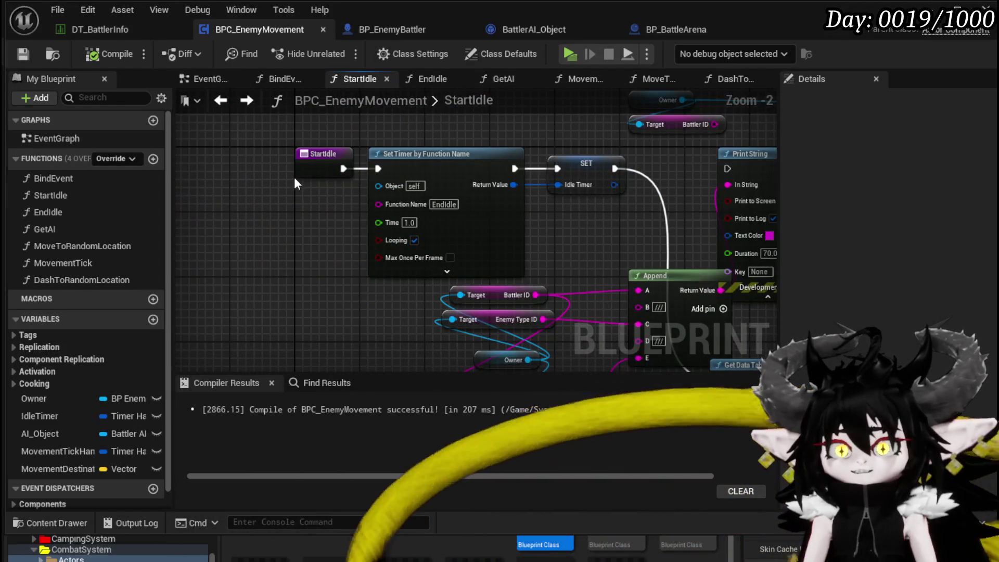
pyautogui.moveTo(588, 212); pyautogui.dragTo(322, 165)
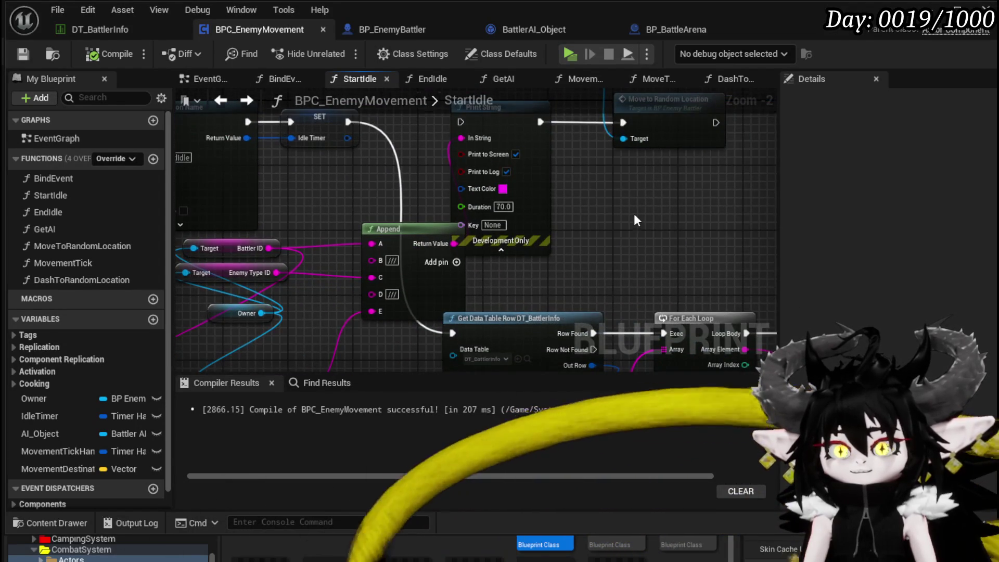
pyautogui.scroll(-3, 632, 213)
pyautogui.moveTo(629, 213); pyautogui.dragTo(437, 208)
pyautogui.scroll(3, 440, 201)
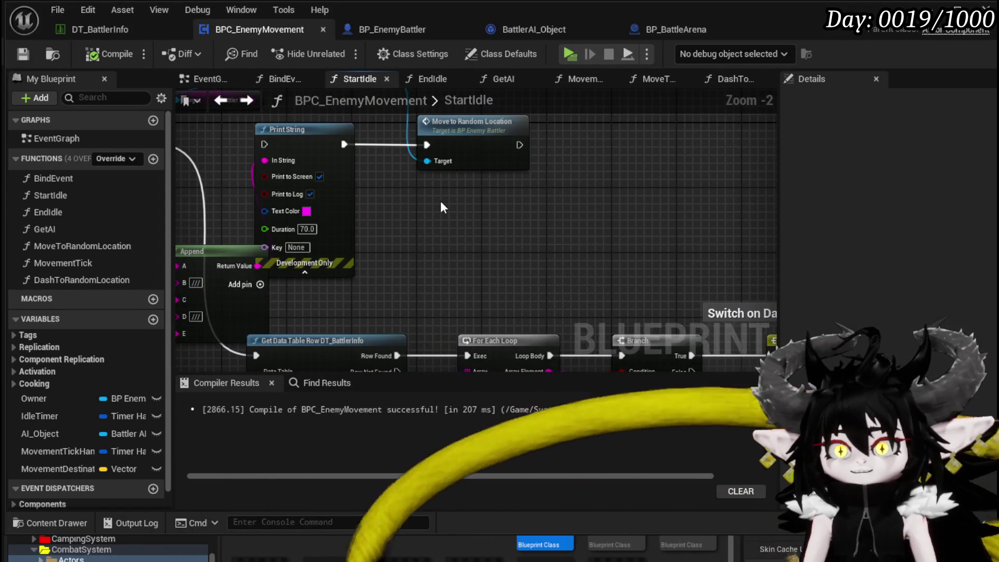
pyautogui.scroll(-3, 440, 203)
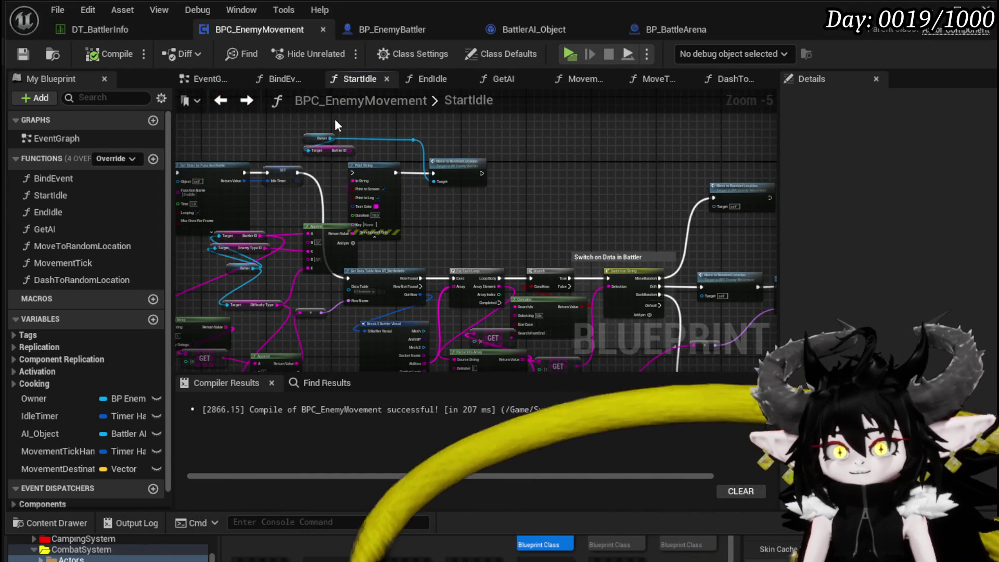
pyautogui.moveTo(323, 118)
pyautogui.mouseDown()
pyautogui.moveTo(462, 182)
pyautogui.moveTo(484, 156)
pyautogui.moveTo(517, 161)
pyautogui.moveTo(429, 233)
pyautogui.moveTo(368, 201)
pyautogui.moveTo(382, 183)
pyautogui.mouseUp()
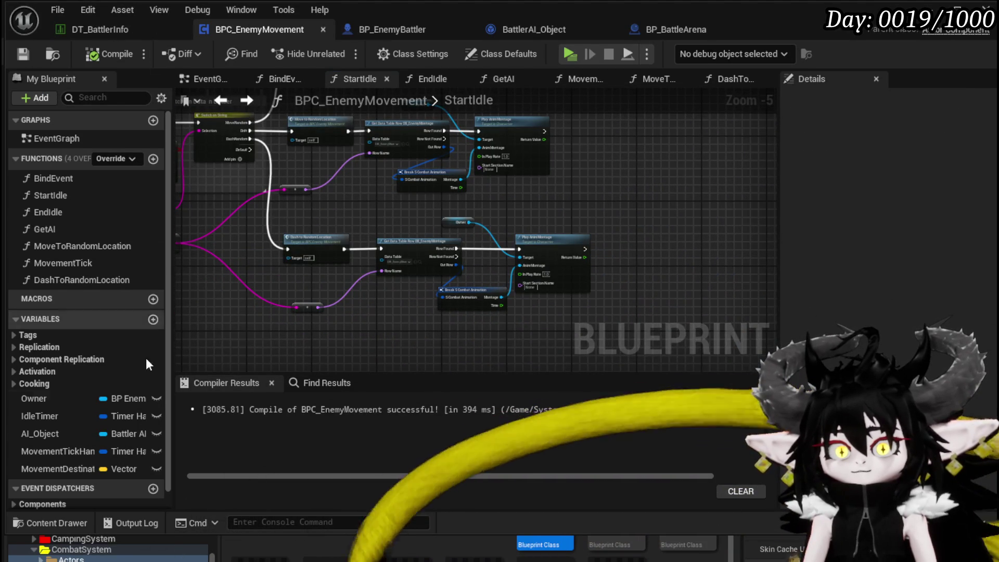
pyautogui.moveTo(73, 400)
pyautogui.mouseDown()
pyautogui.moveTo(236, 323)
pyautogui.moveTo(219, 338)
pyautogui.mouseUp()
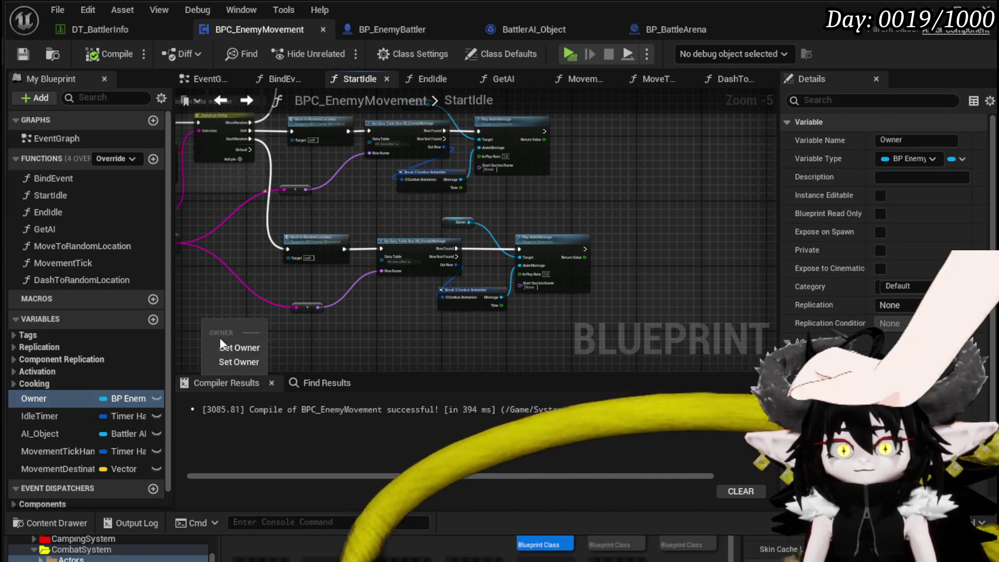
# Add a Get Owner node and a Bind Event to On Reach Destination node from it
pyautogui.click(229, 347)
pyautogui.scroll(2, 383, 273)
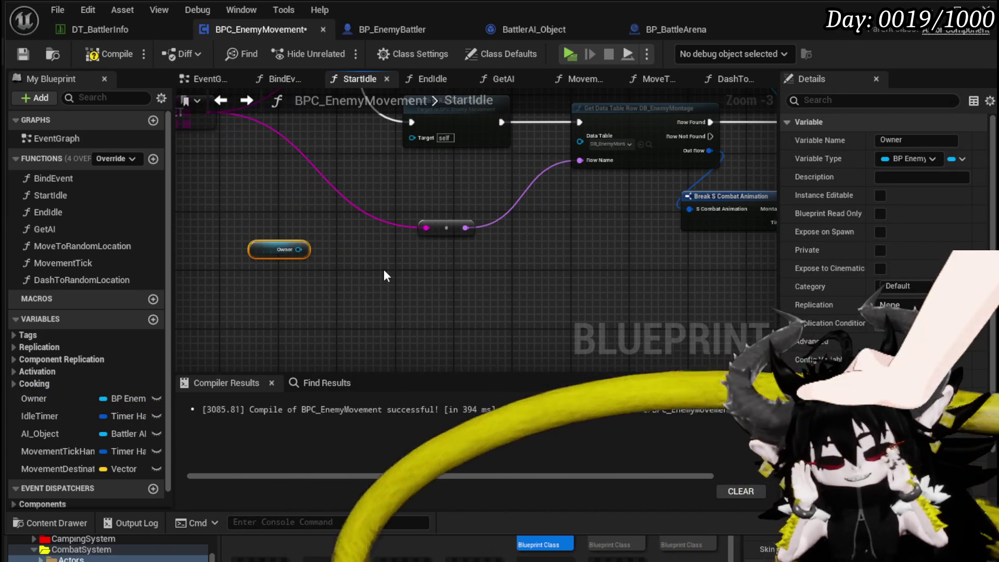
pyautogui.scroll(2, 386, 271)
pyautogui.moveTo(270, 243); pyautogui.dragTo(356, 262)
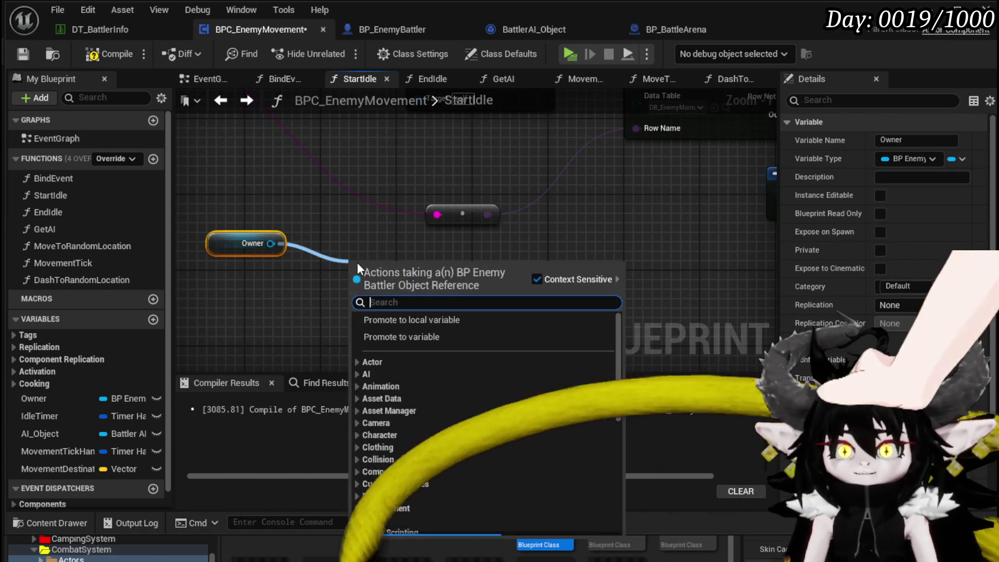
pyautogui.write('Bind on reach')
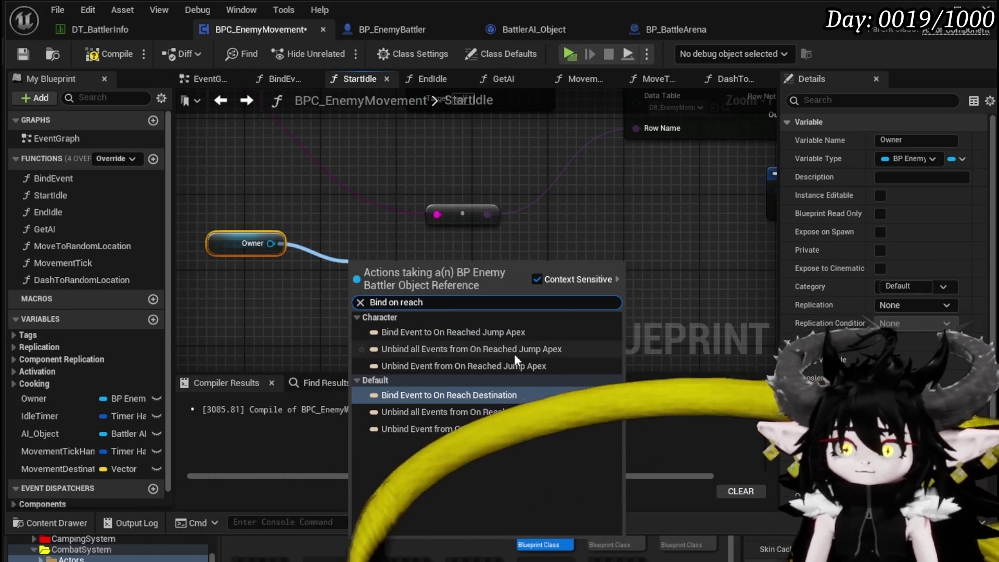
pyautogui.click(477, 395)
# Place the bind node before the dash step and wire it into the dash execution
pyautogui.scroll(-5, 429, 271)
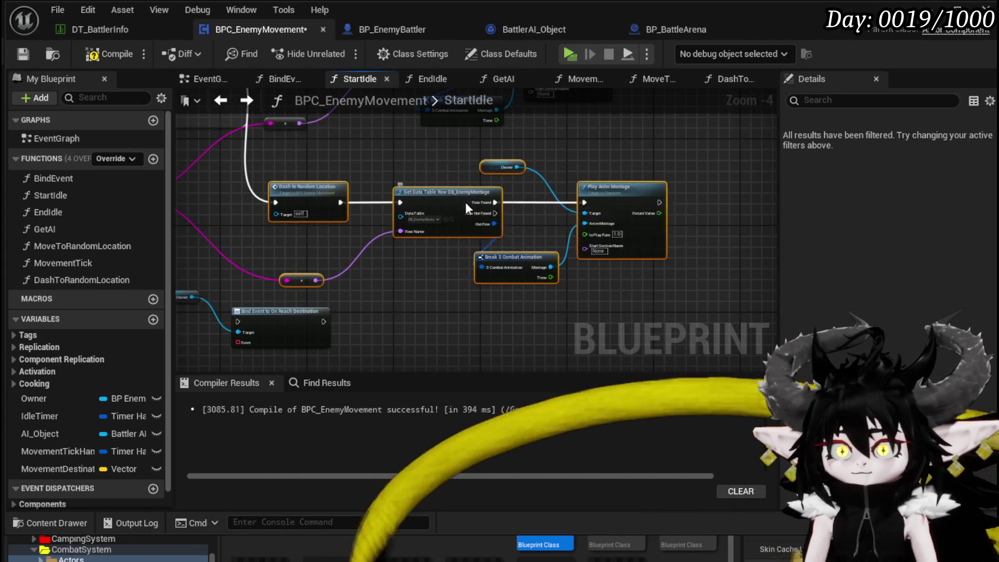
pyautogui.moveTo(465, 199); pyautogui.dragTo(530, 221)
pyautogui.moveTo(295, 311)
pyautogui.mouseDown()
pyautogui.moveTo(285, 217)
pyautogui.moveTo(231, 226)
pyautogui.mouseUp()
pyautogui.moveTo(313, 223); pyautogui.dragTo(341, 221)
pyautogui.moveTo(235, 272); pyautogui.dragTo(342, 247)
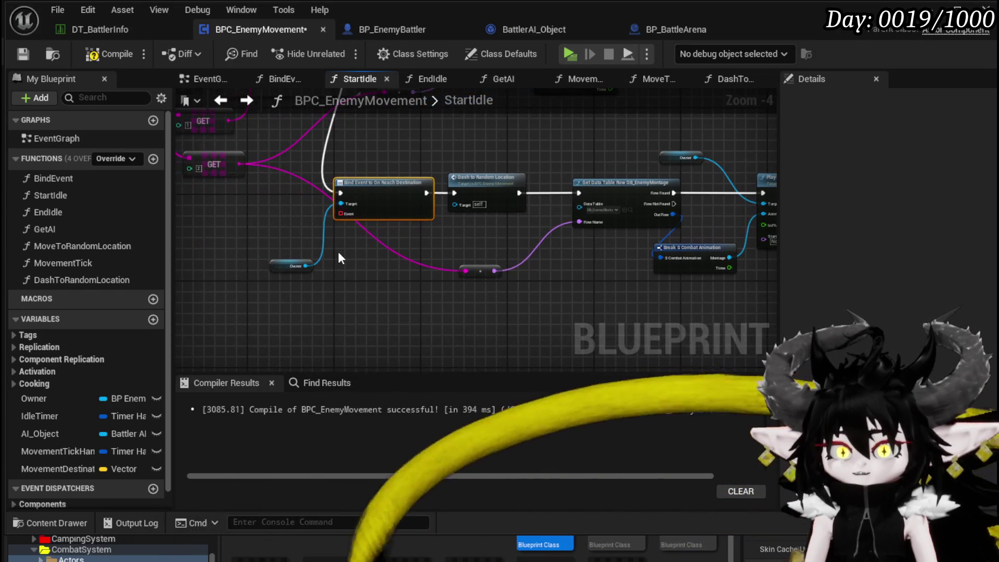
# Connect a Create Event node to the bind's Event pin, set to DashToRandomLocation
pyautogui.moveTo(341, 214)
pyautogui.mouseDown()
pyautogui.moveTo(350, 270)
pyautogui.moveTo(342, 286)
pyautogui.mouseUp()
pyautogui.write('Crea')
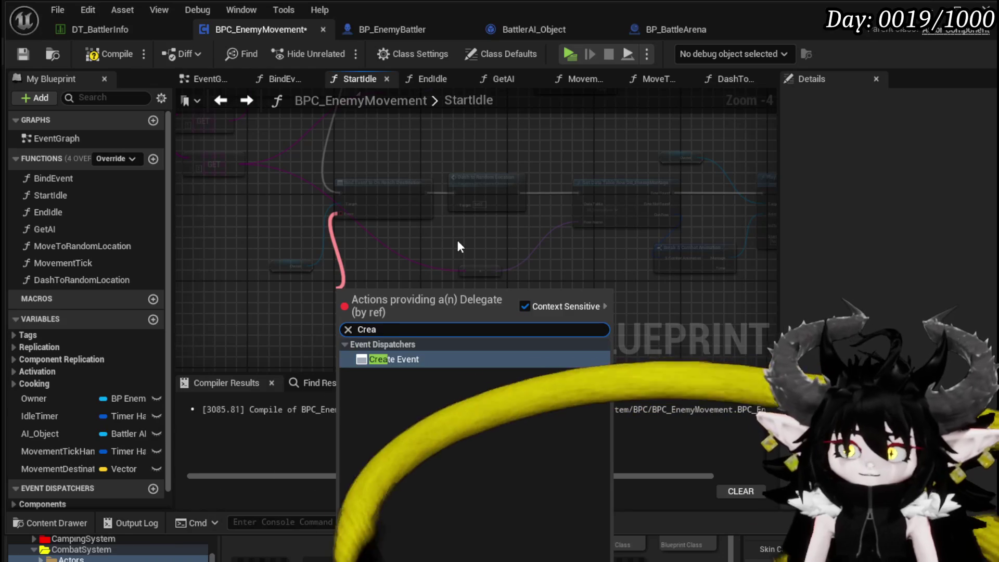
pyautogui.click(401, 360)
pyautogui.click(343, 322)
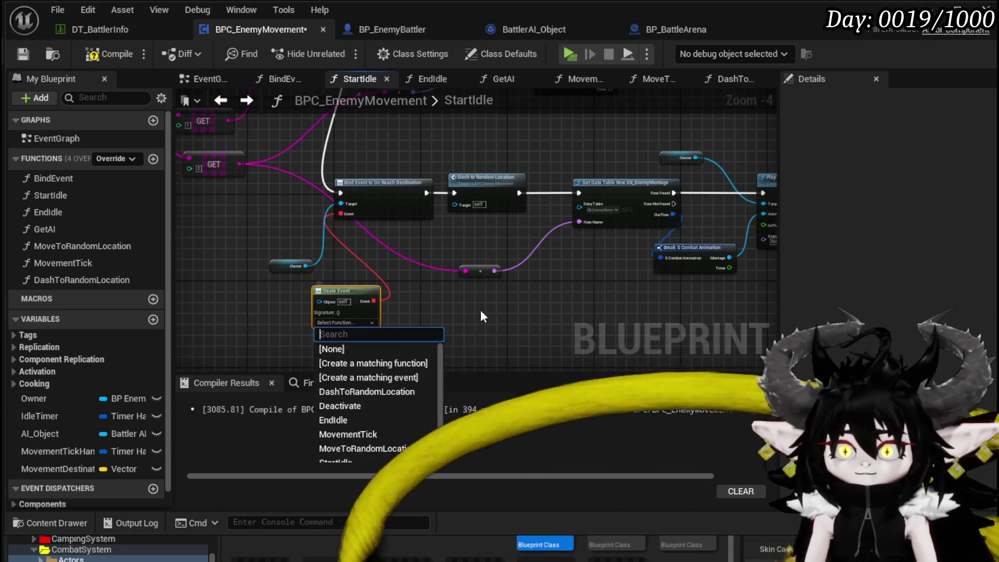
pyautogui.write('Das')
pyautogui.click(385, 350)
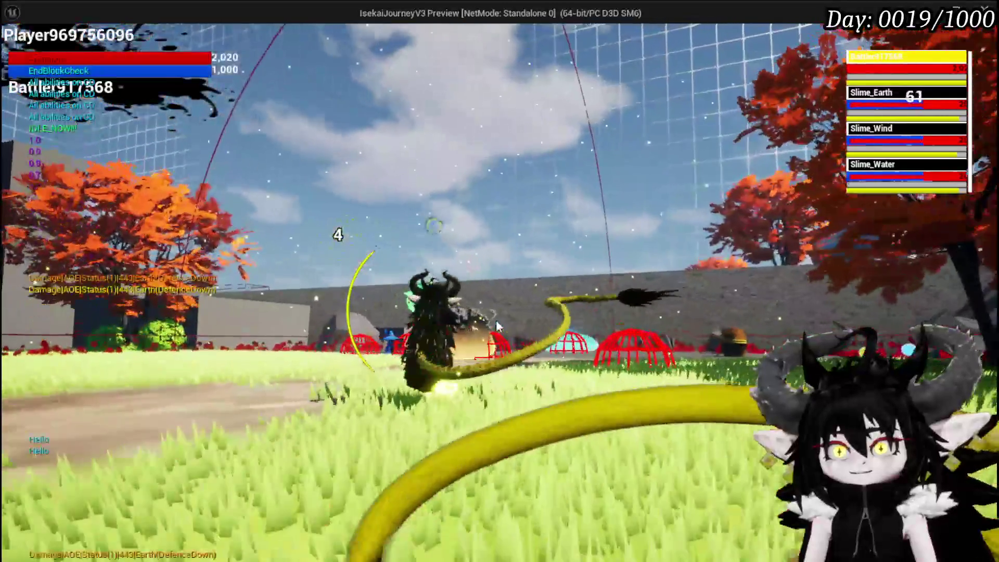
# Stop the playtest, save the level, and switch back to the movement component Blueprint
pyautogui.press('Escape')
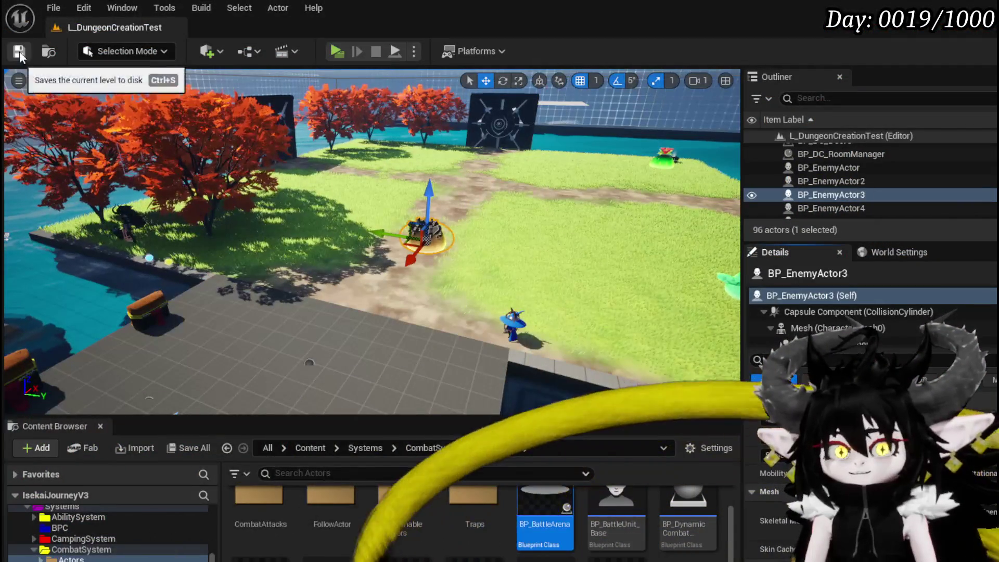
pyautogui.click(18, 51)
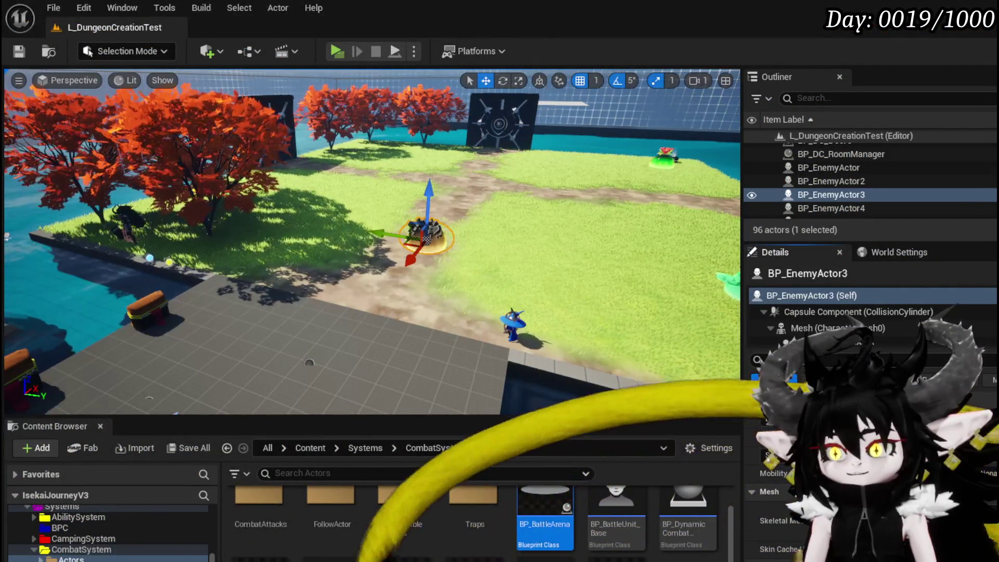
pyautogui.hotkey('alt', 'Tab')
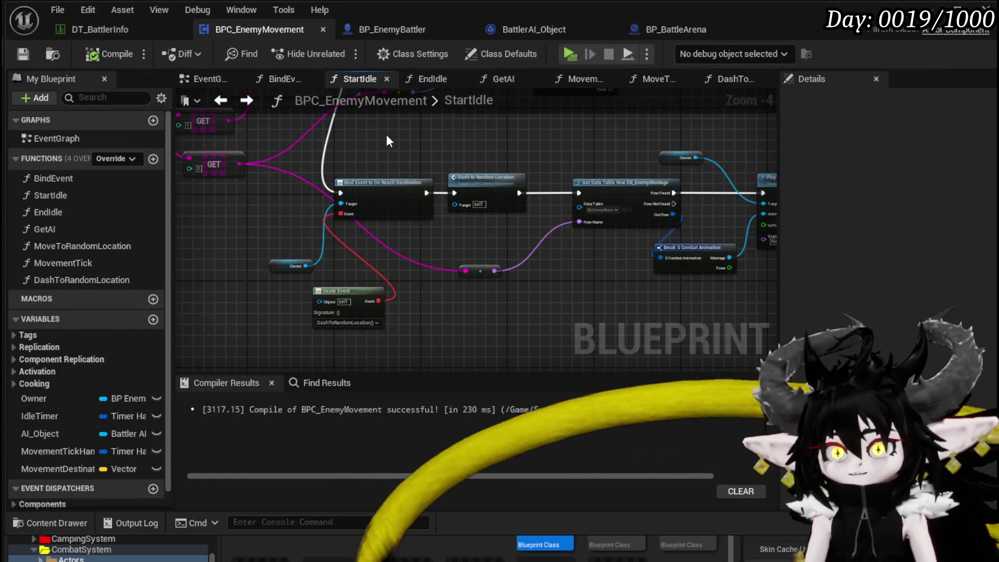
# Frame the StartIdle dash chain and briefly check the DashToRandomLocation function
pyautogui.moveTo(391, 142); pyautogui.dragTo(373, 225)
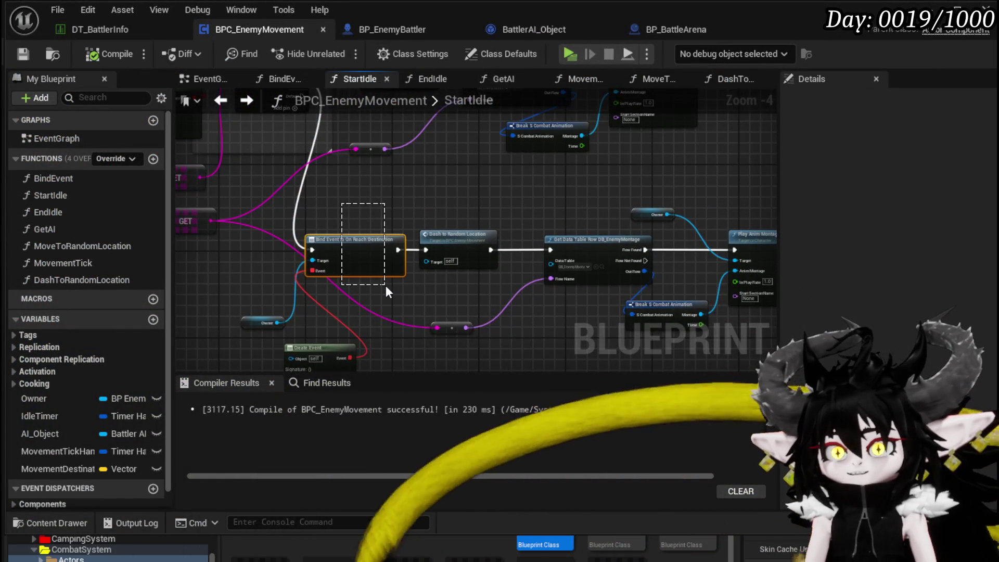
pyautogui.moveTo(385, 285); pyautogui.dragTo(238, 249)
pyautogui.moveTo(431, 151); pyautogui.dragTo(591, 275)
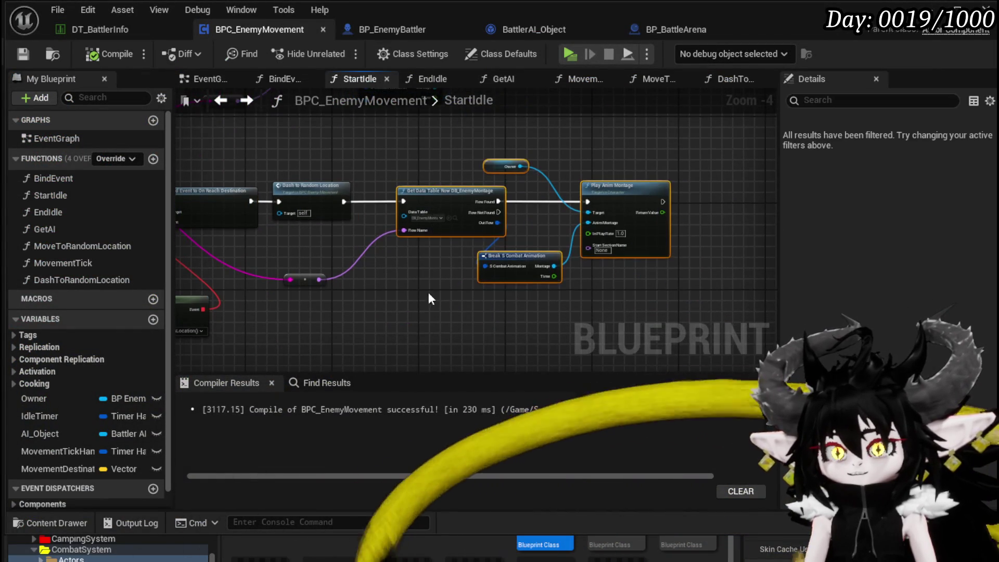
pyautogui.moveTo(436, 293); pyautogui.dragTo(507, 328)
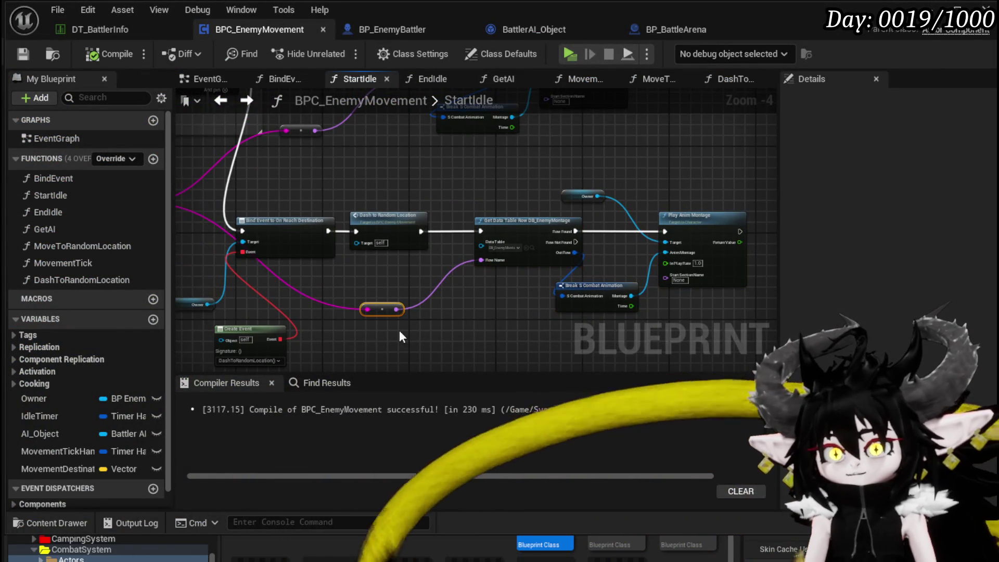
pyautogui.doubleClick(386, 223)
pyautogui.scroll(2, 338, 274)
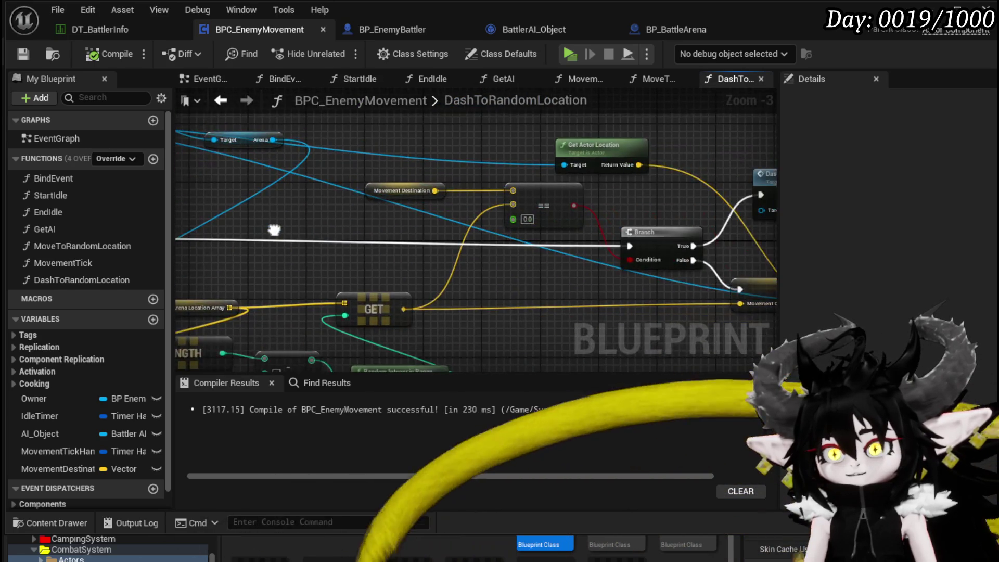
pyautogui.click(223, 104)
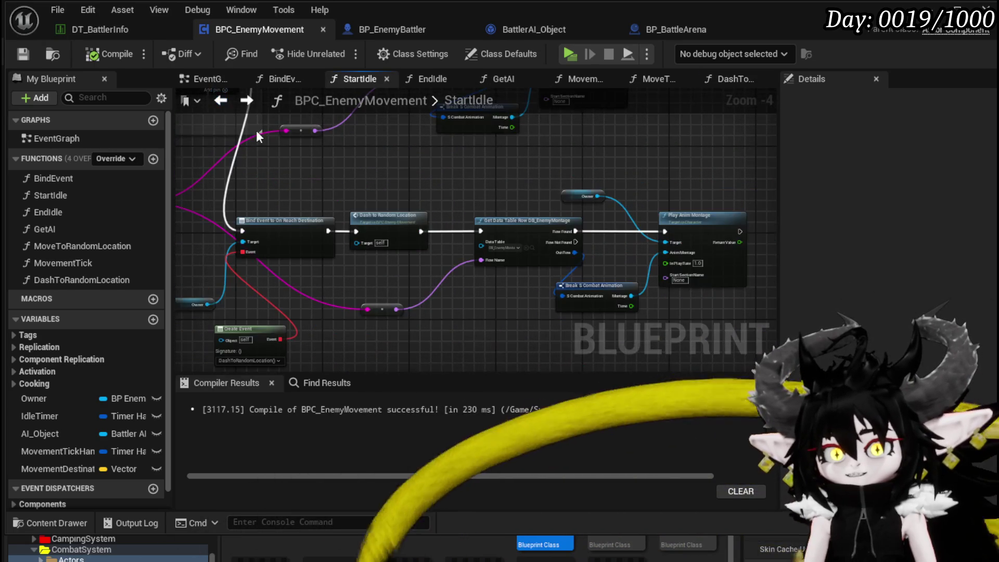
# Search the actions list for a Custom Event node, then dismiss it without adding anything
pyautogui.moveTo(457, 284)
pyautogui.mouseDown()
pyautogui.moveTo(430, 245)
pyautogui.moveTo(601, 299)
pyautogui.moveTo(402, 229)
pyautogui.moveTo(416, 234)
pyautogui.moveTo(438, 214)
pyautogui.moveTo(393, 225)
pyautogui.mouseUp()
pyautogui.rightClick(391, 223)
pyautogui.write('D')
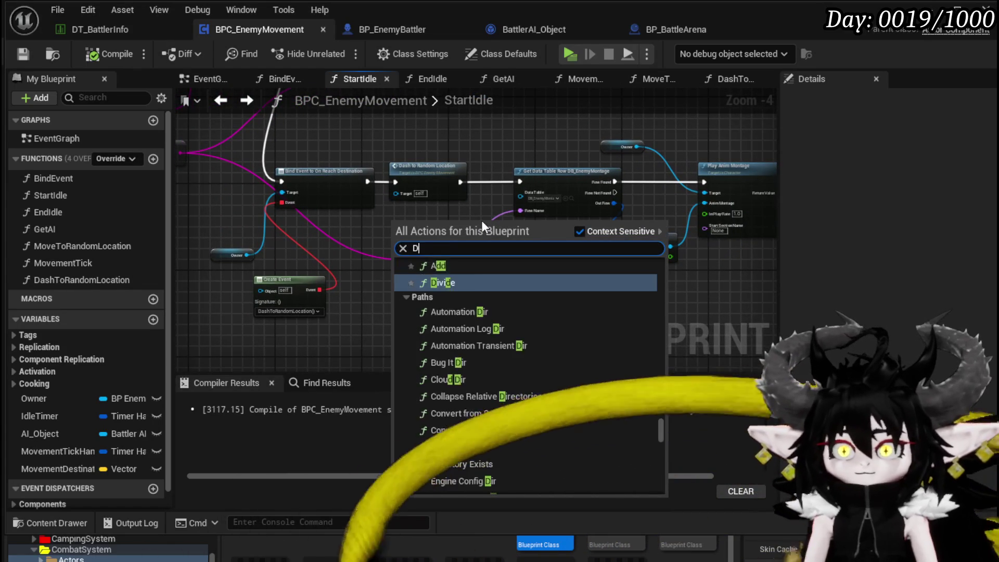
pyautogui.write('ash')
pyautogui.press('BackSpace')
pyautogui.press('BackSpace')
pyautogui.press('BackSpace')
pyautogui.press('BackSpace')
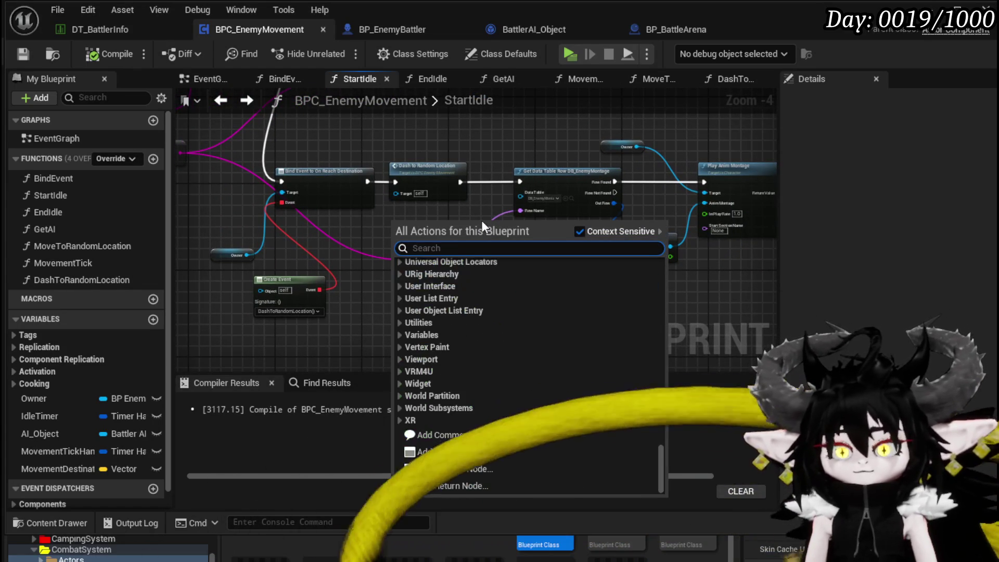
pyautogui.write('Custom event')
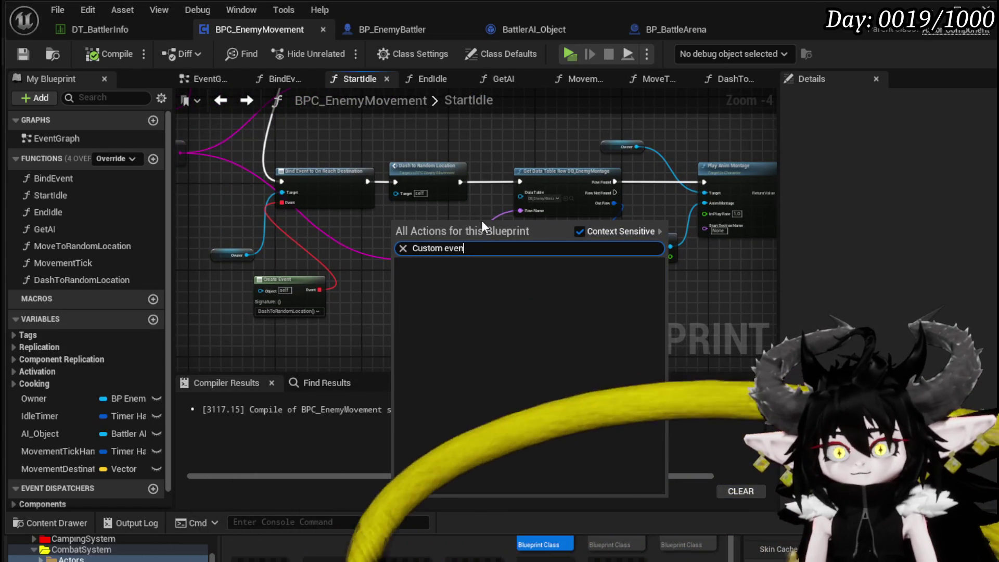
pyautogui.press('BackSpace')
pyautogui.press('BackSpace')
pyautogui.press('BackSpace')
pyautogui.press('BackSpace')
pyautogui.press('BackSpace')
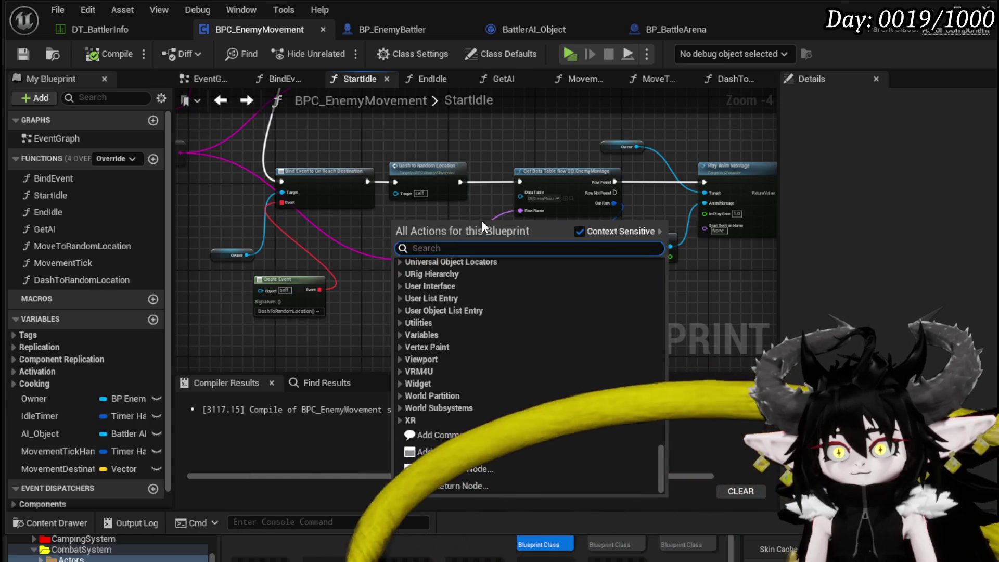
pyautogui.rightClick(363, 223)
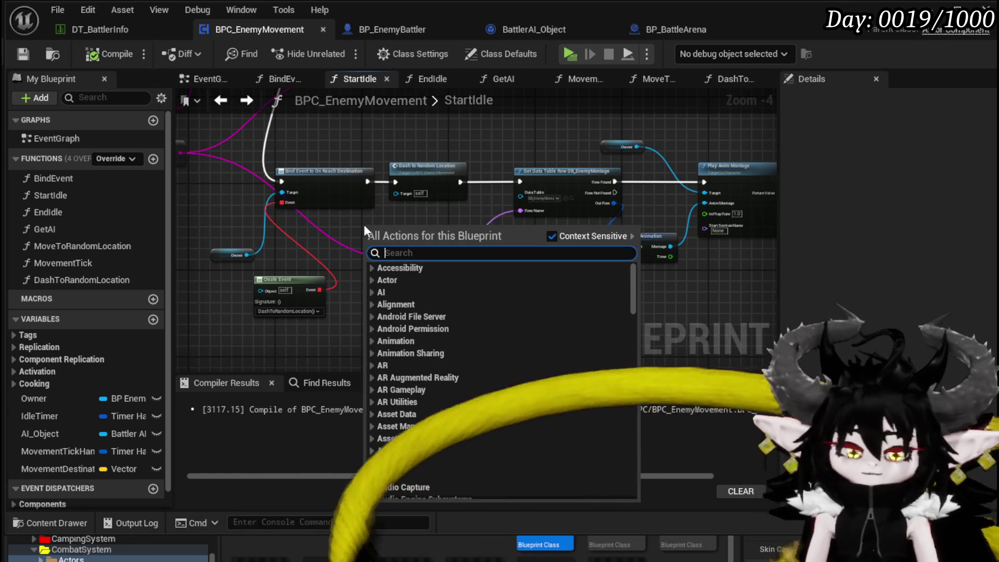
pyautogui.write('custom event')
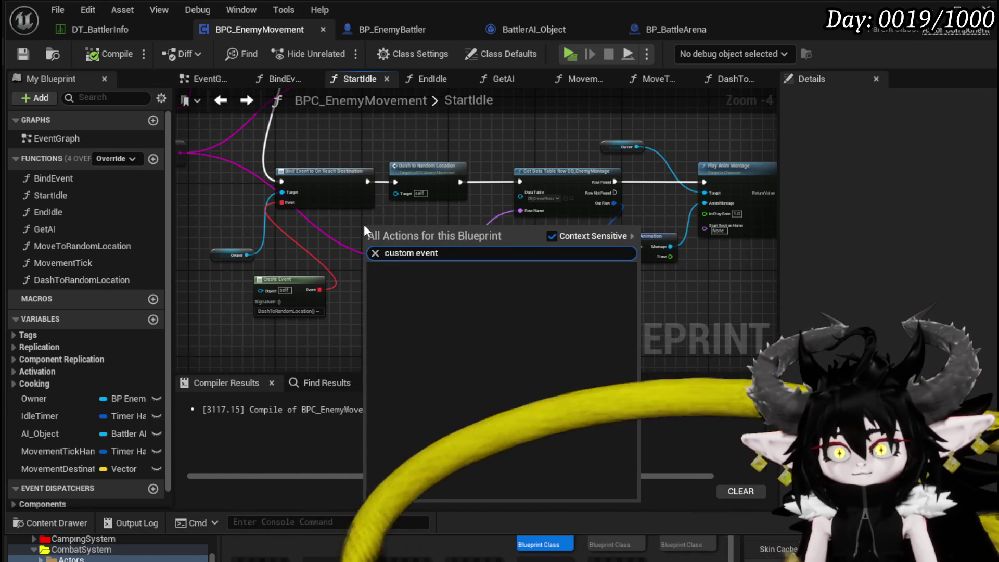
pyautogui.press('BackSpace')
pyautogui.press('BackSpace')
pyautogui.press('BackSpace')
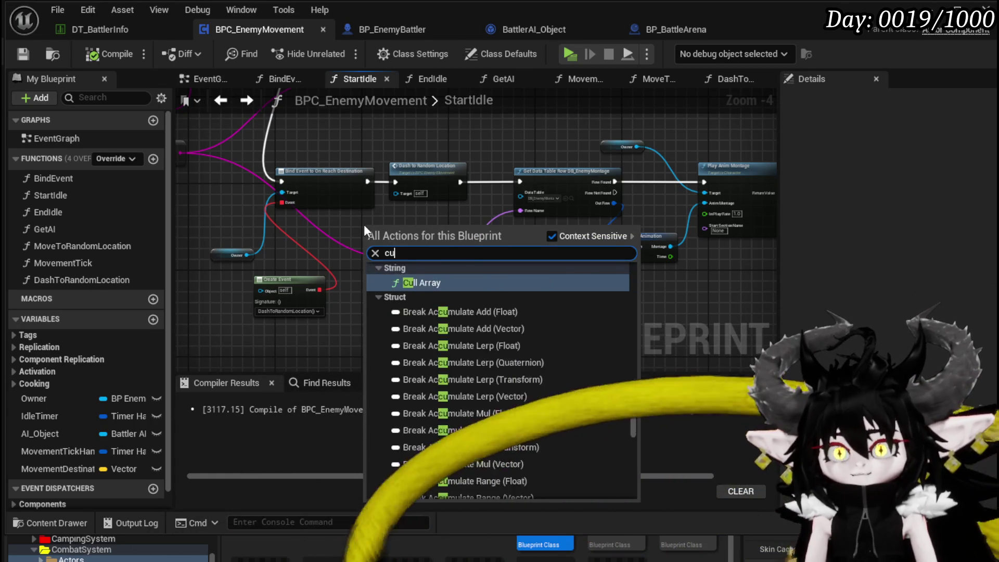
pyautogui.click(411, 148)
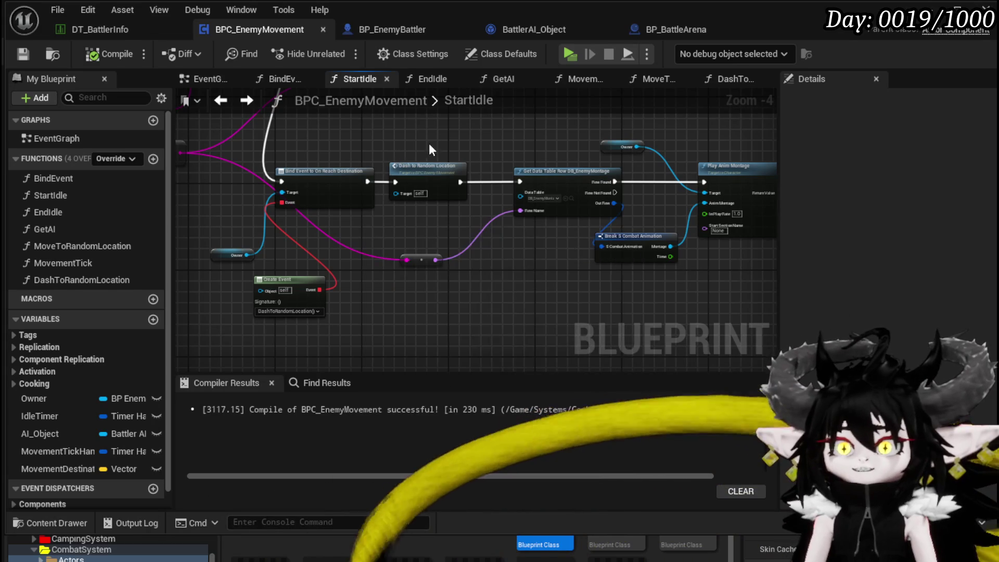
# Move Parse Into Array down and left, stacking GET [0], [1] and [2] beside it
pyautogui.moveTo(411, 147); pyautogui.dragTo(347, 202)
pyautogui.moveTo(350, 162)
pyautogui.mouseDown()
pyautogui.moveTo(484, 159)
pyautogui.moveTo(606, 270)
pyautogui.moveTo(514, 243)
pyautogui.moveTo(520, 206)
pyautogui.mouseUp()
pyautogui.moveTo(398, 225); pyautogui.dragTo(464, 290)
pyautogui.click(463, 290)
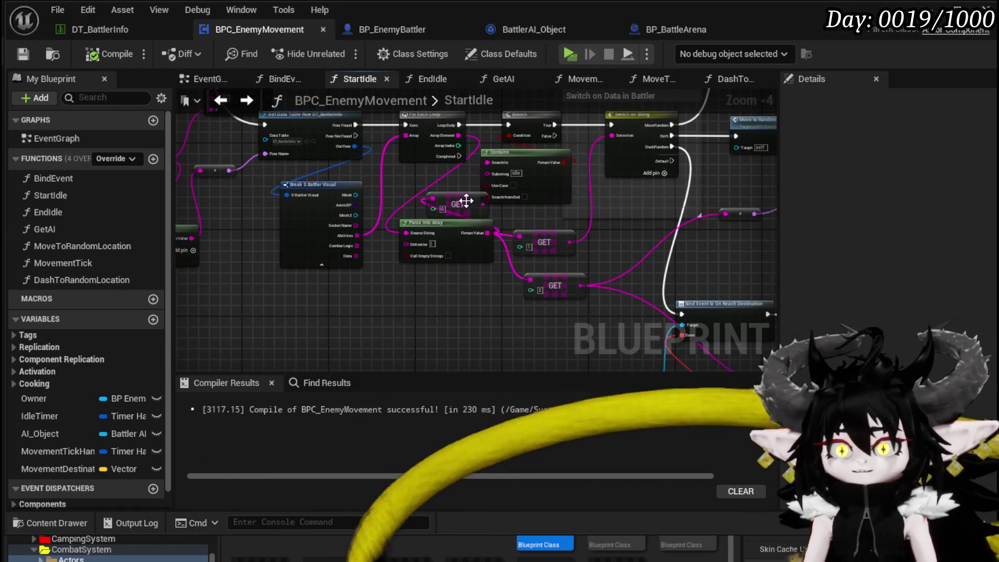
pyautogui.moveTo(454, 238); pyautogui.dragTo(339, 298)
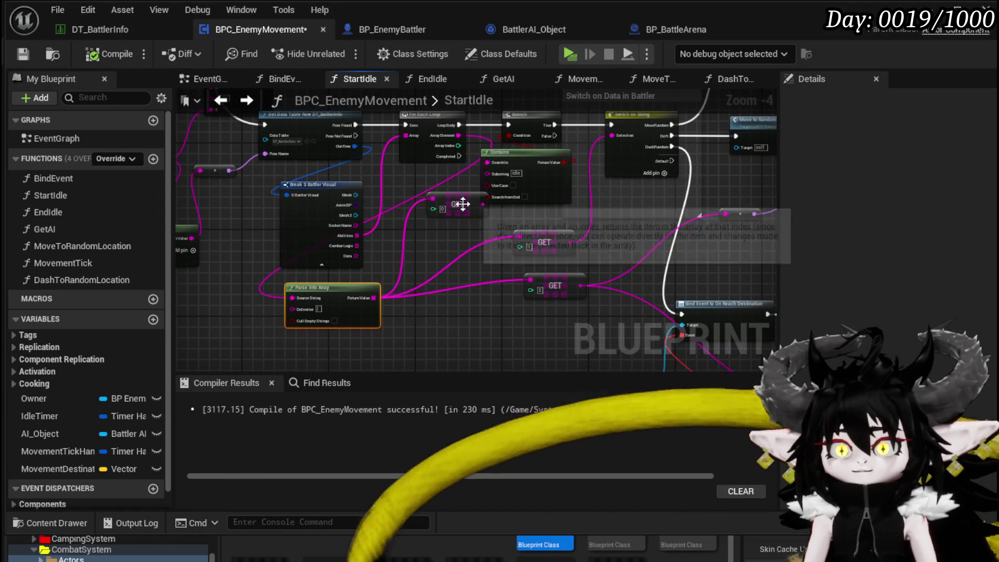
pyautogui.moveTo(535, 256); pyautogui.dragTo(465, 288)
pyautogui.click(467, 228)
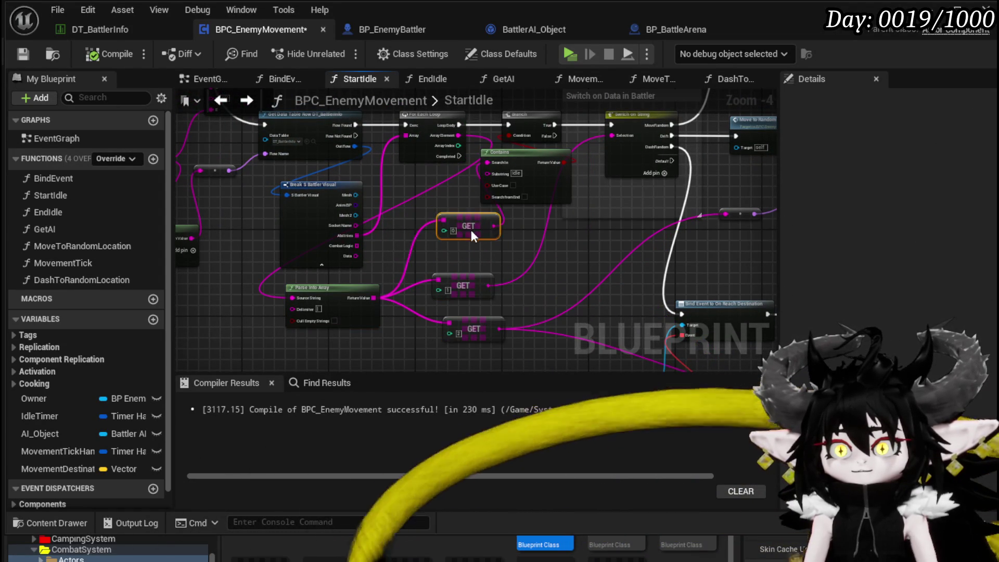
pyautogui.moveTo(471, 231); pyautogui.dragTo(477, 257)
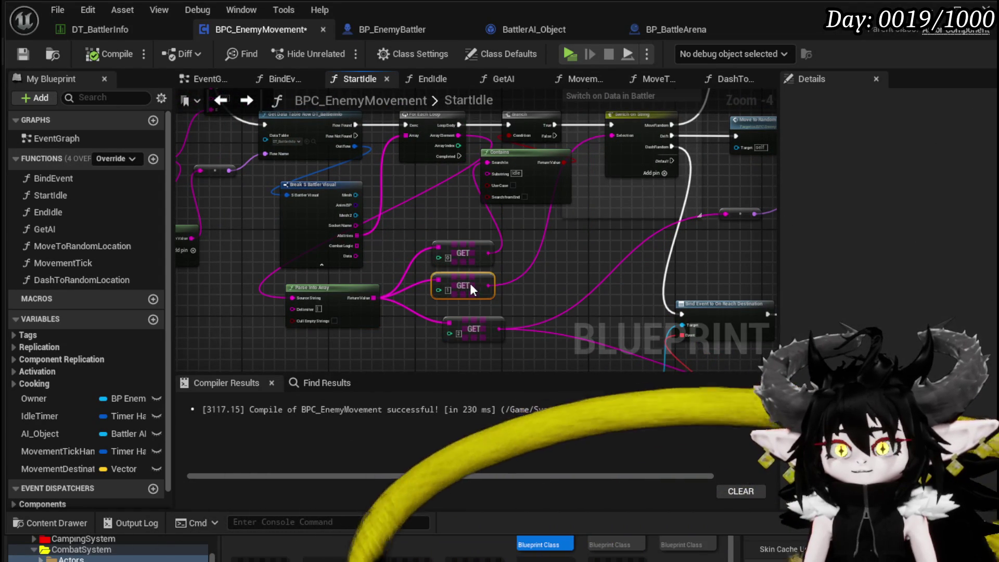
pyautogui.click(473, 329)
# Select the montage chain and reroute node, then nudge the Create Event node up and right
pyautogui.moveTo(562, 307); pyautogui.dragTo(283, 200)
pyautogui.moveTo(568, 201); pyautogui.dragTo(303, 184)
pyautogui.moveTo(441, 287)
pyautogui.mouseDown()
pyautogui.moveTo(588, 208)
pyautogui.moveTo(584, 155)
pyautogui.mouseUp()
pyautogui.moveTo(250, 197)
pyautogui.mouseDown()
pyautogui.moveTo(339, 202)
pyautogui.moveTo(416, 158)
pyautogui.mouseUp()
pyautogui.moveTo(403, 294)
pyautogui.mouseDown()
pyautogui.moveTo(470, 238)
pyautogui.moveTo(526, 283)
pyautogui.moveTo(476, 264)
pyautogui.mouseUp()
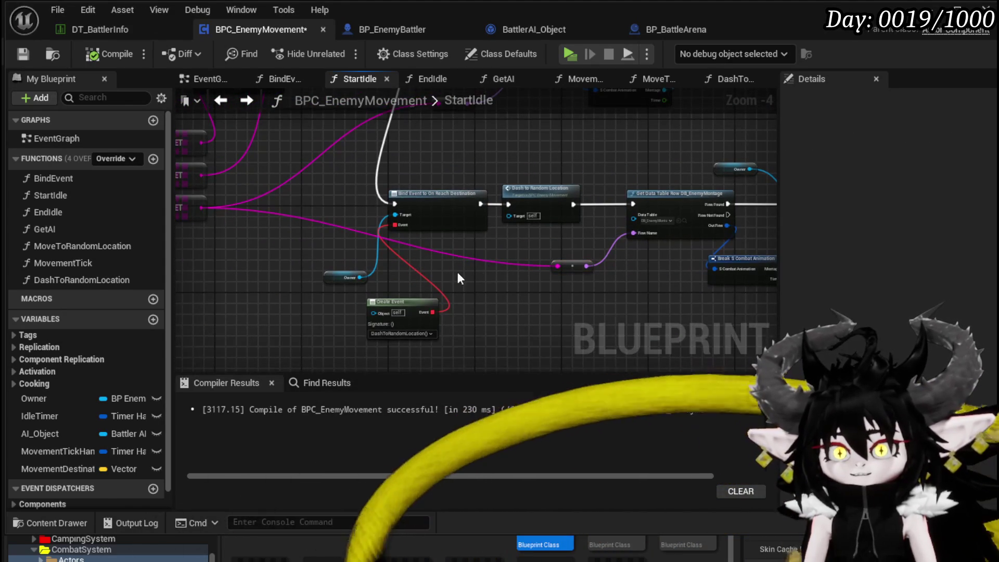
pyautogui.moveTo(452, 330)
pyautogui.mouseDown()
pyautogui.moveTo(478, 292)
pyautogui.moveTo(361, 312)
pyautogui.mouseUp()
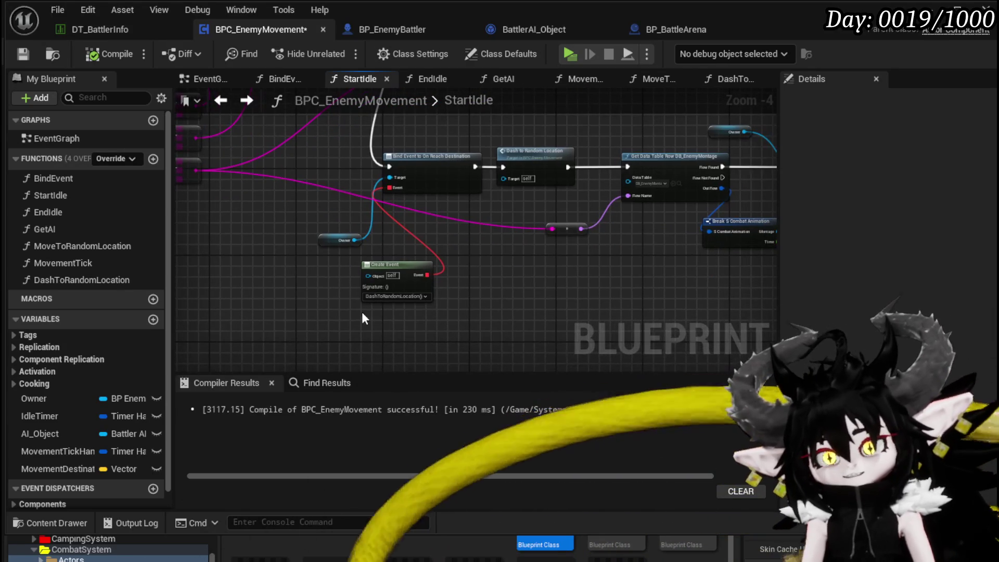
pyautogui.moveTo(400, 263); pyautogui.dragTo(405, 257)
pyautogui.moveTo(518, 256)
pyautogui.mouseDown()
pyautogui.moveTo(327, 323)
pyautogui.moveTo(345, 292)
pyautogui.moveTo(445, 352)
pyautogui.moveTo(489, 287)
pyautogui.moveTo(639, 214)
pyautogui.moveTo(660, 177)
pyautogui.mouseUp()
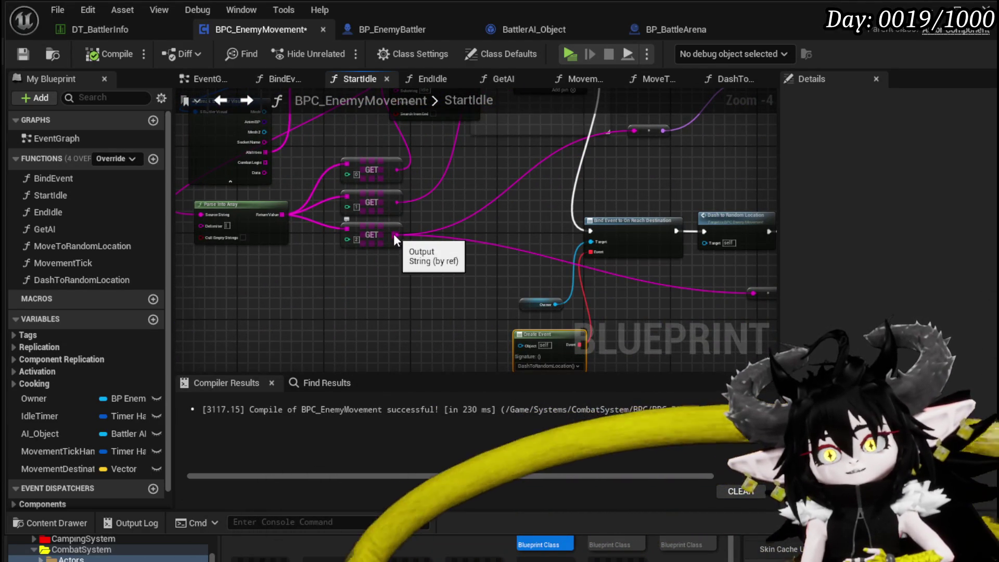
# Promote the GET [2] output to a new string variable named MovementAnim
pyautogui.moveTo(585, 157); pyautogui.dragTo(564, 198)
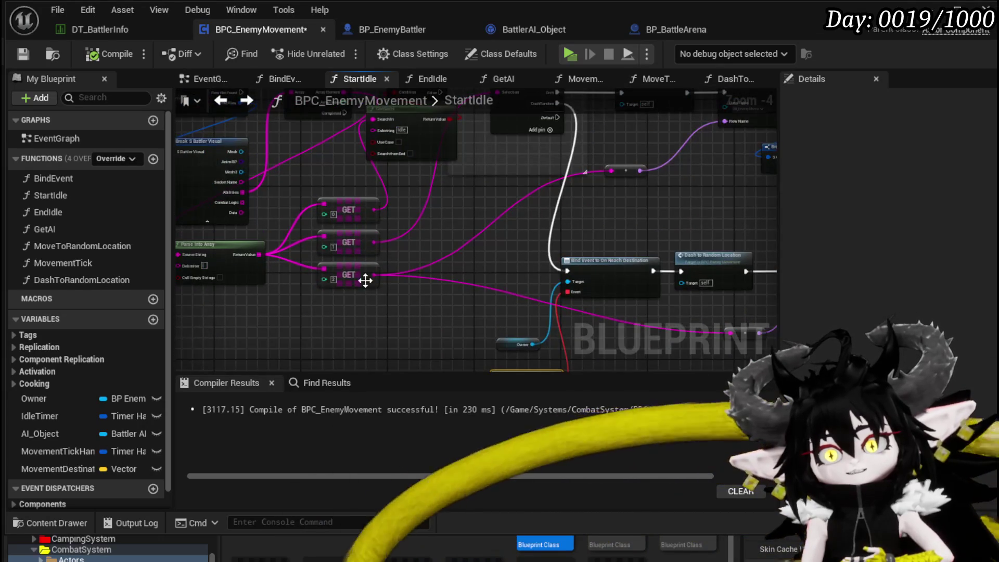
pyautogui.scroll(3, 342, 279)
pyautogui.rightClick(371, 270)
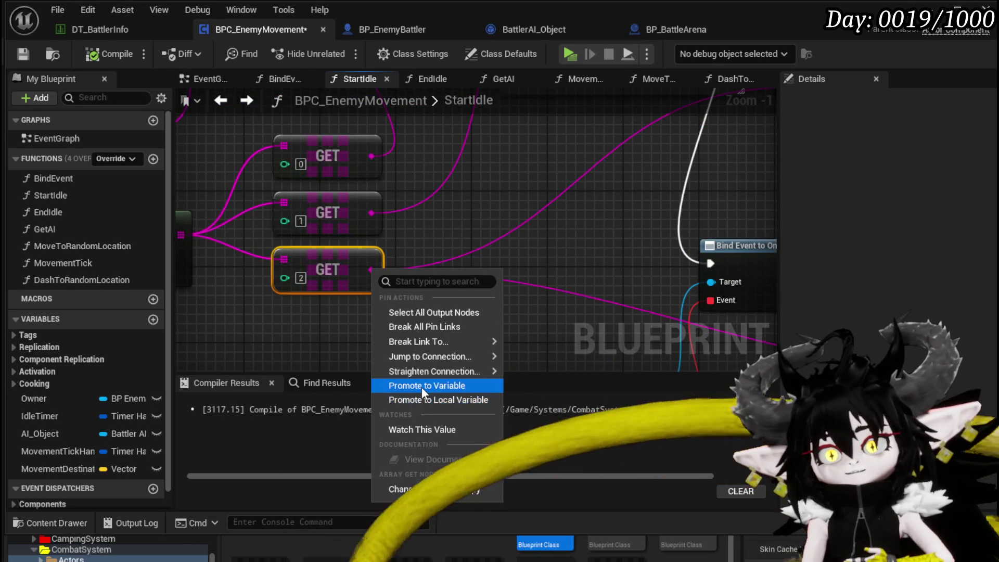
pyautogui.click(421, 386)
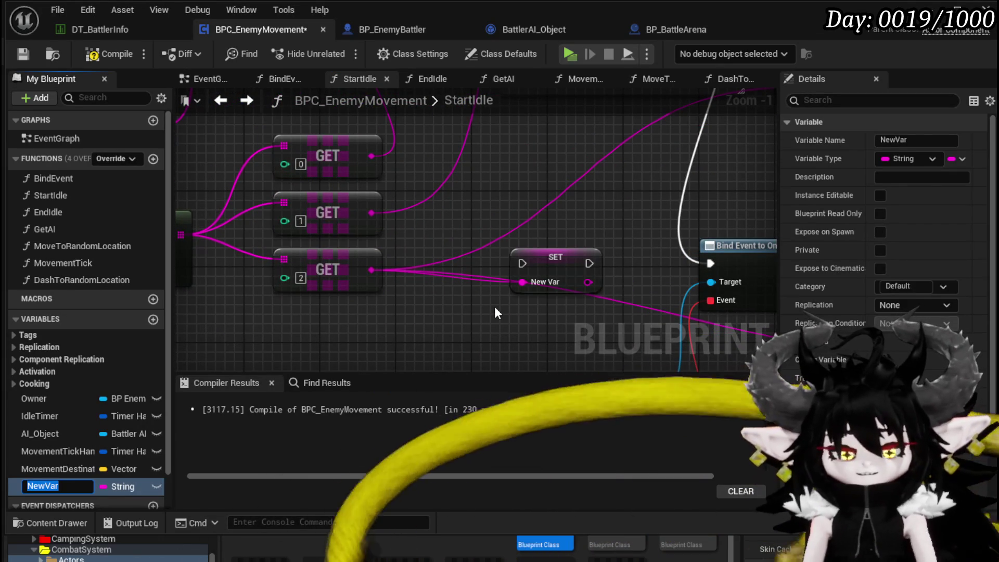
pyautogui.write('MovementAn')
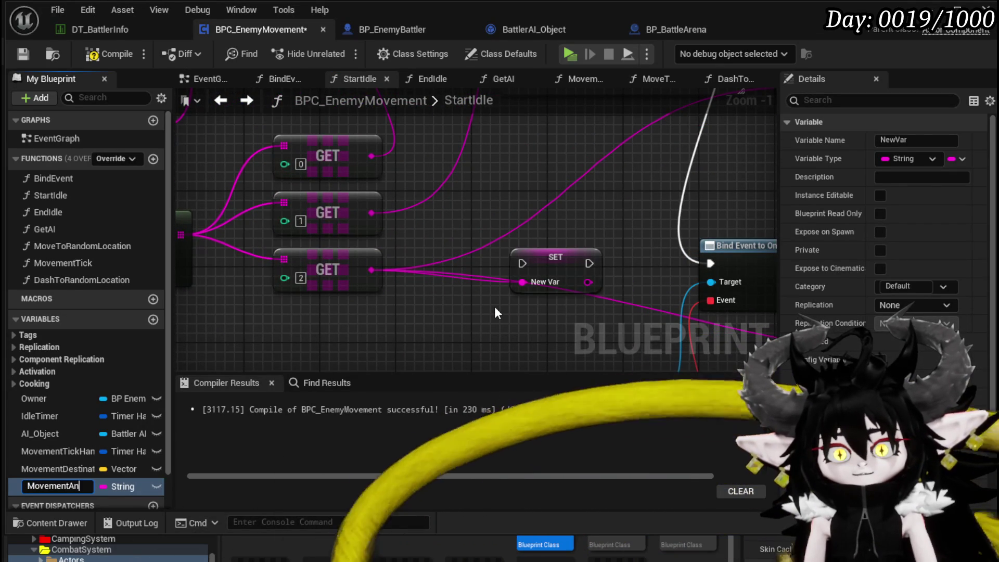
pyautogui.write('im')
pyautogui.press('Return')
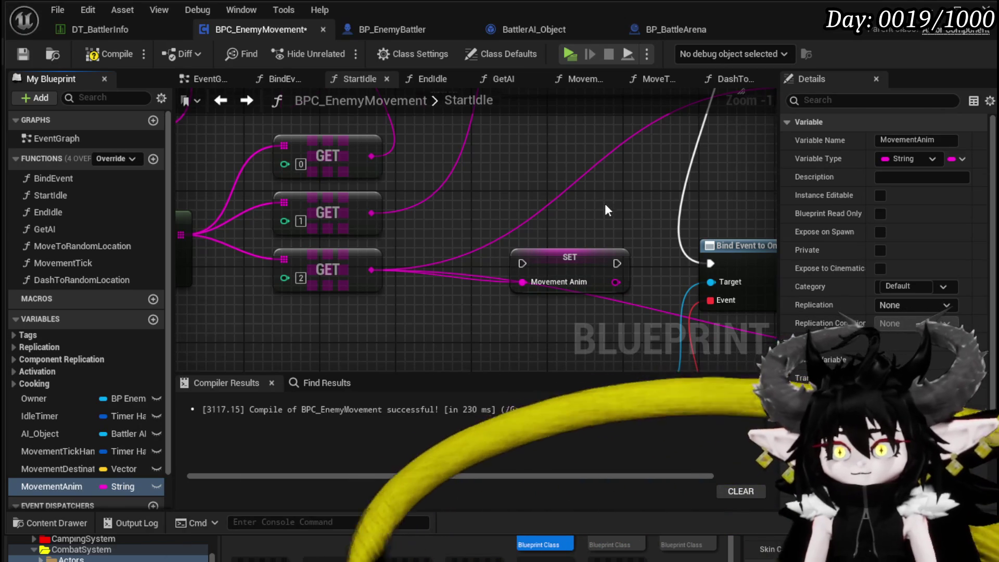
# Place the SET MovementAnim node before Switch on String, driven by the Branch True output
pyautogui.scroll(-2, 607, 208)
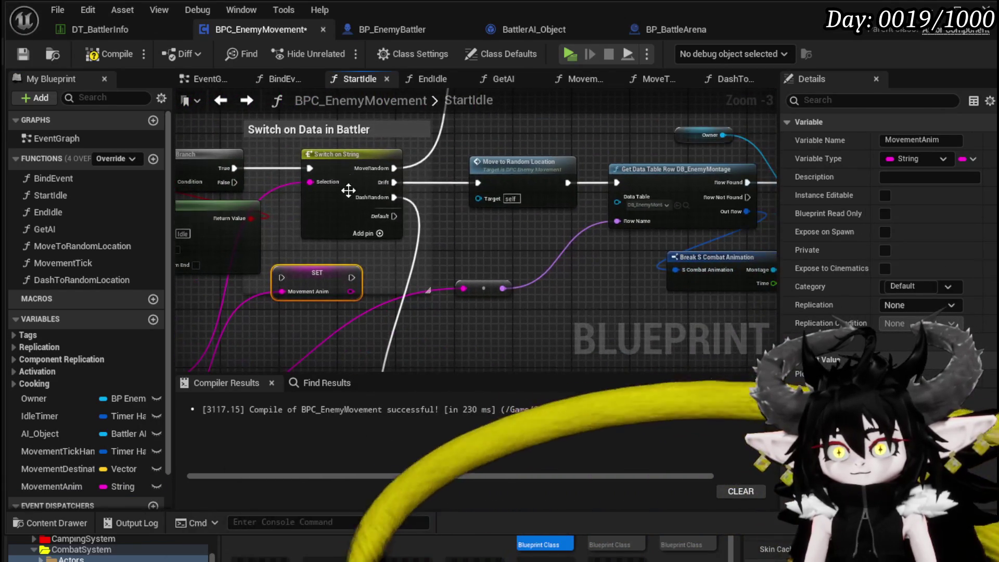
pyautogui.click(394, 165)
pyautogui.moveTo(403, 312); pyautogui.dragTo(386, 198)
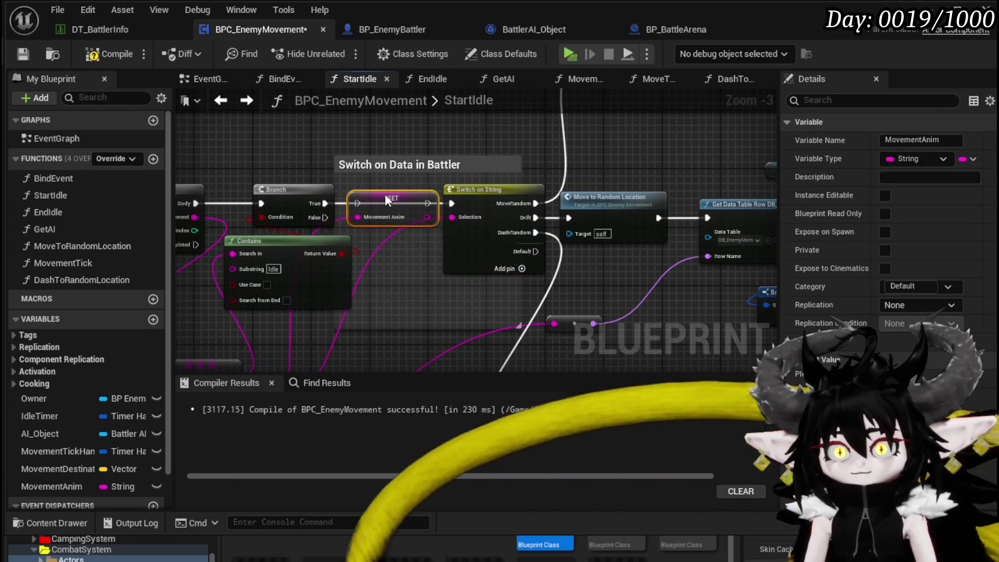
pyautogui.moveTo(319, 204); pyautogui.dragTo(432, 202)
# Add a MovementAnim getter and connect it to the data-table row-name reroute
pyautogui.moveTo(315, 428); pyautogui.dragTo(188, 381)
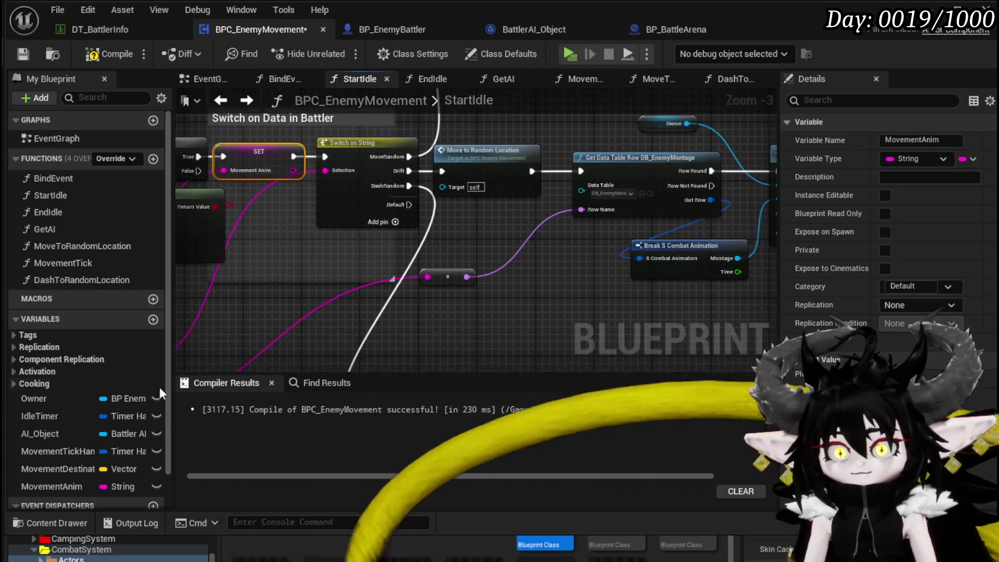
pyautogui.moveTo(84, 481)
pyautogui.mouseDown()
pyautogui.moveTo(429, 324)
pyautogui.moveTo(427, 276)
pyautogui.mouseUp()
pyautogui.click(443, 344)
pyautogui.moveTo(416, 320); pyautogui.dragTo(405, 235)
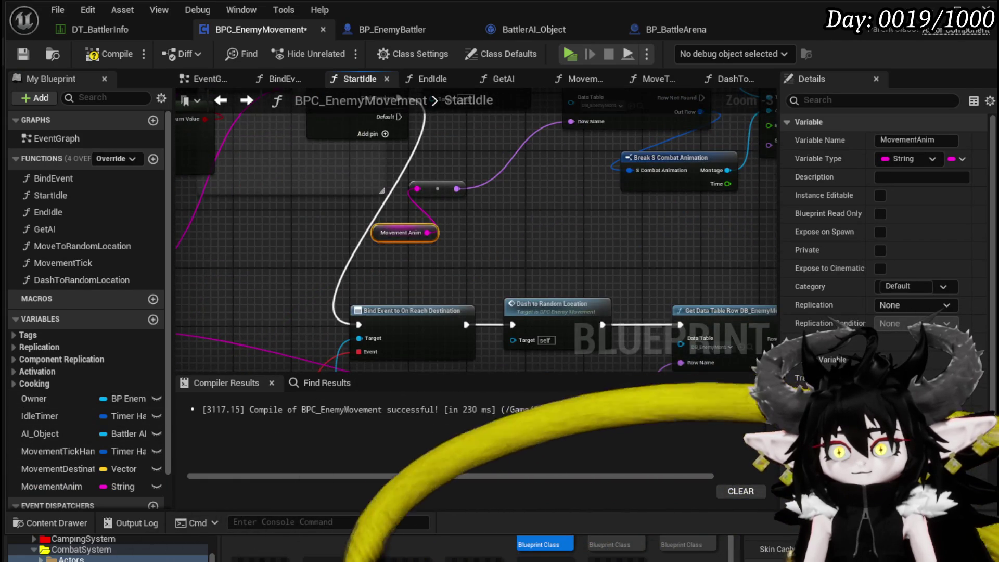
pyautogui.moveTo(485, 278); pyautogui.dragTo(375, 311)
pyautogui.hotkey('ctrl', 'v')
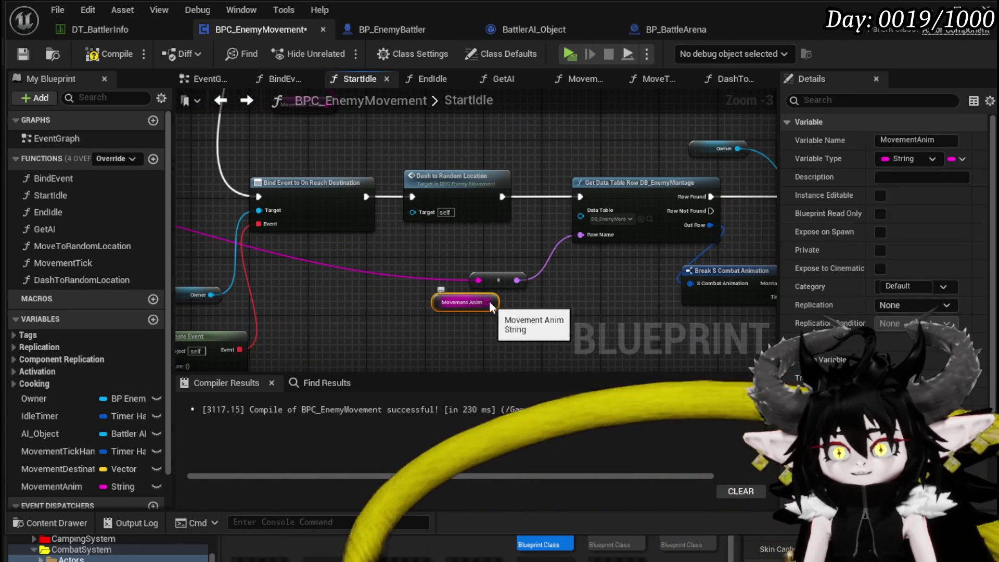
# Select the MovementAnim getter, its reroute and the montage-playing nodes together
pyautogui.scroll(-2, 522, 314)
pyautogui.scroll(2, 310, 274)
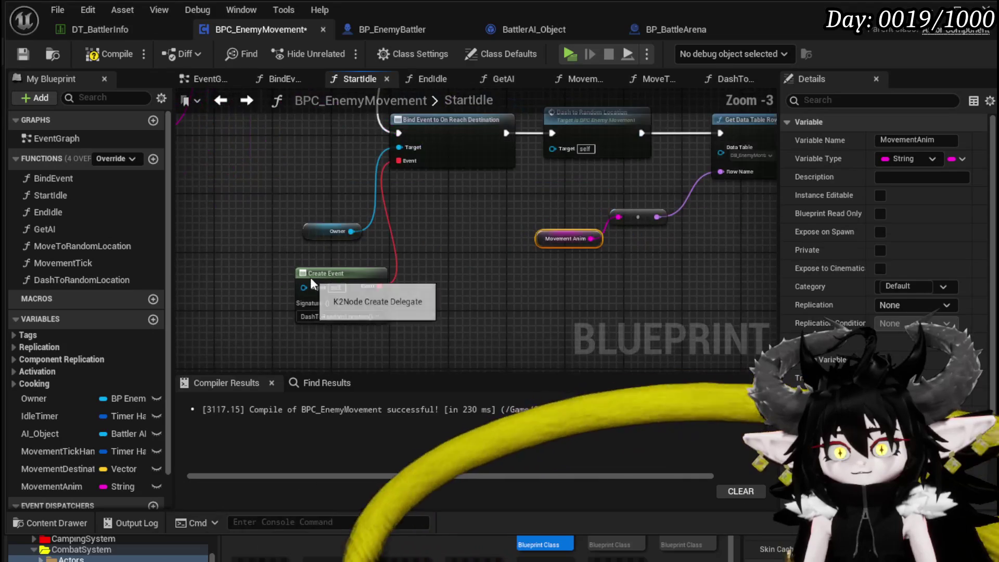
pyautogui.scroll(1, 441, 301)
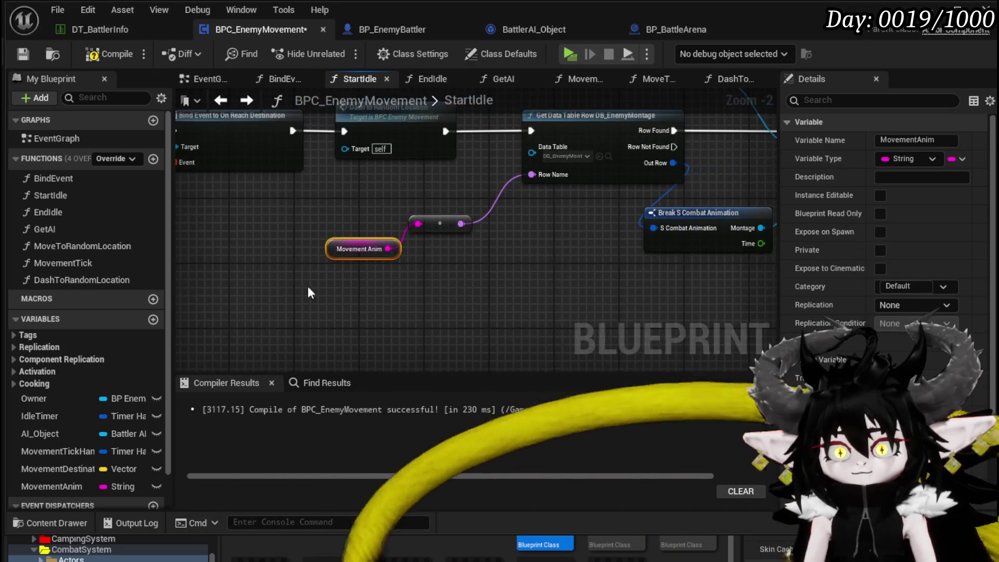
pyautogui.moveTo(328, 292); pyautogui.dragTo(480, 205)
pyautogui.scroll(-1, 341, 303)
pyautogui.moveTo(341, 303); pyautogui.dragTo(586, 136)
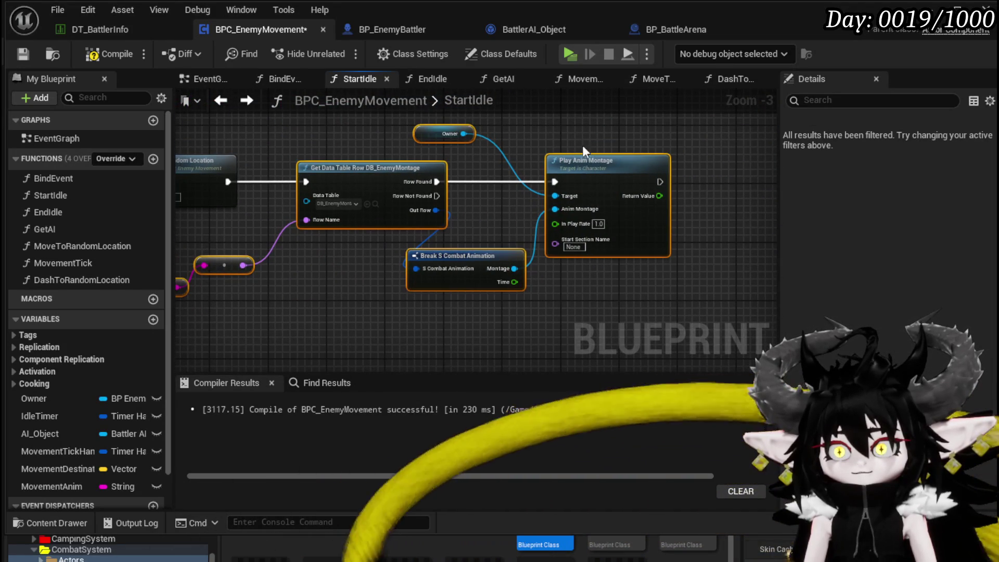
# Collapse the selected montage nodes into a function named Dash, then undo the collapse
pyautogui.rightClick(594, 171)
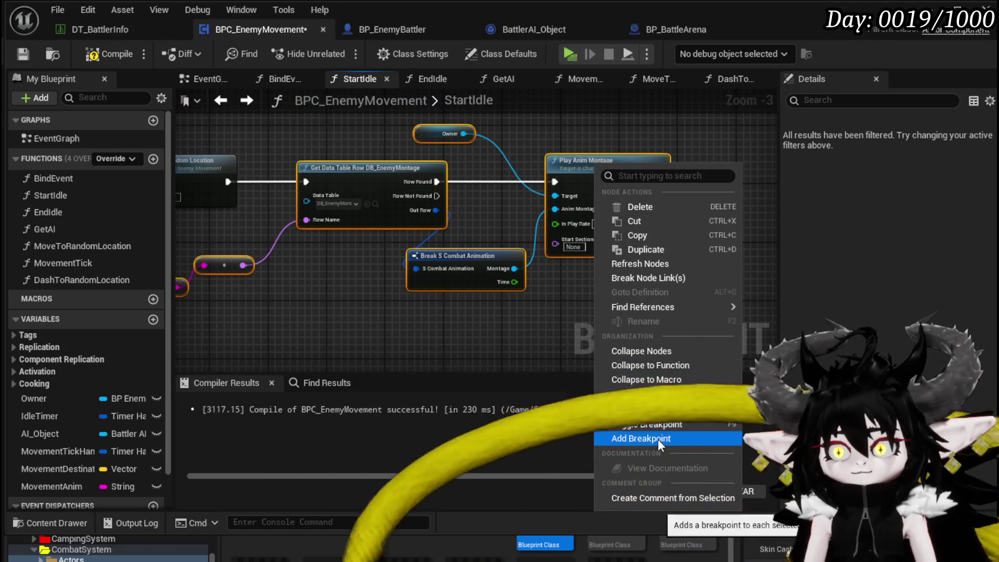
pyautogui.click(646, 365)
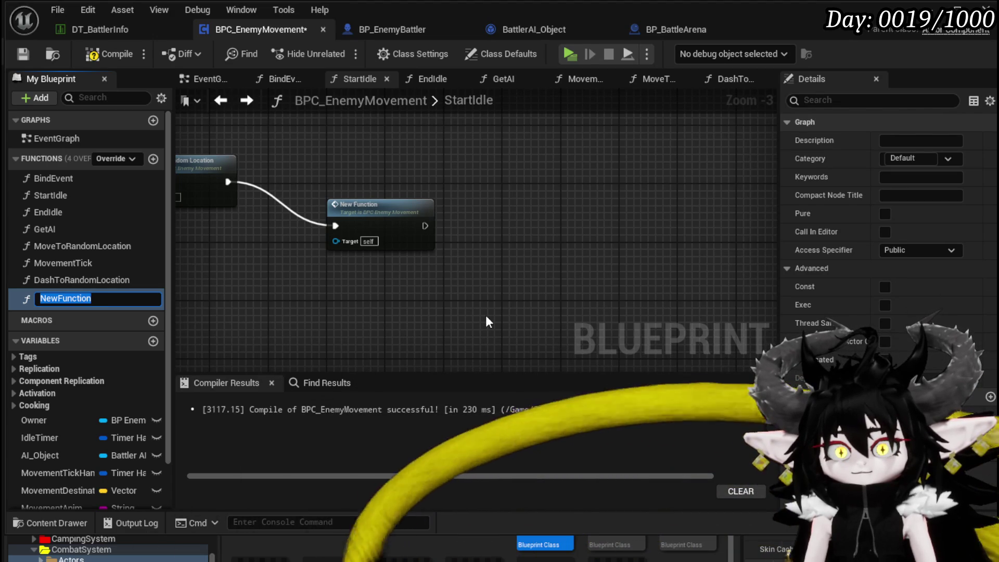
pyautogui.write('Da')
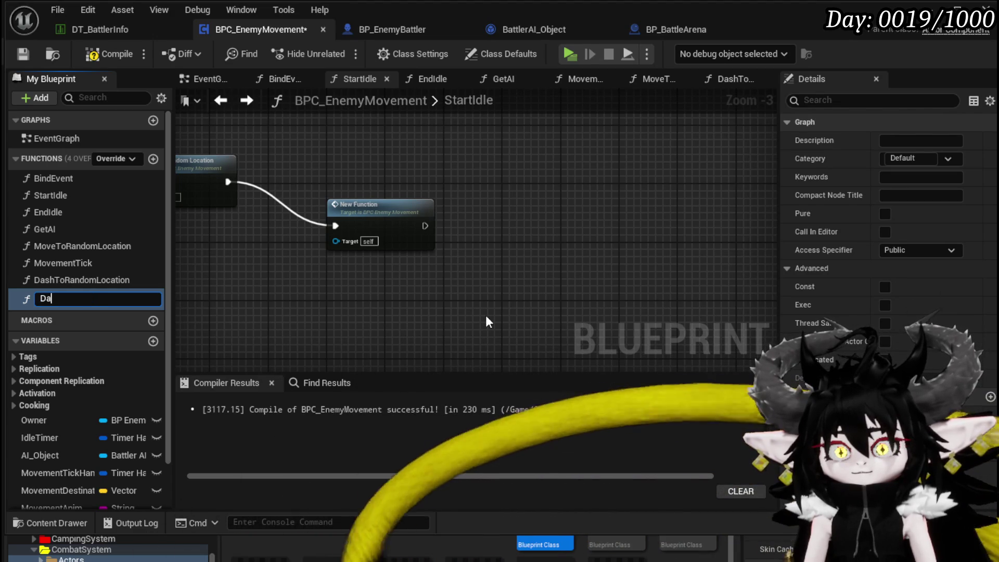
pyautogui.write('sh')
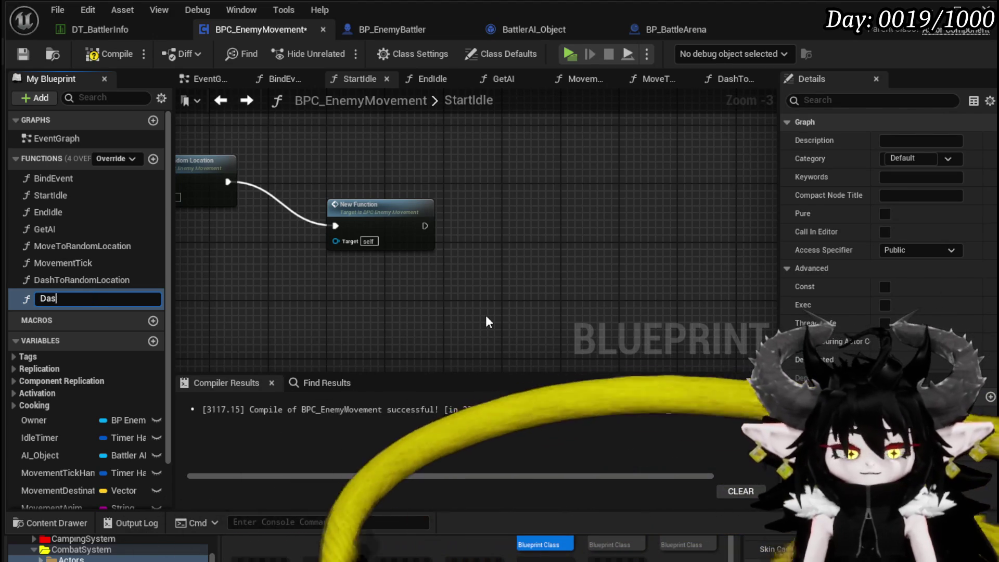
pyautogui.press('Return')
pyautogui.moveTo(384, 211)
pyautogui.mouseDown()
pyautogui.moveTo(328, 178)
pyautogui.moveTo(667, 233)
pyautogui.mouseUp()
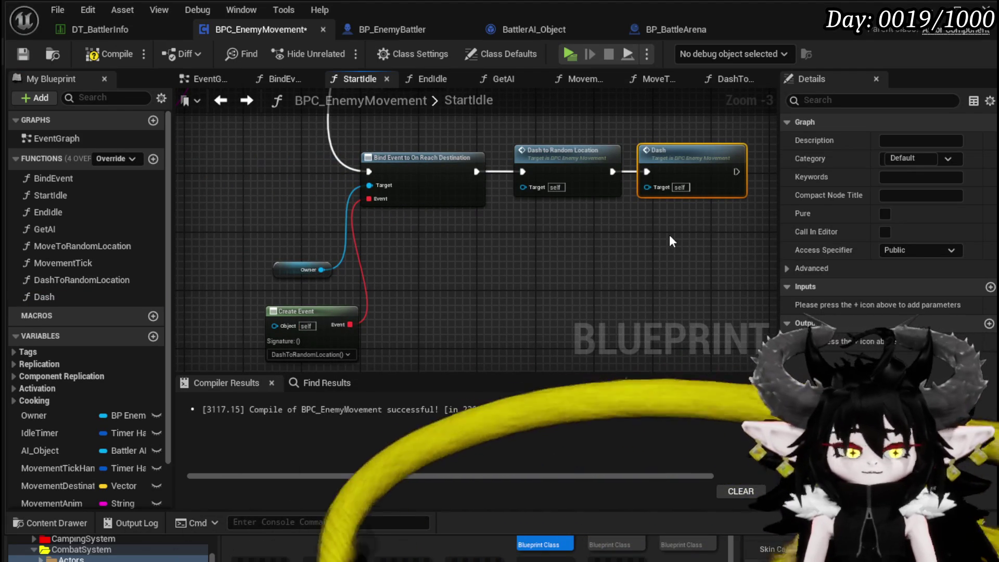
pyautogui.hotkey('ctrl', 'z')
pyautogui.moveTo(663, 233)
pyautogui.mouseDown()
pyautogui.moveTo(362, 247)
pyautogui.moveTo(369, 334)
pyautogui.mouseUp()
pyautogui.hotkey('ctrl', 'z')
# Reselect the montage node group and open the Dash to Random Location function graph
pyautogui.moveTo(521, 233); pyautogui.dragTo(615, 228)
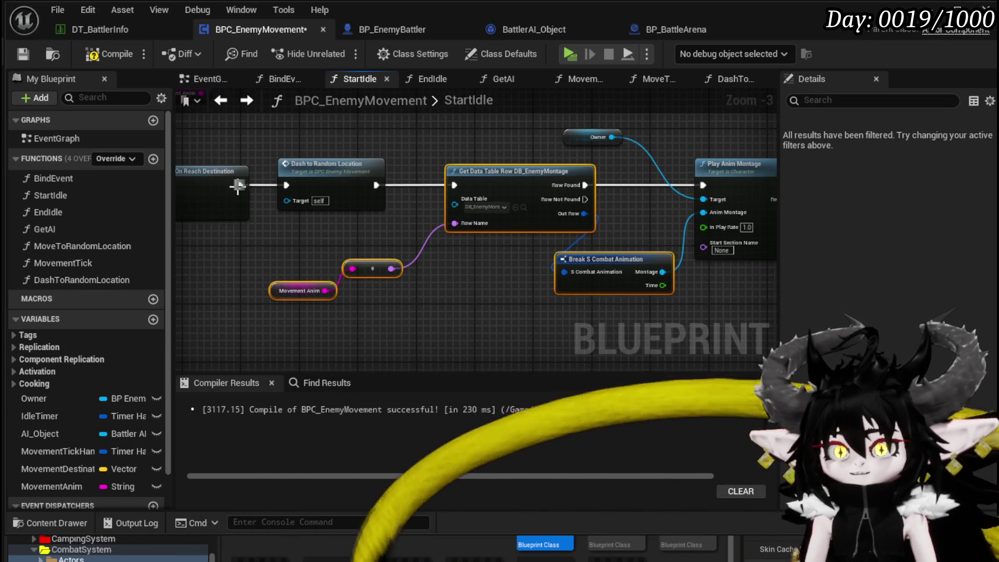
pyautogui.moveTo(402, 170)
pyautogui.mouseDown()
pyautogui.moveTo(246, 177)
pyautogui.moveTo(395, 177)
pyautogui.mouseUp()
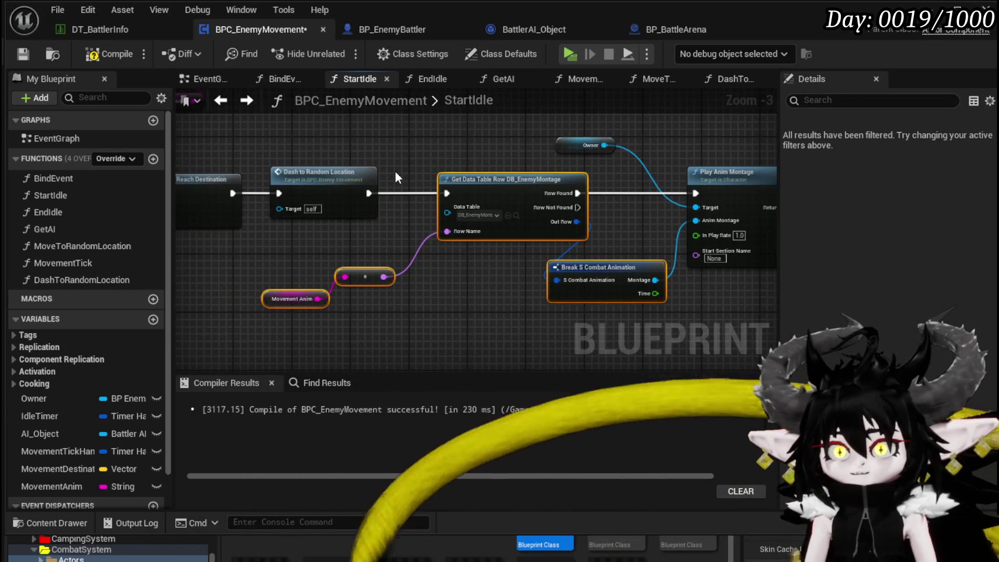
pyautogui.scroll(-1, 396, 174)
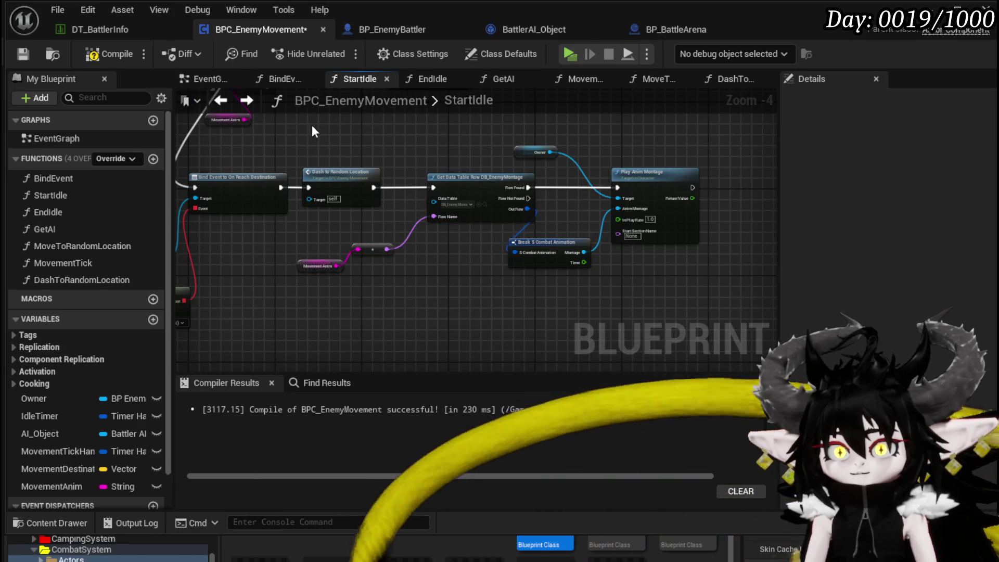
pyautogui.moveTo(311, 125); pyautogui.dragTo(713, 314)
pyautogui.doubleClick(338, 177)
pyautogui.moveTo(489, 233)
pyautogui.mouseDown()
pyautogui.moveTo(257, 203)
pyautogui.moveTo(467, 224)
pyautogui.mouseUp()
pyautogui.scroll(-2, 300, 215)
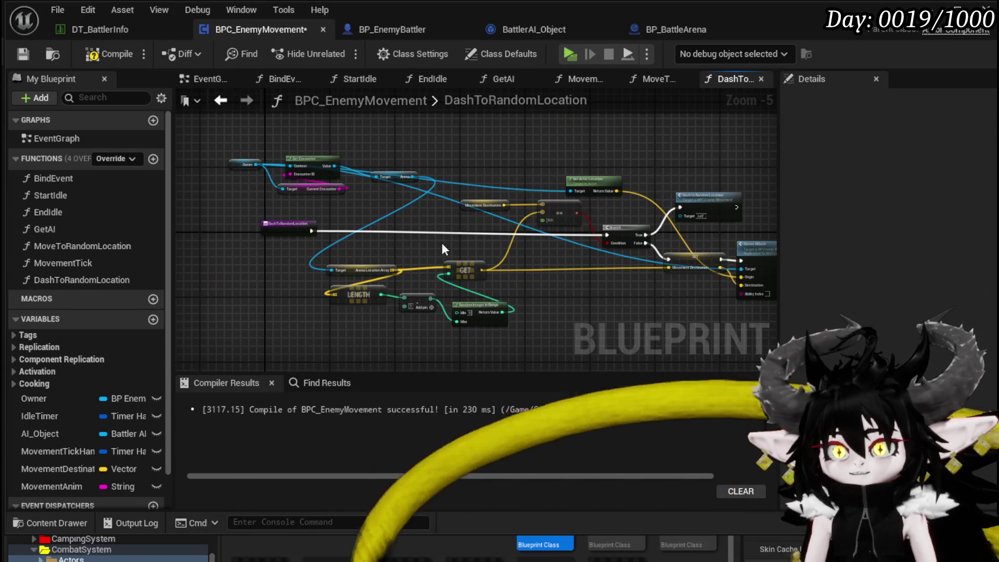
# Nudge the DashToRandomLocation entry node and compile the blueprint
pyautogui.moveTo(274, 226)
pyautogui.mouseDown()
pyautogui.moveTo(268, 236)
pyautogui.moveTo(227, 230)
pyautogui.mouseUp()
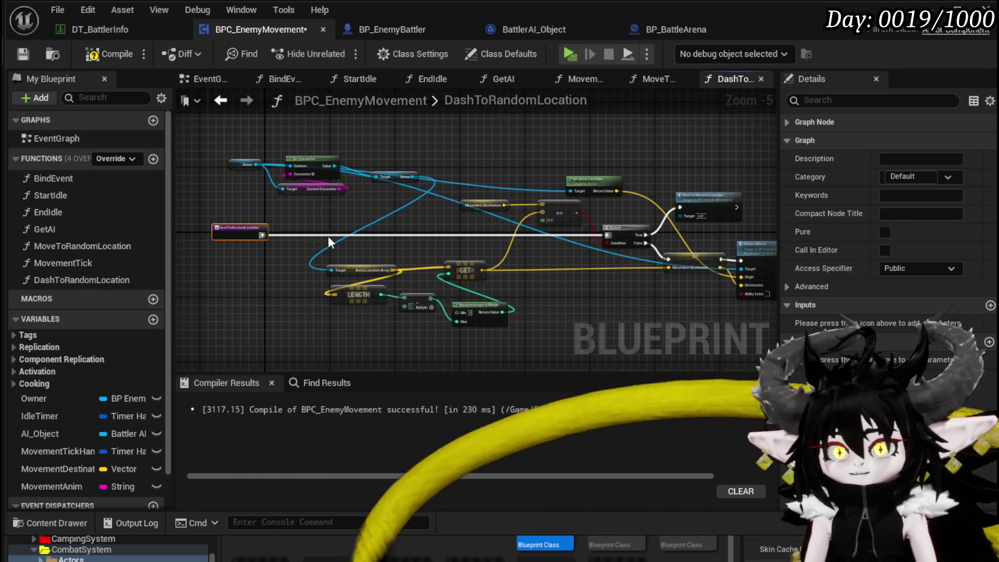
pyautogui.click(328, 236)
pyautogui.click(80, 55)
pyautogui.click(23, 54)
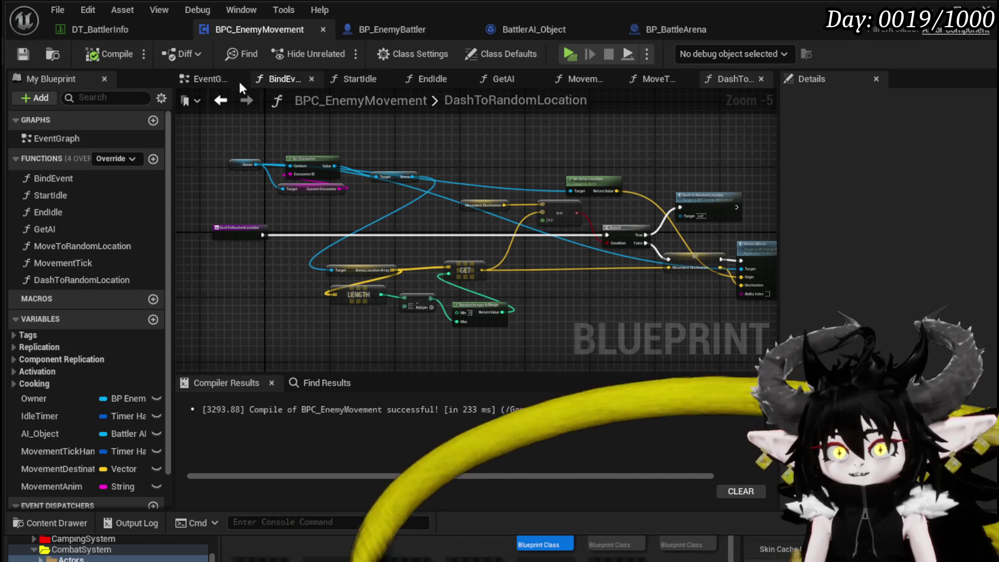
# Move the montage nodes and MovementAnim getter from StartIdle into DashToRandomLocation, arranged near the entry
pyautogui.click(221, 100)
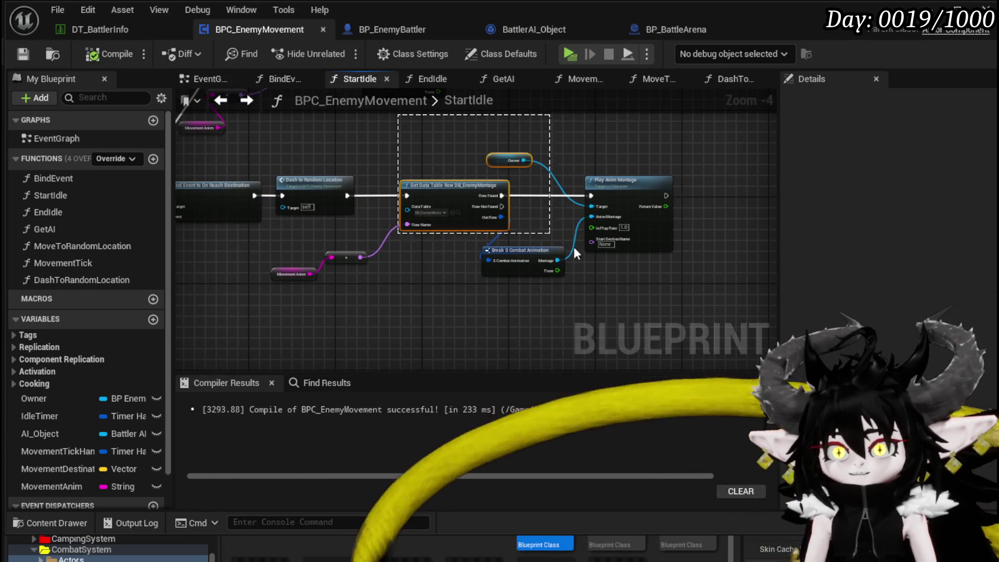
pyautogui.moveTo(540, 229); pyautogui.dragTo(576, 301)
pyautogui.keyDown('shift'); pyautogui.moveTo(347, 286); pyautogui.dragTo(266, 248); pyautogui.keyUp('shift')
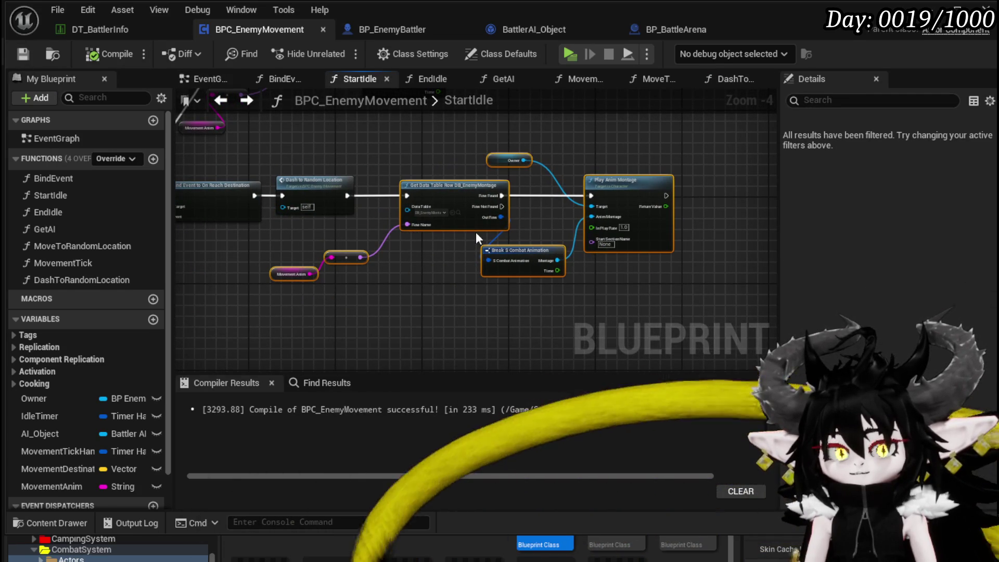
pyautogui.hotkey('ctrl', 'x')
pyautogui.doubleClick(323, 190)
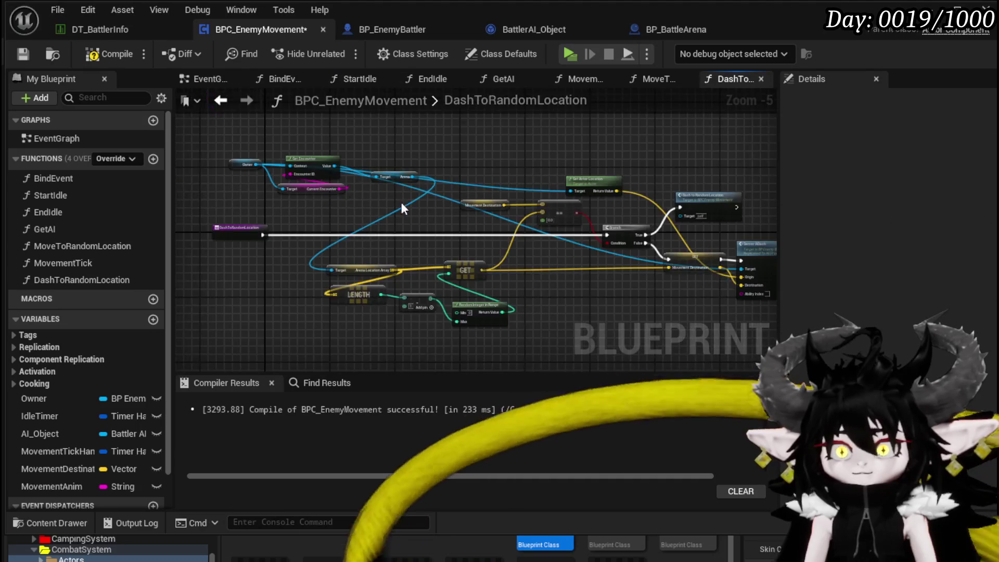
pyautogui.hotkey('ctrl', 'v')
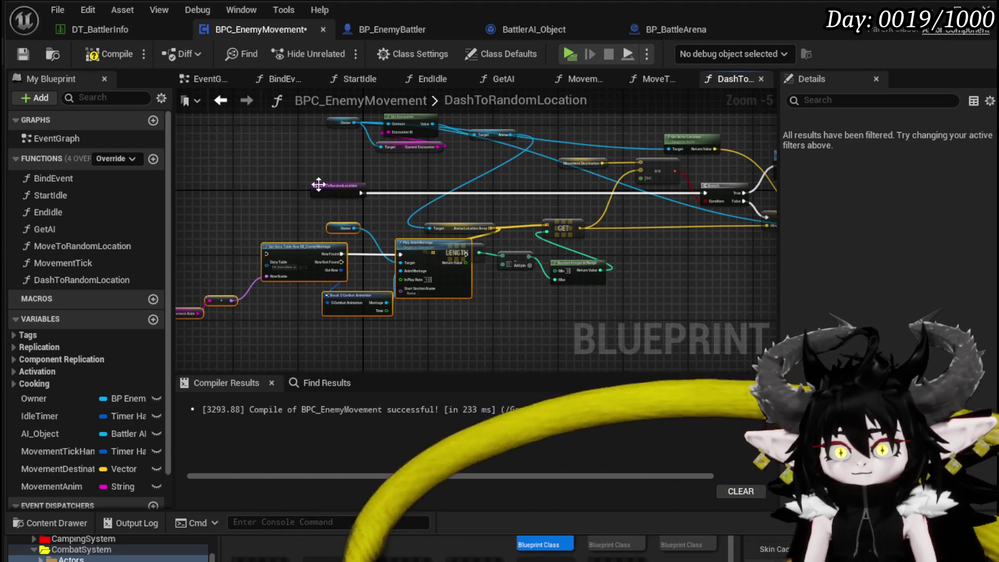
pyautogui.click(181, 186)
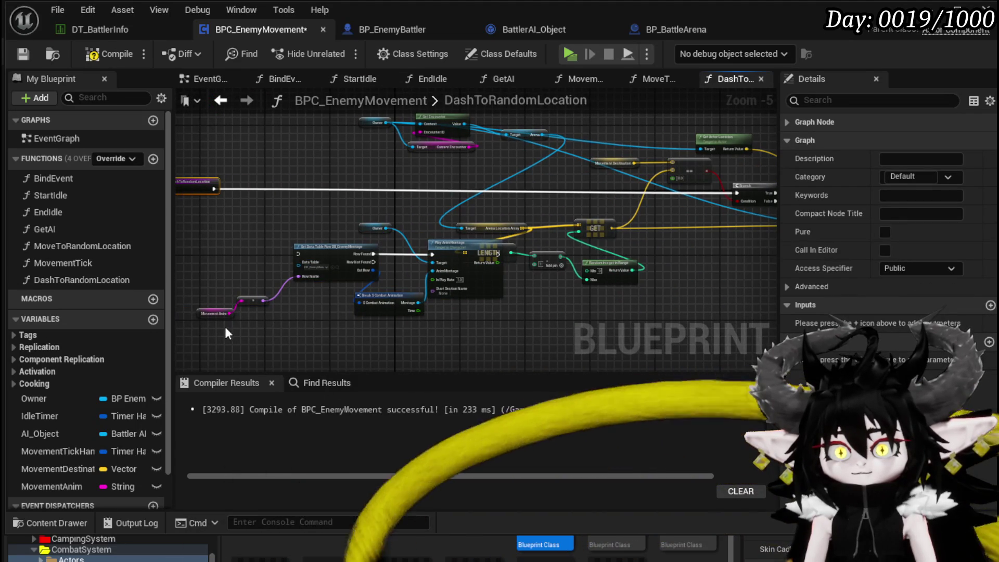
pyautogui.moveTo(419, 214); pyautogui.dragTo(435, 214)
pyautogui.moveTo(443, 251); pyautogui.dragTo(382, 182)
# Recompile BPC_EnemyMovement and bring up the L_DungeonCreationTest level editor
pyautogui.scroll(5, 216, 189)
pyautogui.scroll(-5, 528, 244)
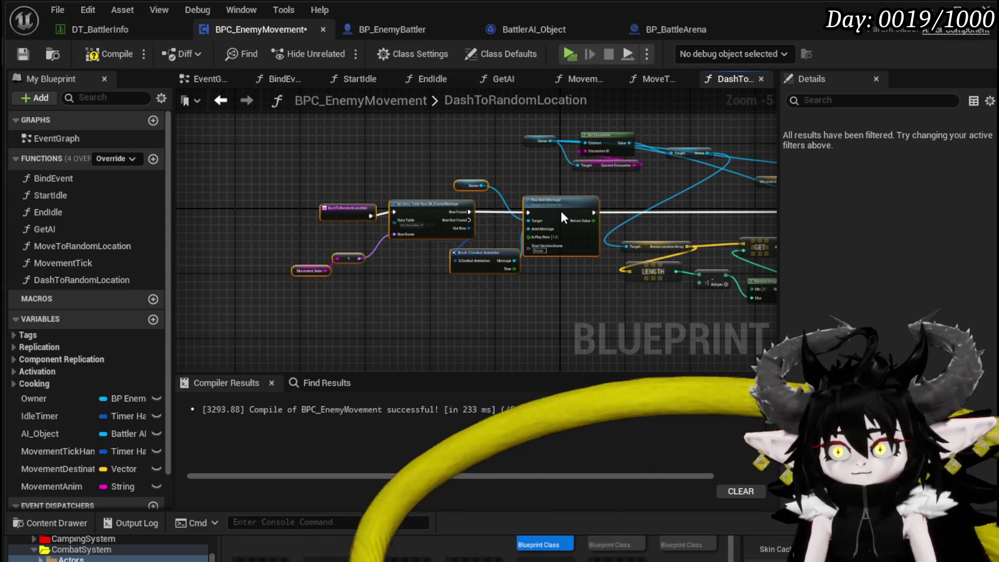
pyautogui.click(585, 185)
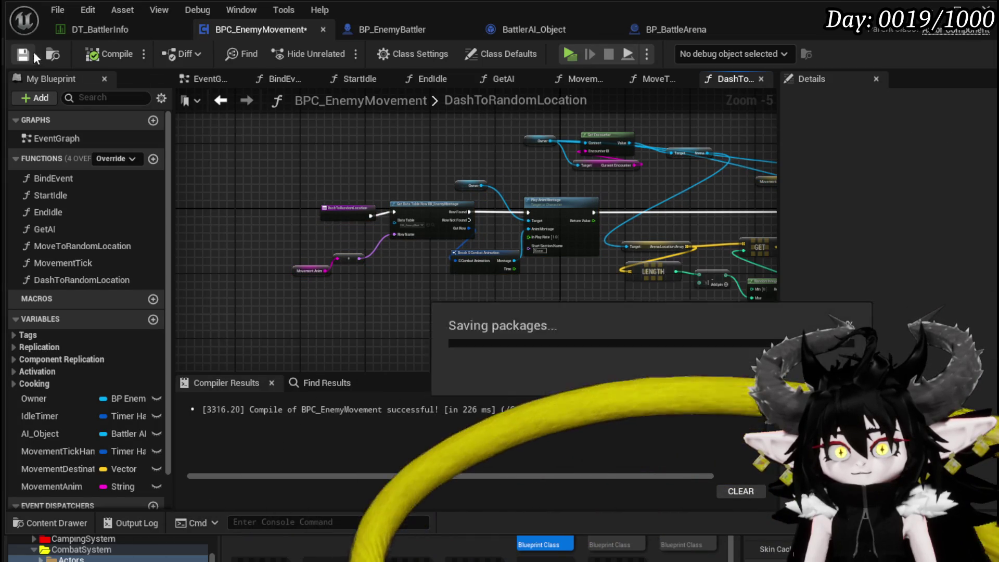
pyautogui.hotkey('alt', 'Tab')
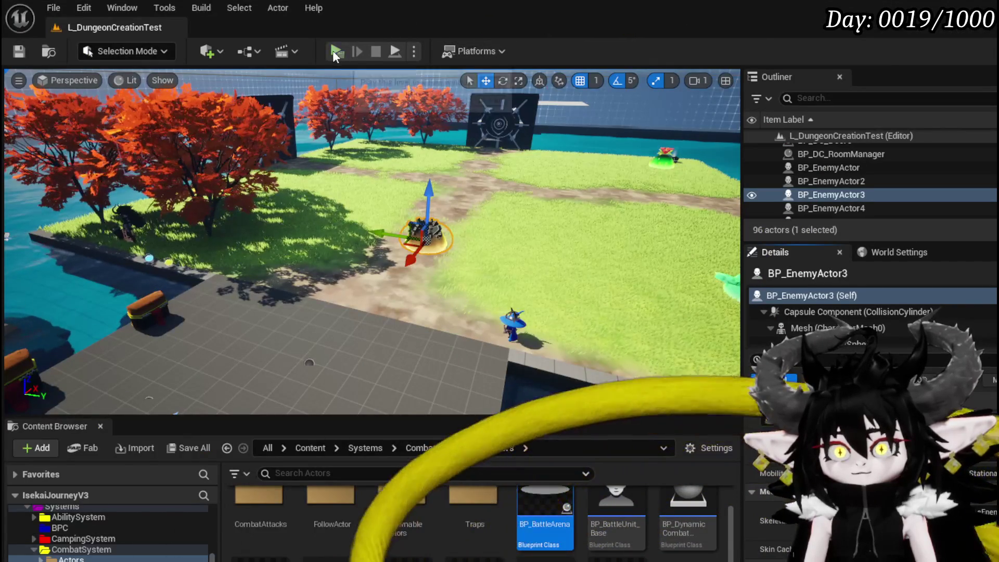
# Run a brief playtest of the slime battle, then return to BPC_EnemyMovement
pyautogui.hotkey('alt', 'p')
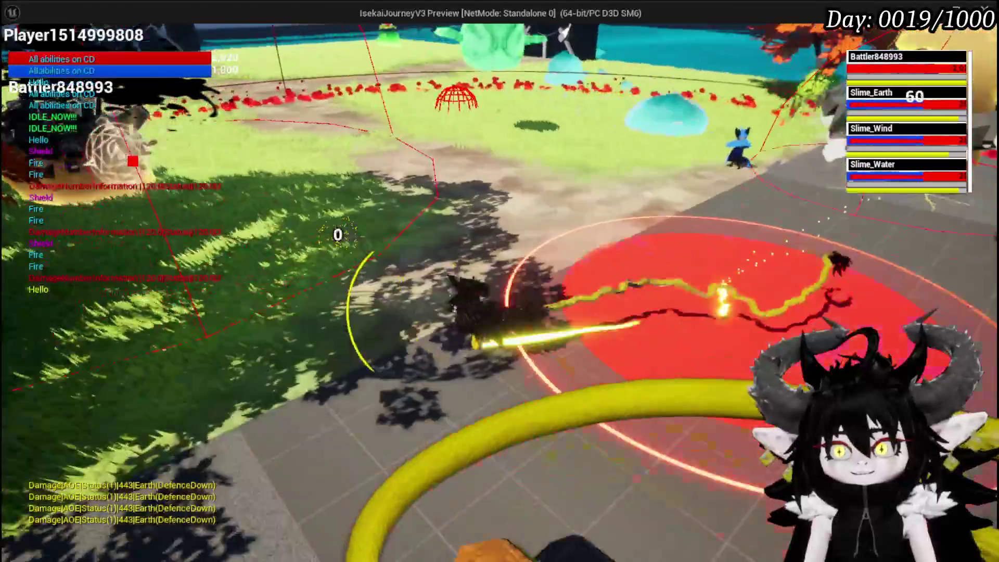
pyautogui.press('Escape')
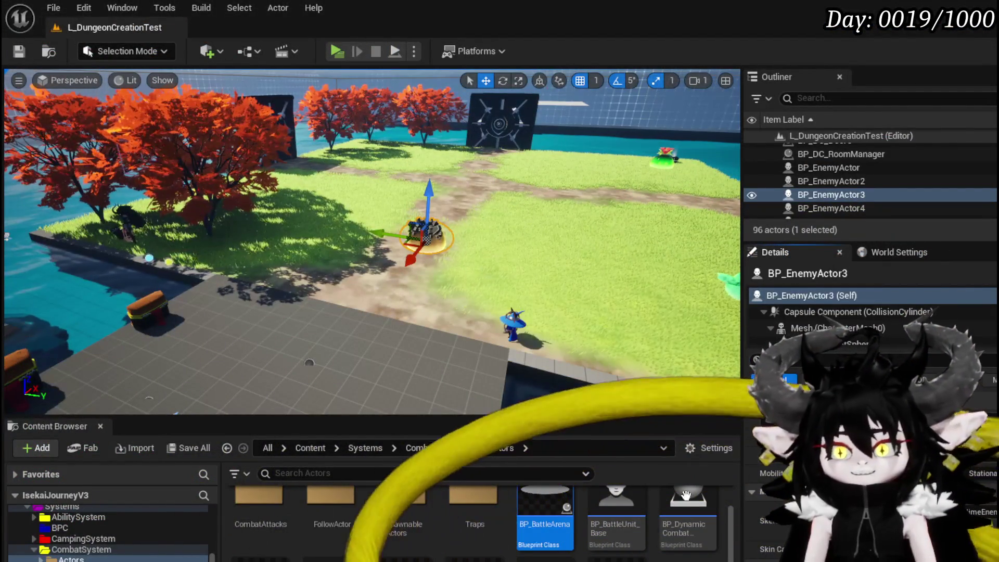
pyautogui.hotkey('alt', 'Tab')
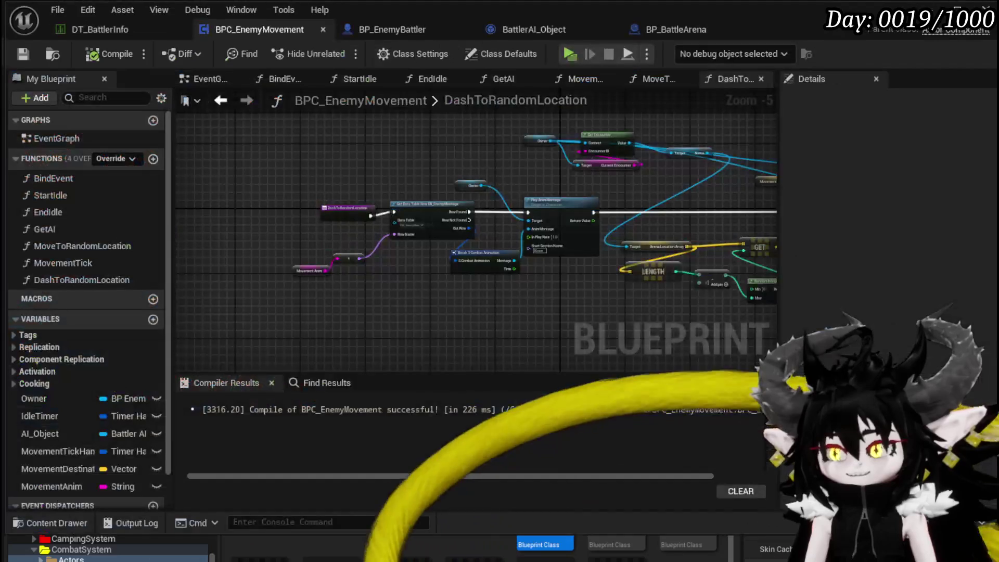
# Trim Slime_Water|Elite's second ability to Idle|DashRandom|Slime_Attack, save DT_BattlerInfo, and relaunch the playtest
pyautogui.click(82, 31)
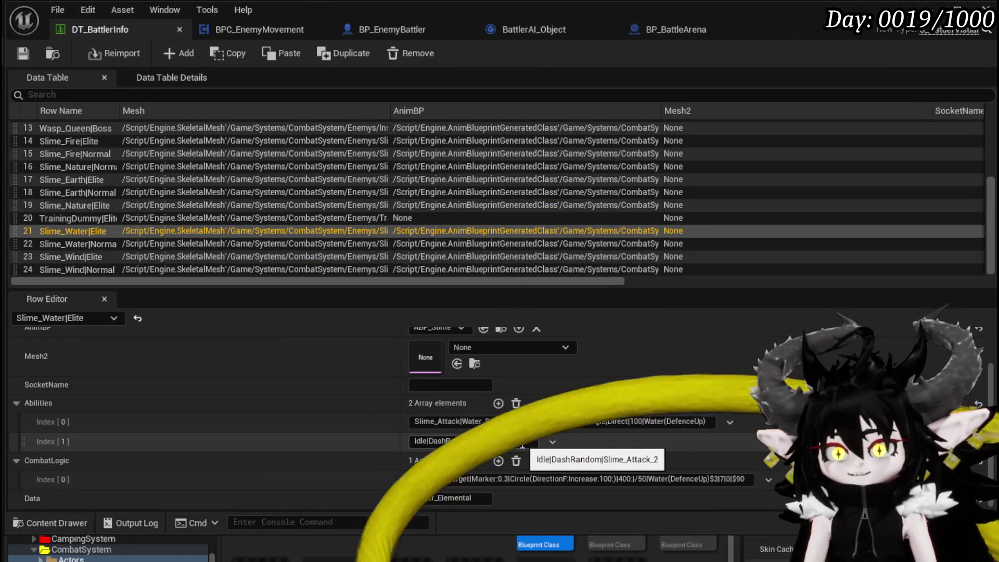
pyautogui.press('BackSpace')
pyautogui.press('BackSpace')
pyautogui.press('Return')
pyautogui.click(18, 54)
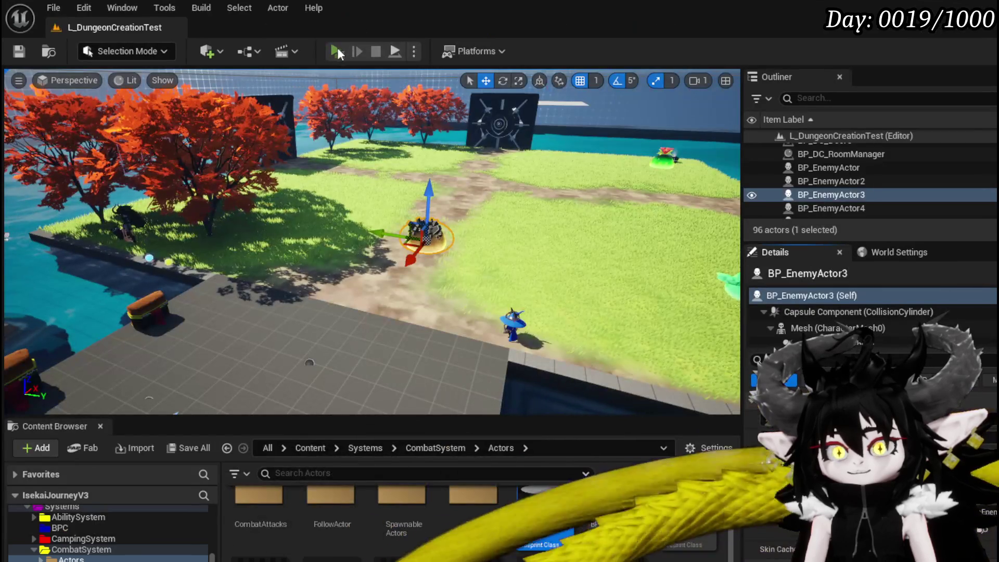
pyautogui.click(337, 47)
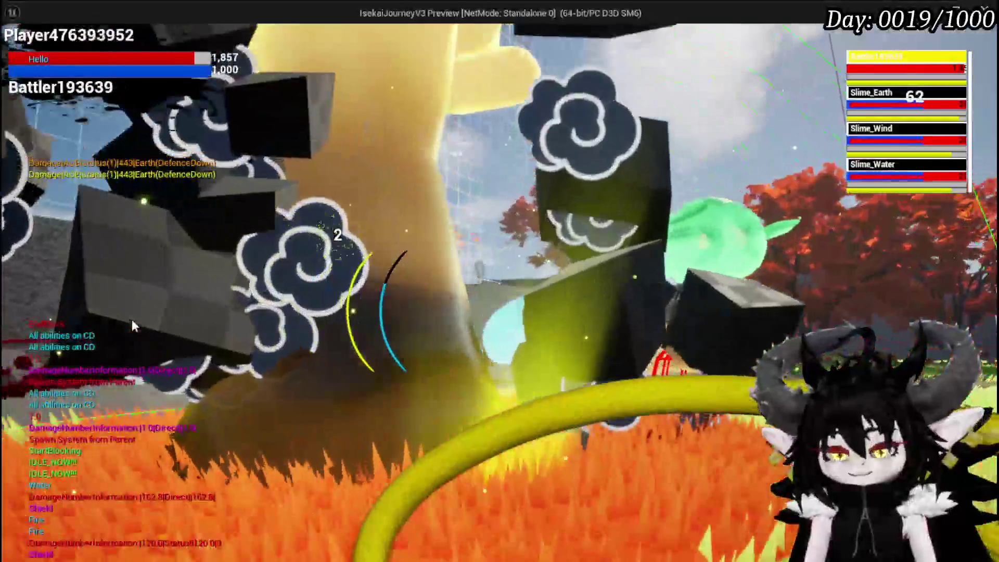
# End the playtest and show the CombatSystem DataBase folder assets in the level editor
pyautogui.press('Escape')
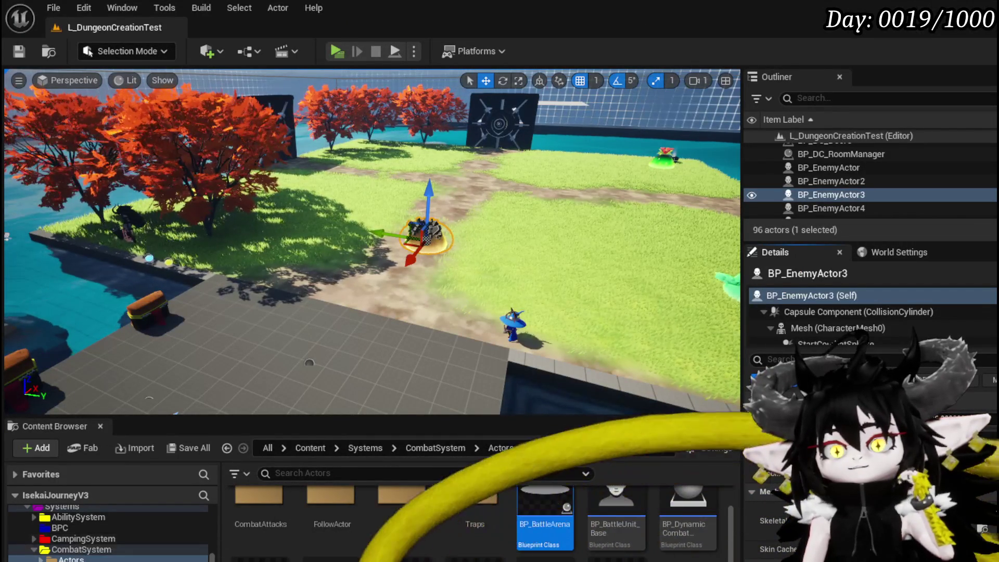
pyautogui.hotkey('alt', 'Left')
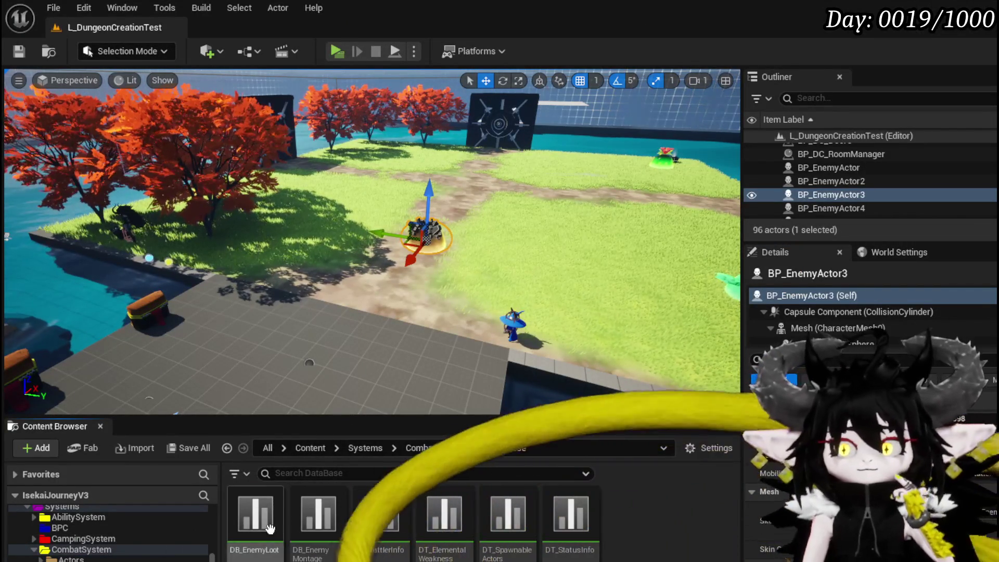
# Check the Slime_Attack_2 row name in DB_EnemyMontage and save the table
pyautogui.doubleClick(308, 523)
pyautogui.scroll(-4, 91, 241)
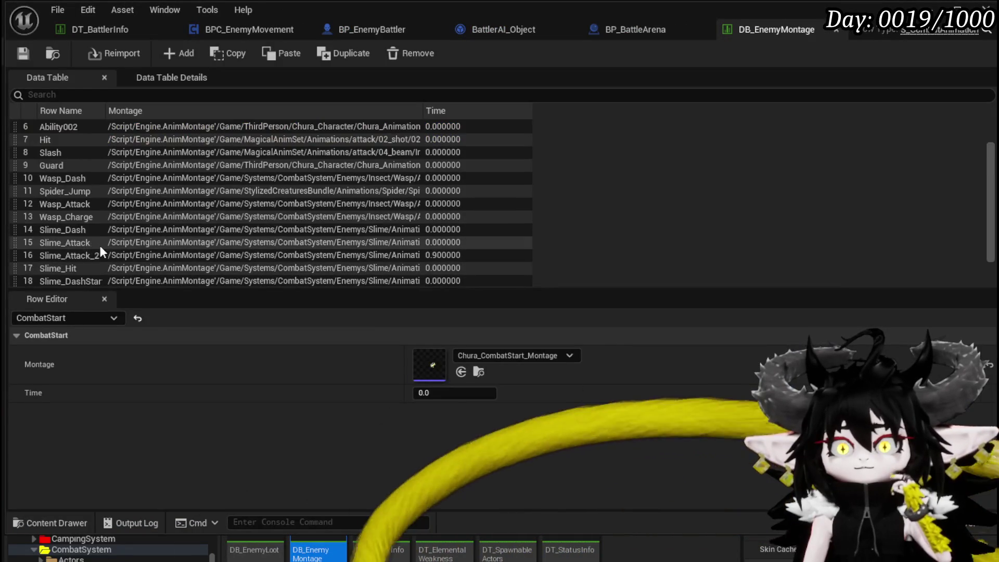
pyautogui.click(73, 207)
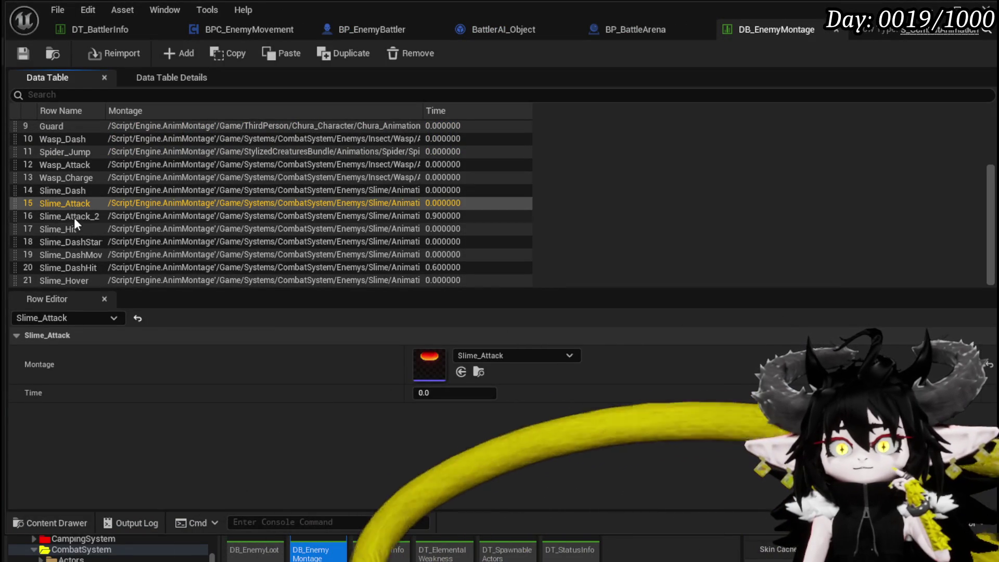
pyautogui.click(74, 217)
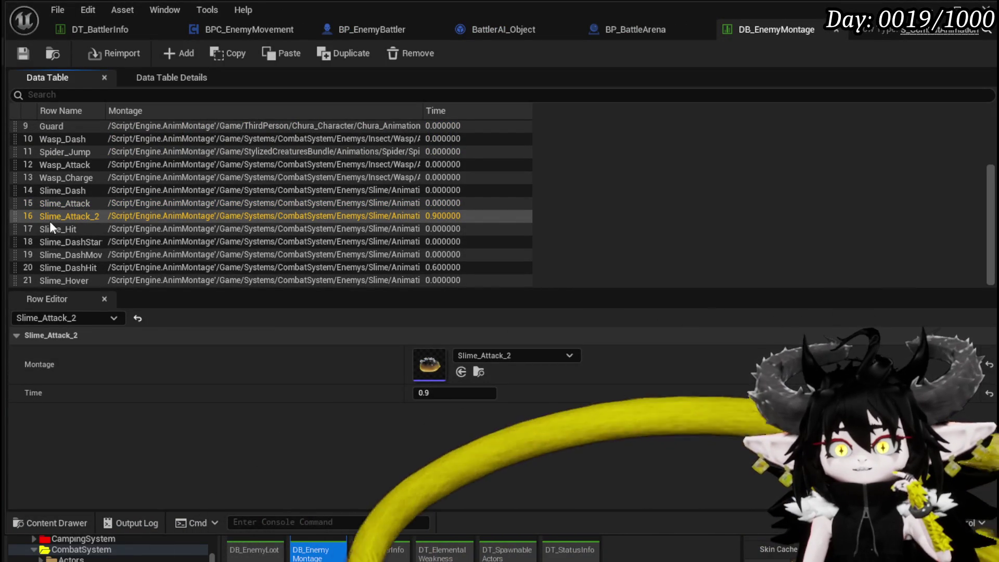
pyautogui.doubleClick(65, 217)
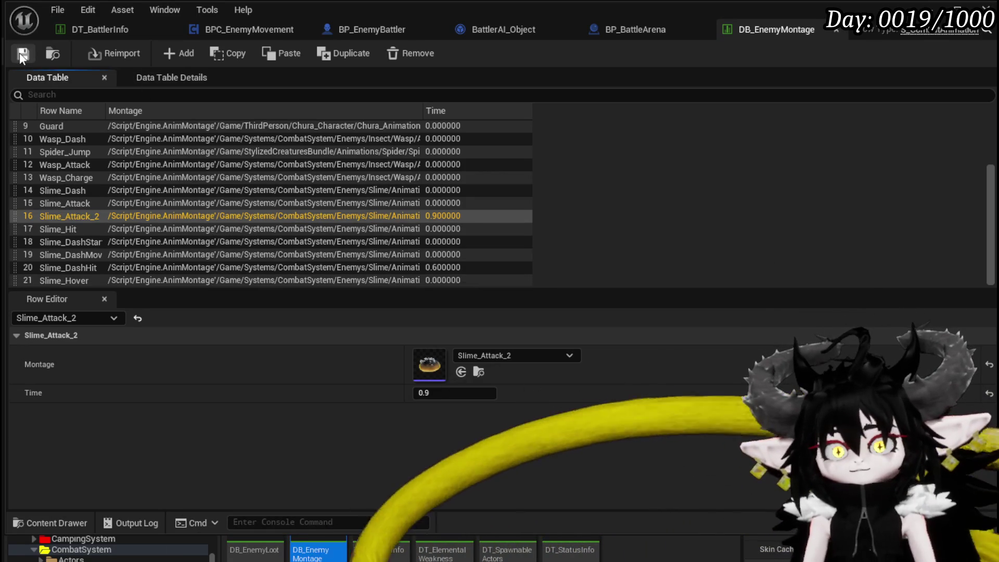
pyautogui.click(20, 52)
# Change Slime_Water|Elite's second ability to Idle|DashRandom|Slime_Attack_2 and save DT_BattlerInfo
pyautogui.click(111, 26)
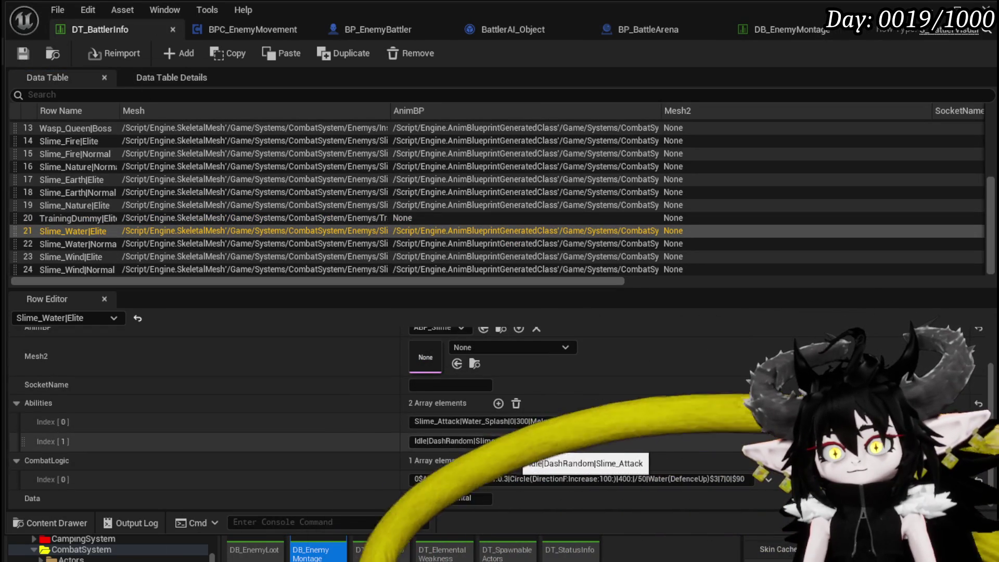
pyautogui.click(478, 440)
pyautogui.press('End')
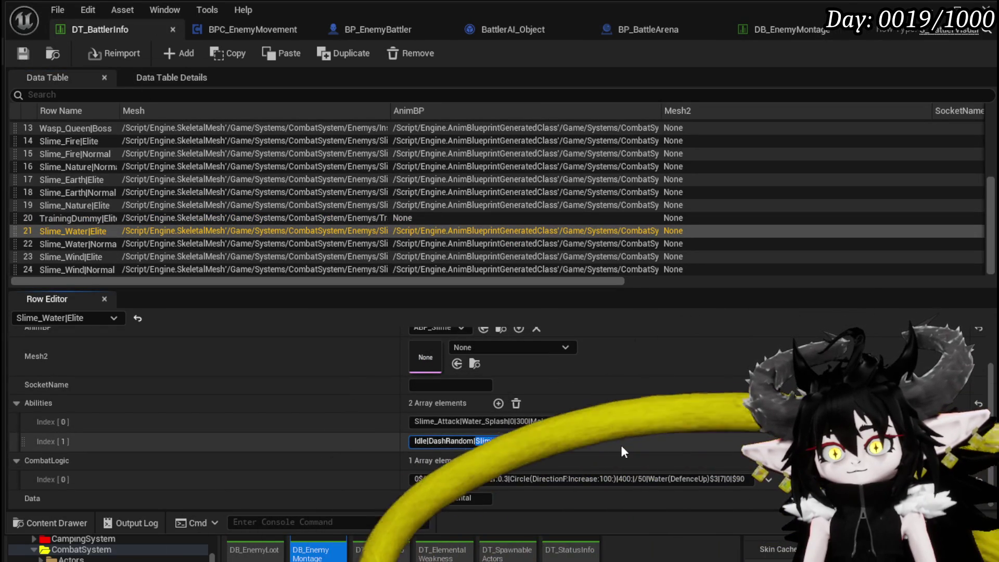
pyautogui.write('_2')
pyautogui.press('Return')
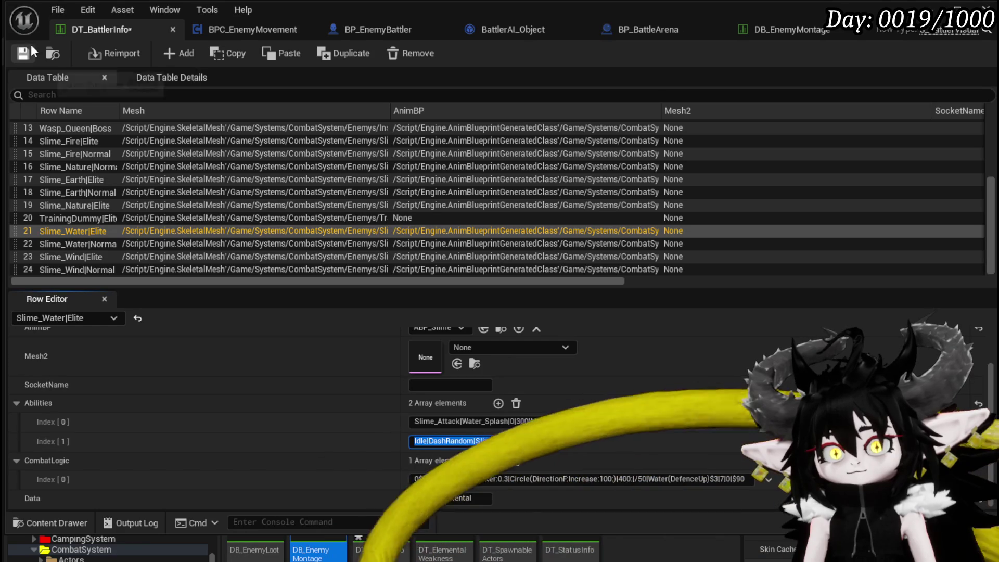
pyautogui.click(23, 53)
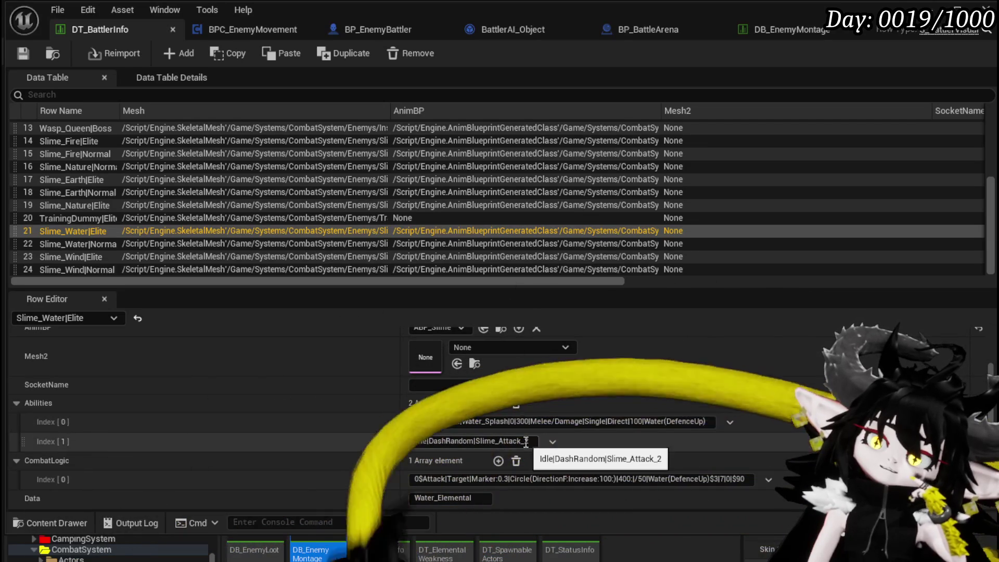
pyautogui.click(523, 441)
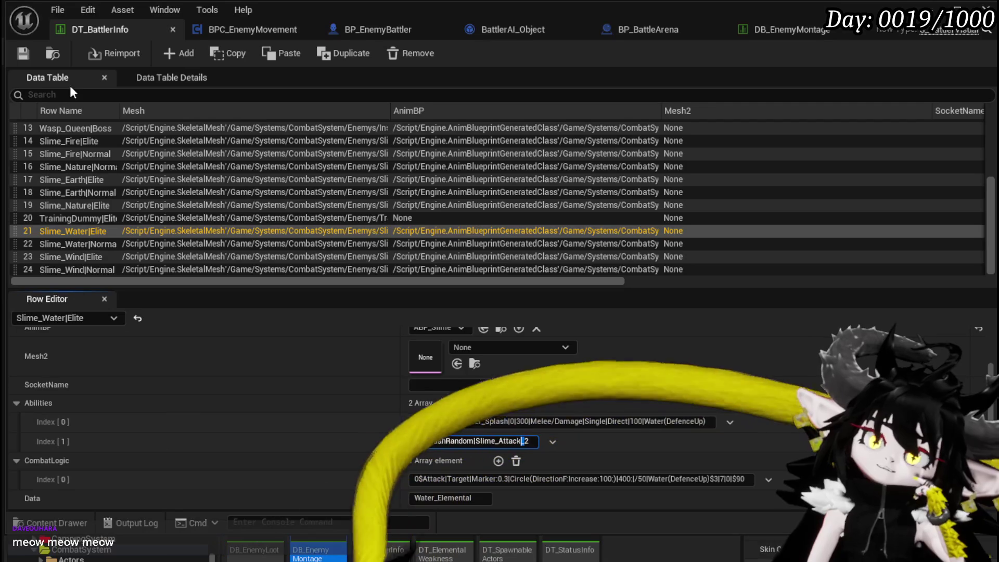
pyautogui.click(211, 31)
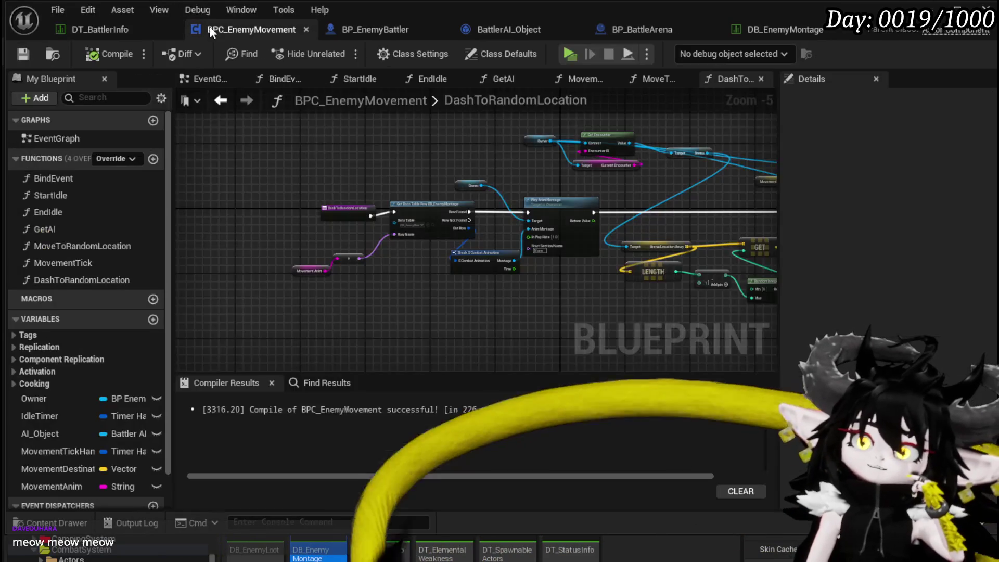
# Inspect StartIdle's Parse Into Array and GET nodes feeding the row lookup, then return to DT_BattlerInfo
pyautogui.scroll(4, 380, 205)
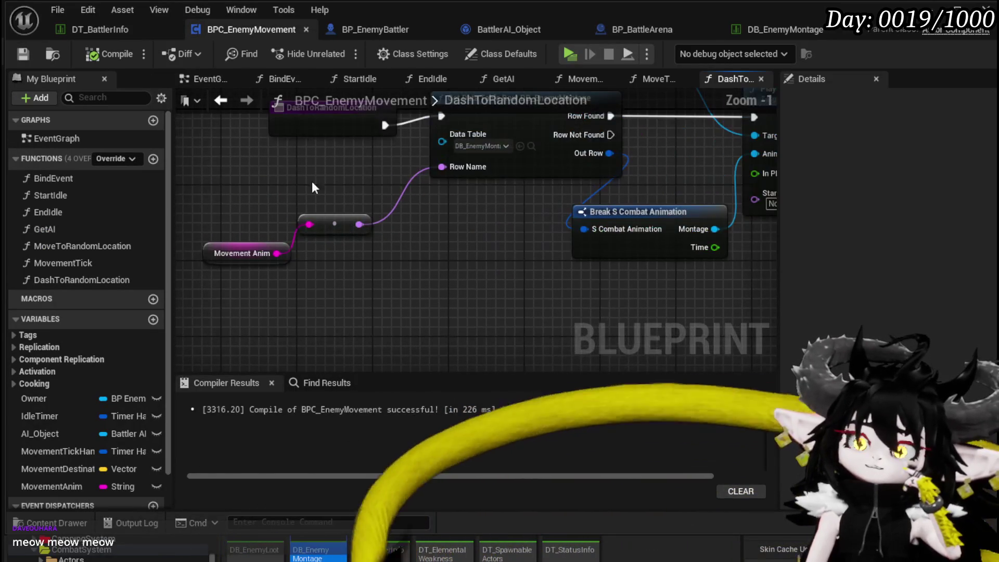
pyautogui.click(220, 101)
pyautogui.scroll(-5, 301, 221)
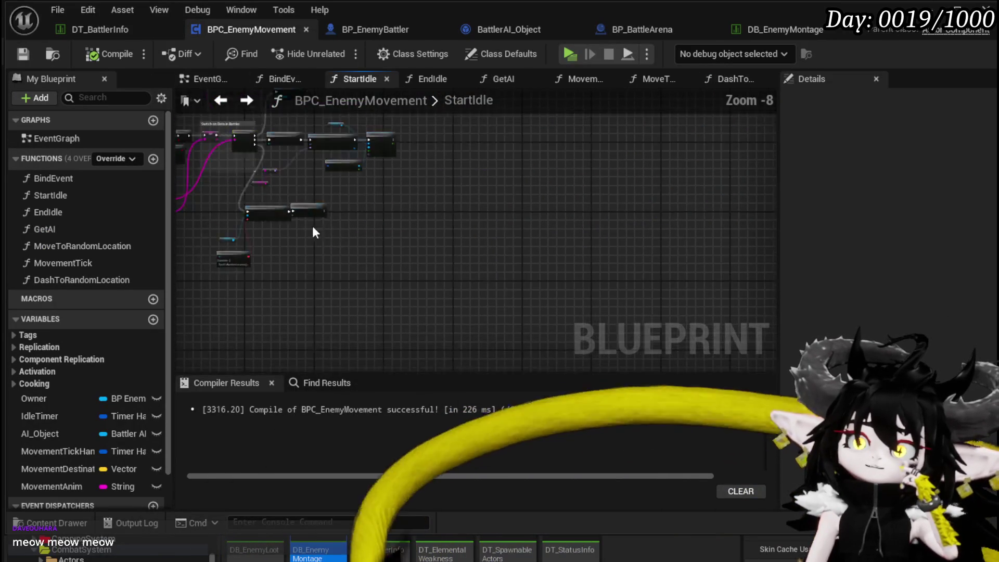
pyautogui.scroll(5, 426, 271)
pyautogui.moveTo(426, 271); pyautogui.dragTo(622, 289)
pyautogui.scroll(-3, 622, 289)
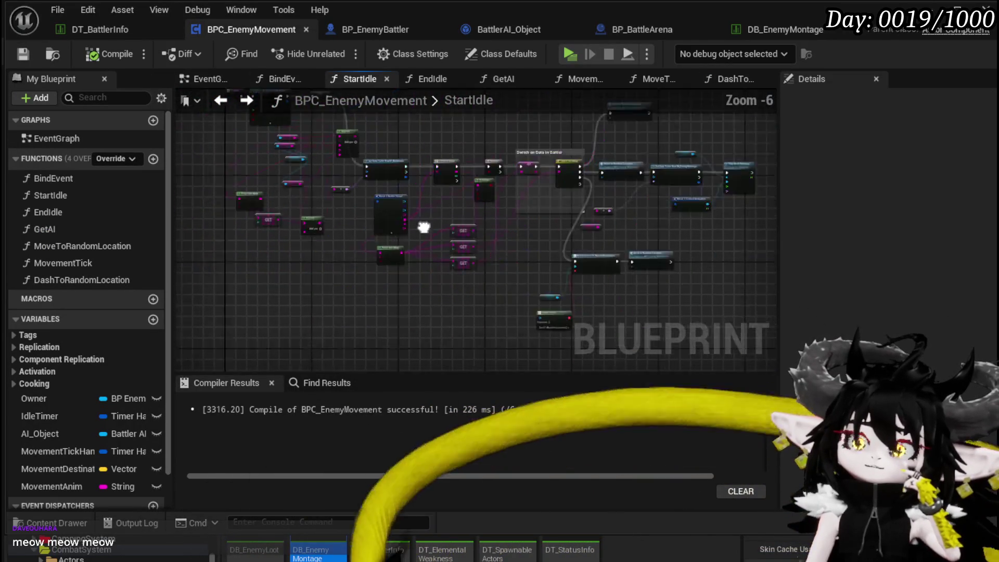
pyautogui.scroll(3, 379, 271)
pyautogui.scroll(-2, 379, 271)
pyautogui.scroll(2, 380, 271)
pyautogui.scroll(-2, 407, 267)
pyautogui.scroll(2, 407, 268)
pyautogui.moveTo(407, 267)
pyautogui.mouseDown()
pyautogui.moveTo(377, 210)
pyautogui.moveTo(290, 252)
pyautogui.moveTo(289, 211)
pyautogui.moveTo(437, 190)
pyautogui.mouseUp()
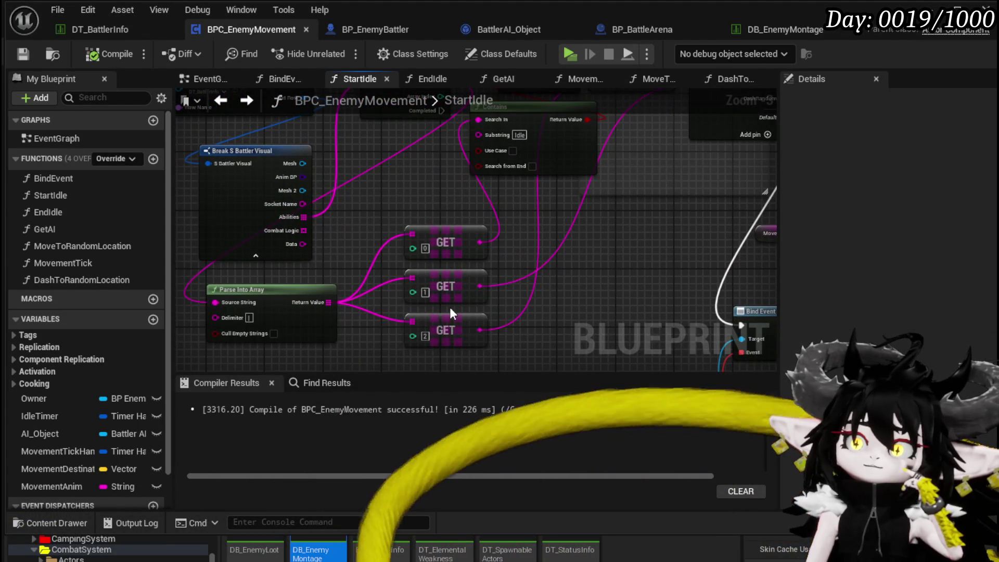
pyautogui.click(57, 26)
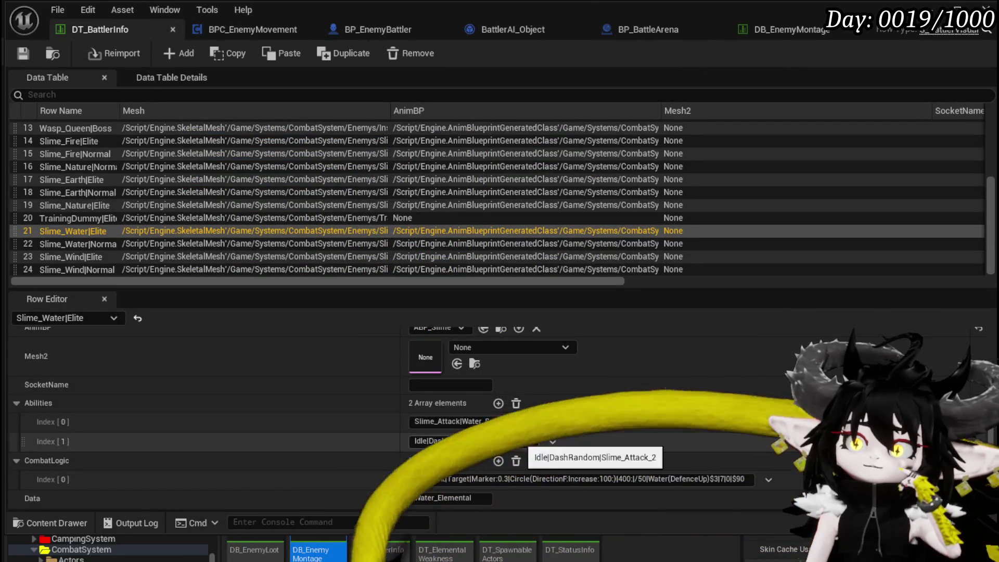
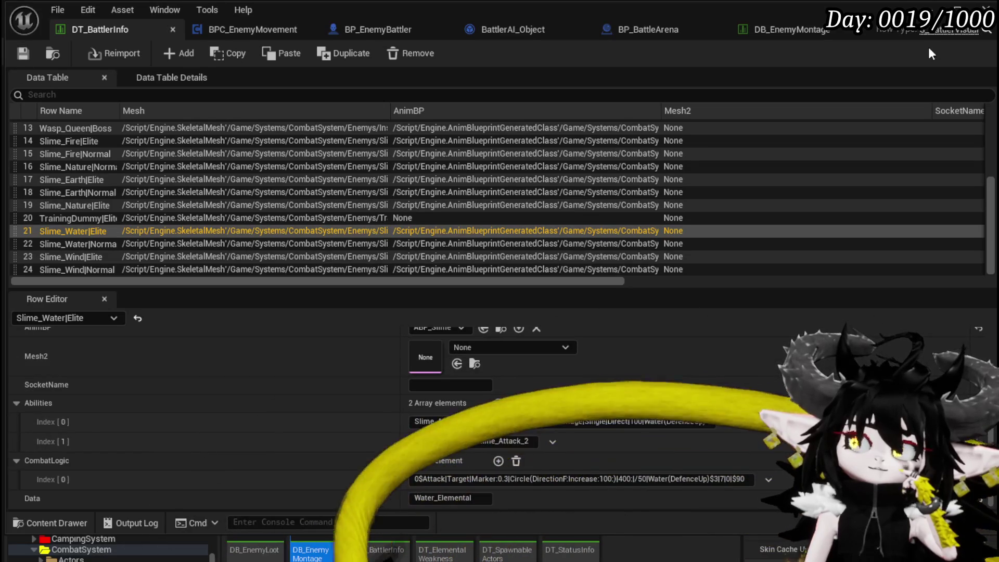
# Hide the data table and playtest a card battle against the slimes, attacking and ending the turn
pyautogui.click(956, 9)
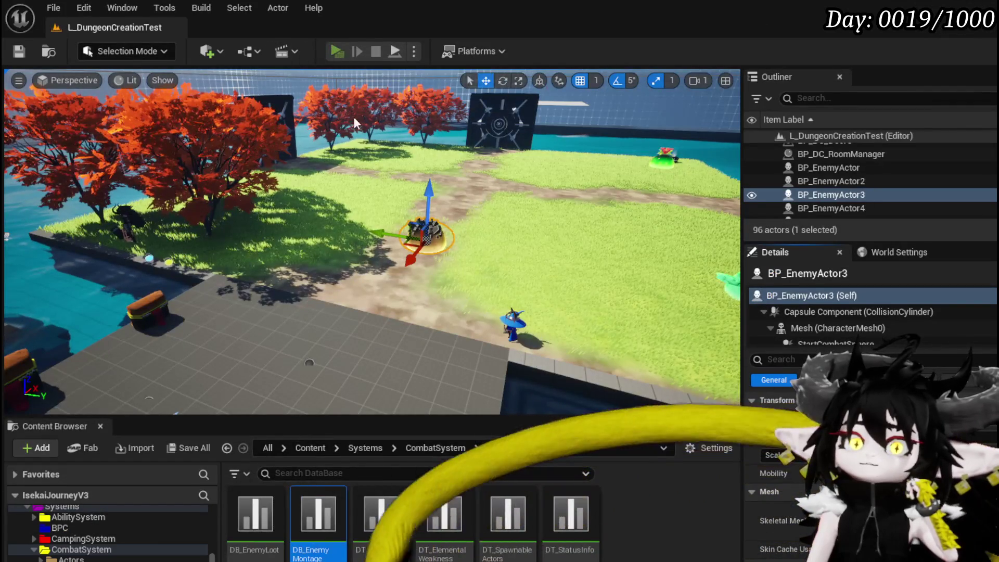
pyautogui.click(338, 51)
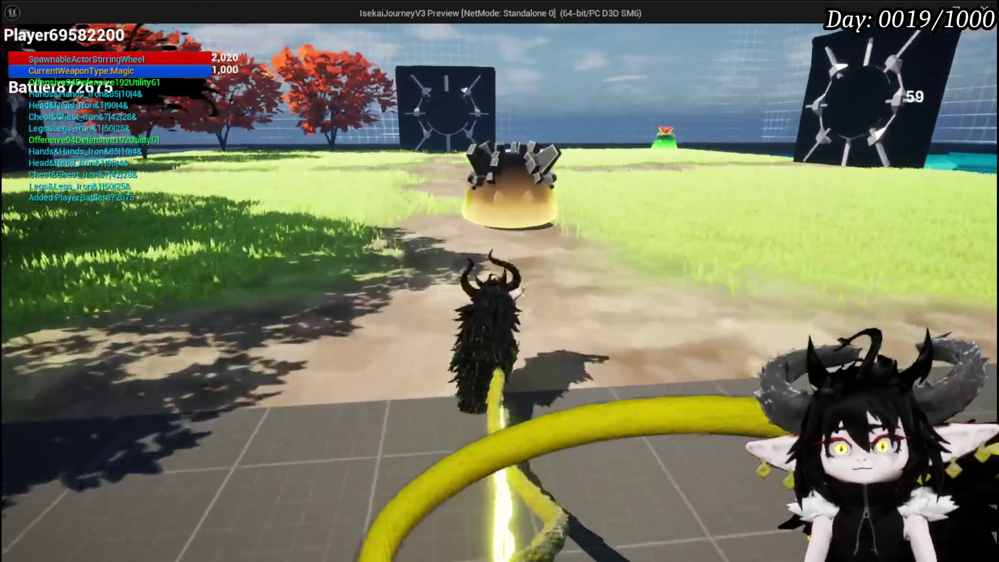
pyautogui.press('w')
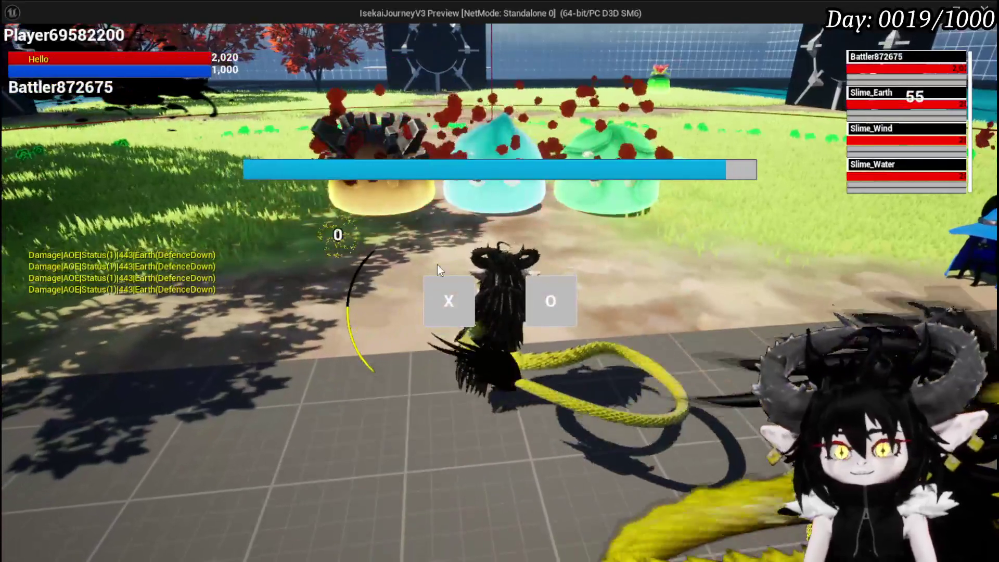
pyautogui.click(443, 299)
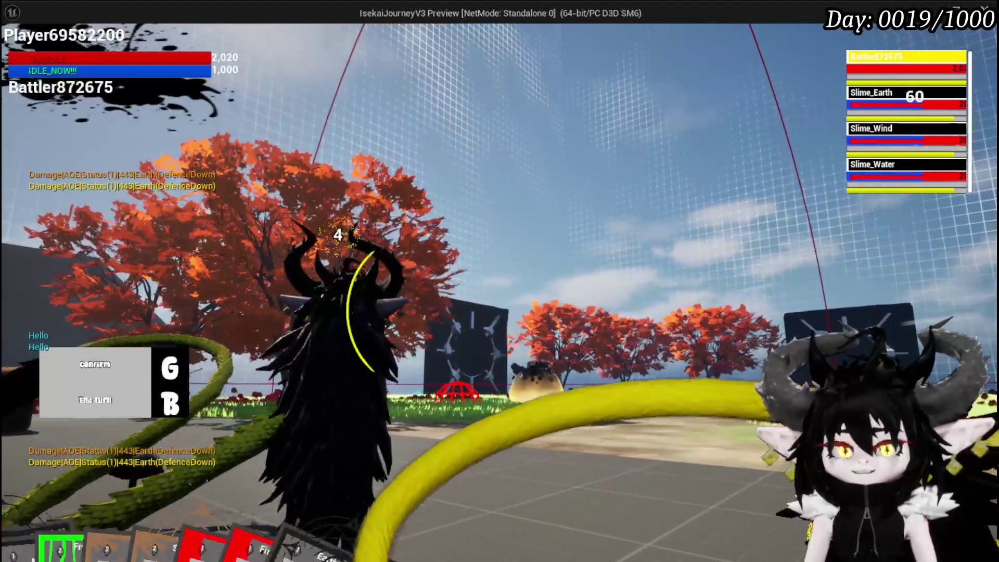
pyautogui.press('b')
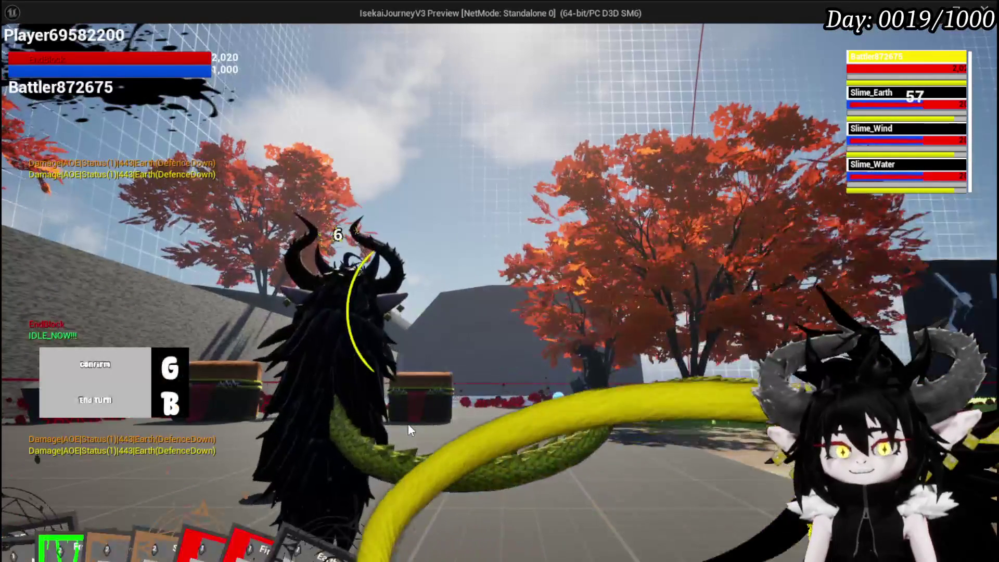
# Stop the playtest and save, back in the L_DungeonCreationTest level
pyautogui.hotkey('alt', 'Tab')
pyautogui.press('Escape')
pyautogui.hotkey('ctrl', 's')
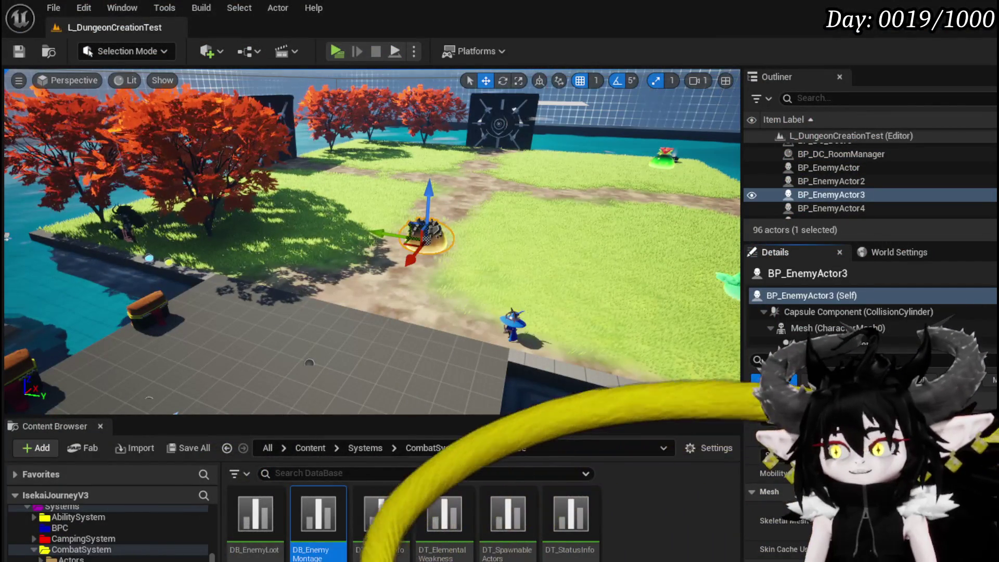
# Bring up the BP_EnemyBattler event graph from the data table tabs
pyautogui.hotkey('alt', 'Tab')
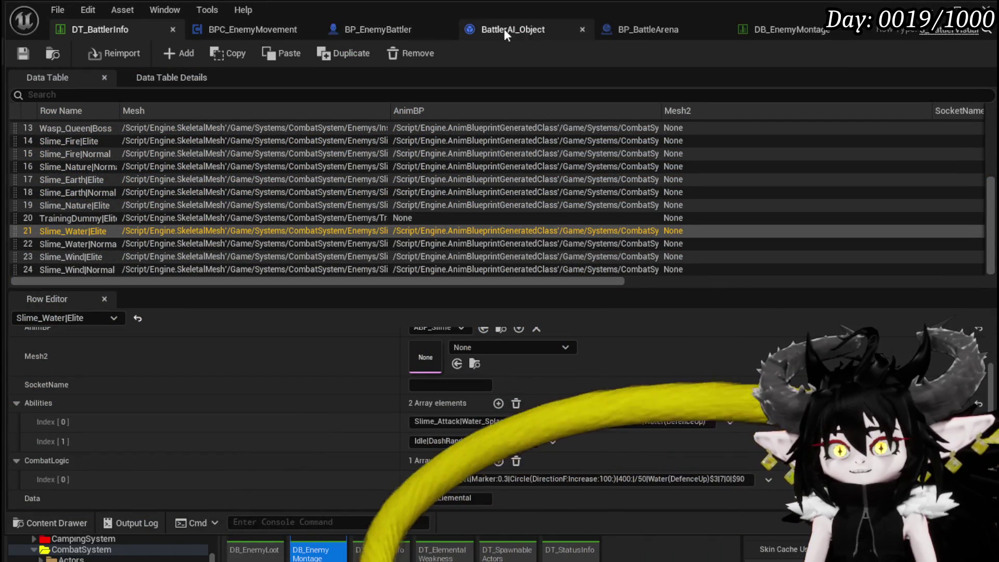
pyautogui.click(792, 31)
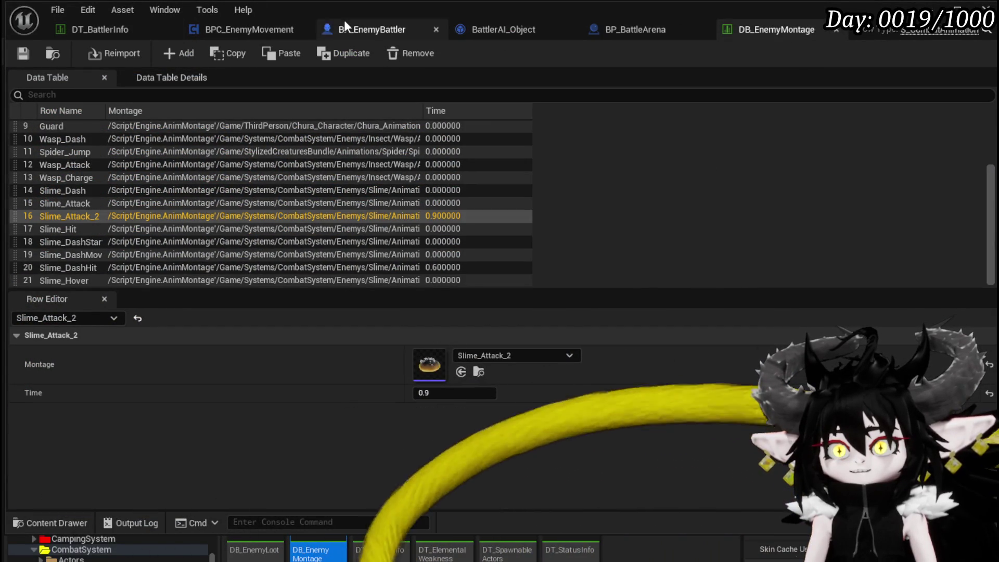
pyautogui.click(358, 30)
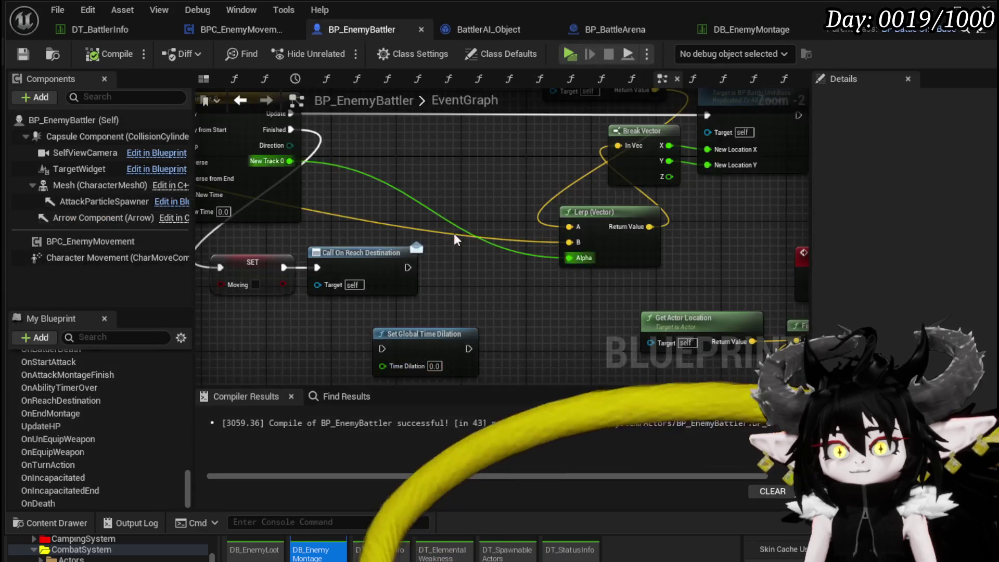
pyautogui.scroll(-1, 421, 230)
pyautogui.scroll(2, 472, 253)
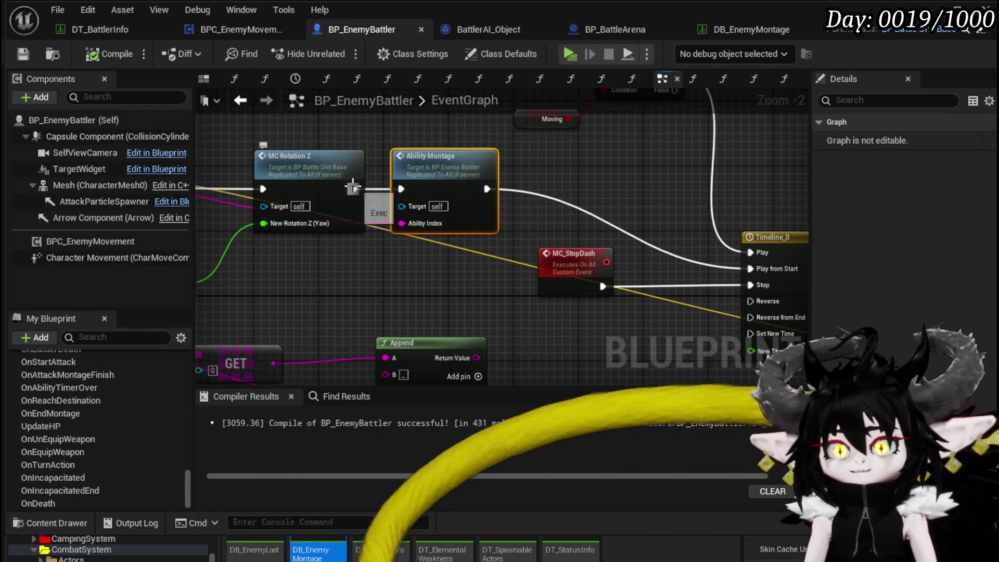
# Move the Ability Montage node down, bring Timeline_0's outputs into view, and save the blueprint
pyautogui.moveTo(447, 169)
pyautogui.mouseDown()
pyautogui.moveTo(464, 250)
pyautogui.moveTo(433, 223)
pyautogui.mouseUp()
pyautogui.moveTo(535, 215); pyautogui.dragTo(380, 188)
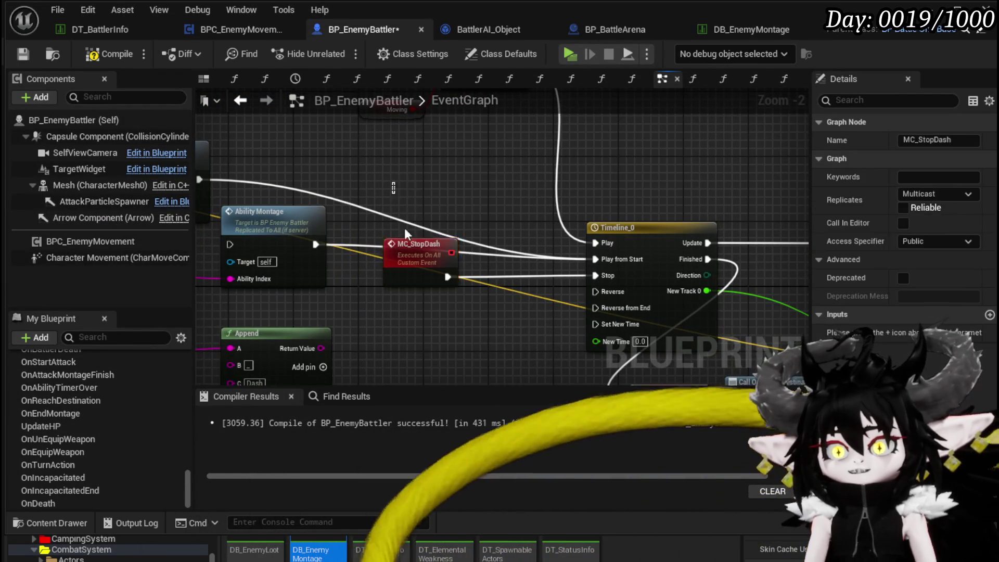
pyautogui.moveTo(405, 224); pyautogui.dragTo(231, 185)
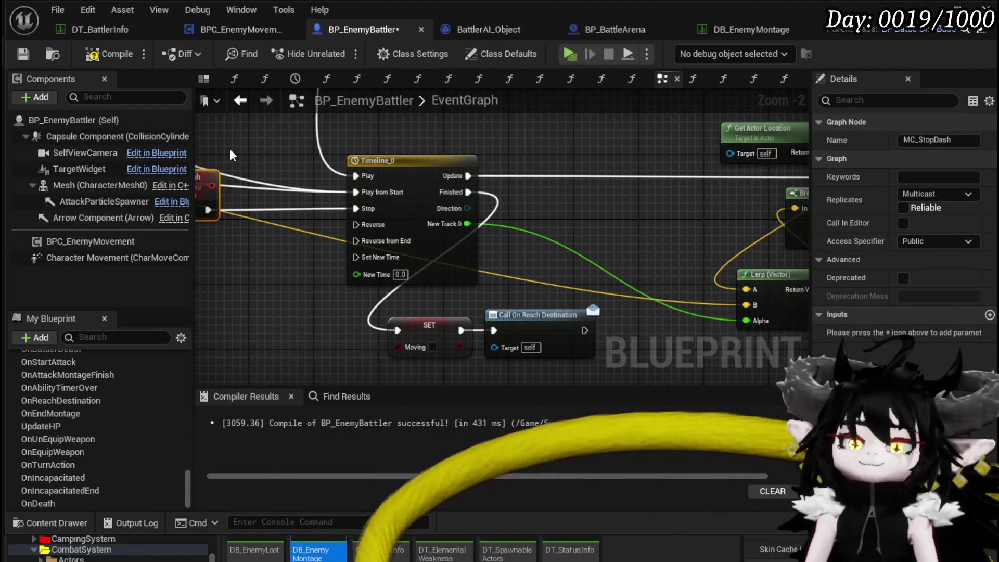
pyautogui.scroll(-2, 260, 224)
pyautogui.click(375, 214)
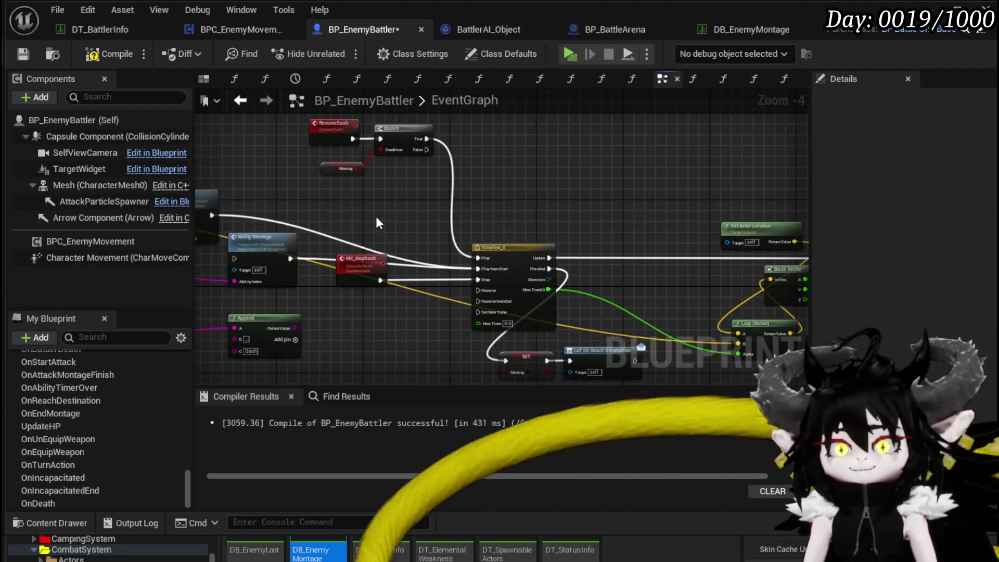
pyautogui.click(382, 261)
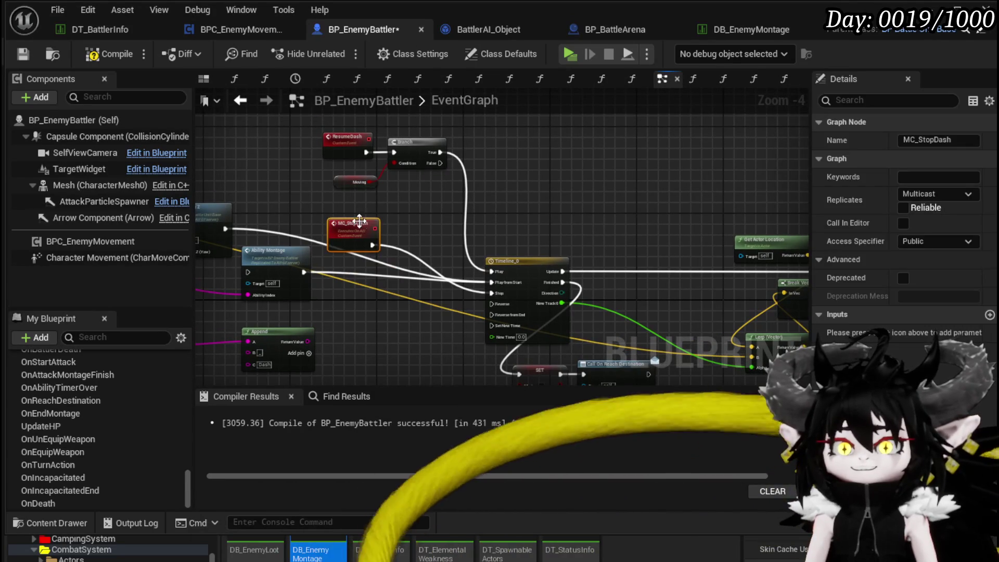
pyautogui.click(76, 80)
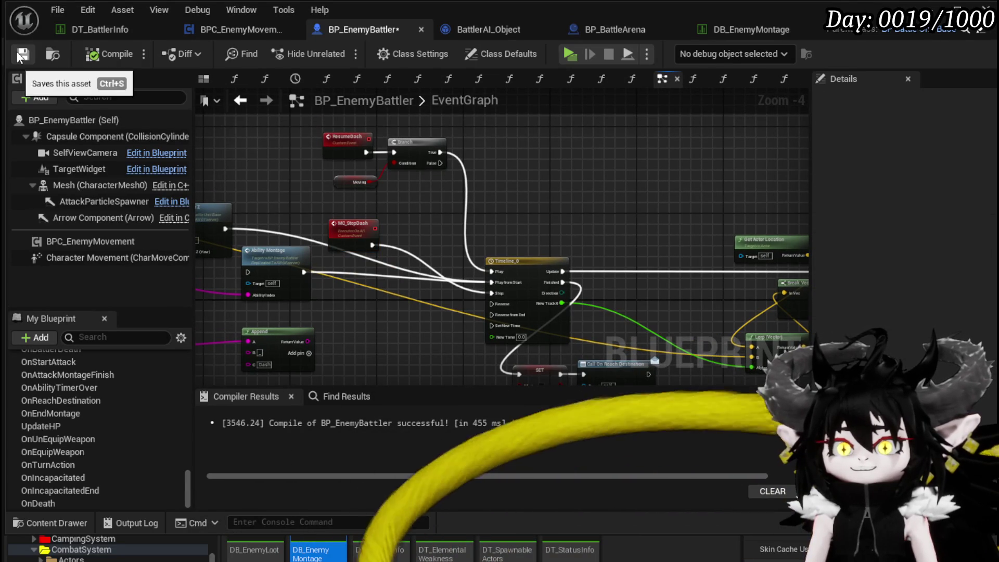
pyautogui.click(18, 52)
# Reposition the MC_StopDash node to a new spot in the graph
pyautogui.scroll(4, 363, 243)
pyautogui.moveTo(379, 318); pyautogui.dragTo(393, 261)
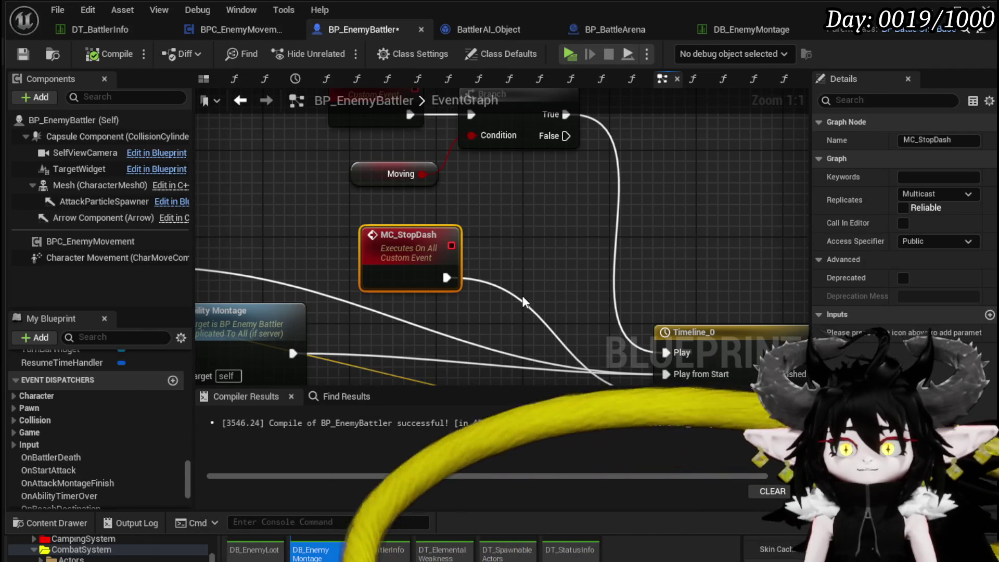
pyautogui.click(346, 396)
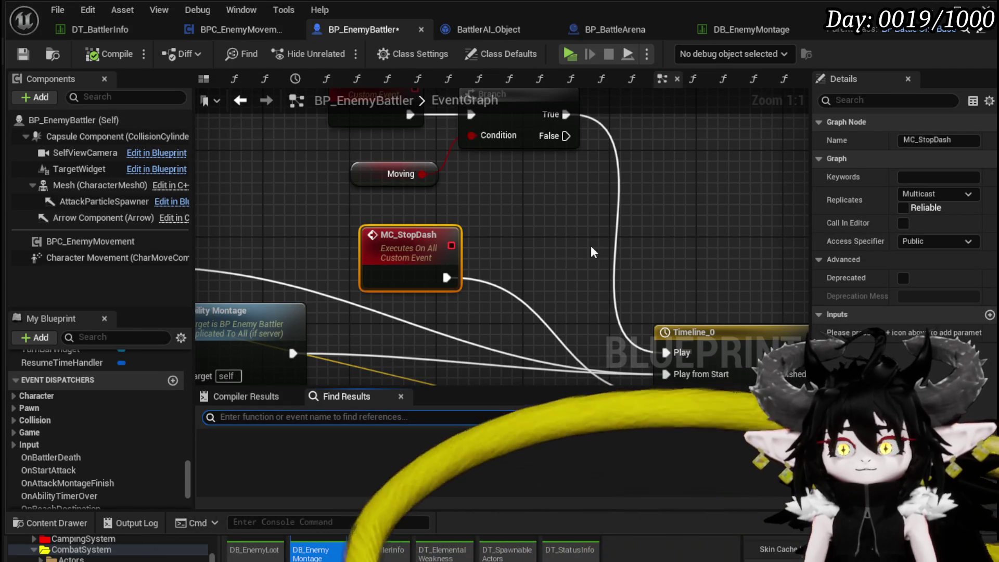
# Search for MC_StopDash references and jump to the event in the graph
pyautogui.write('MC_Sto')
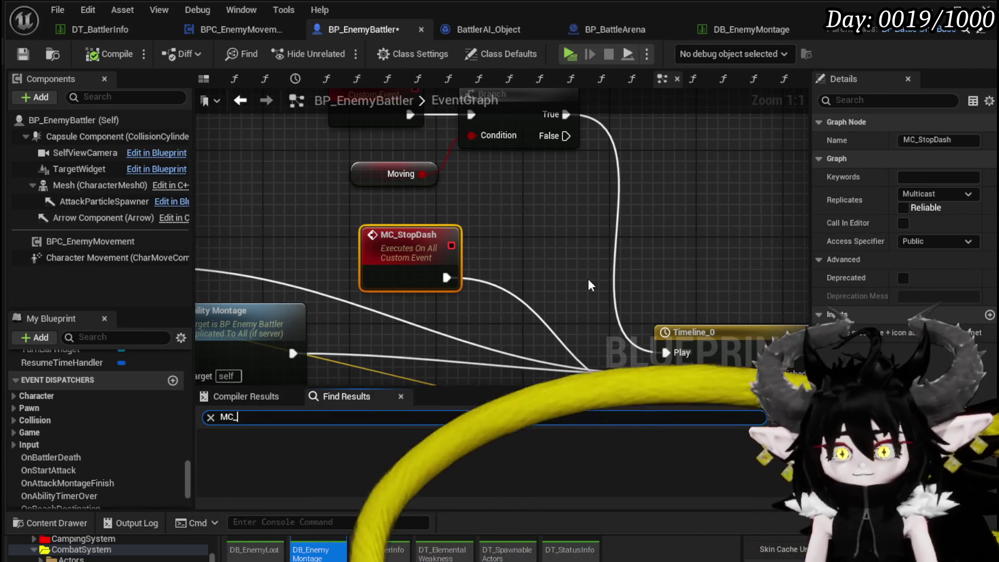
pyautogui.write('pDash')
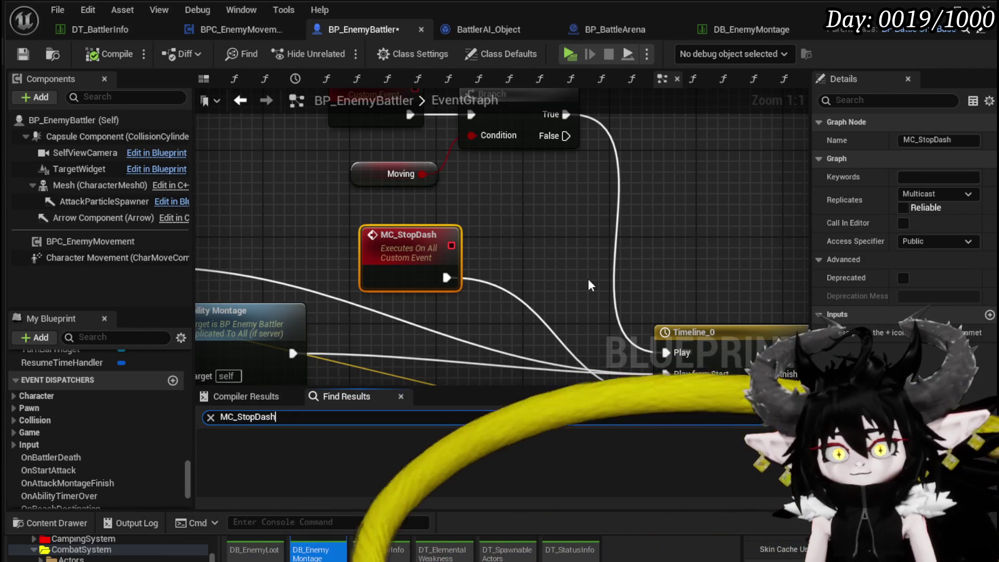
pyautogui.press('Return')
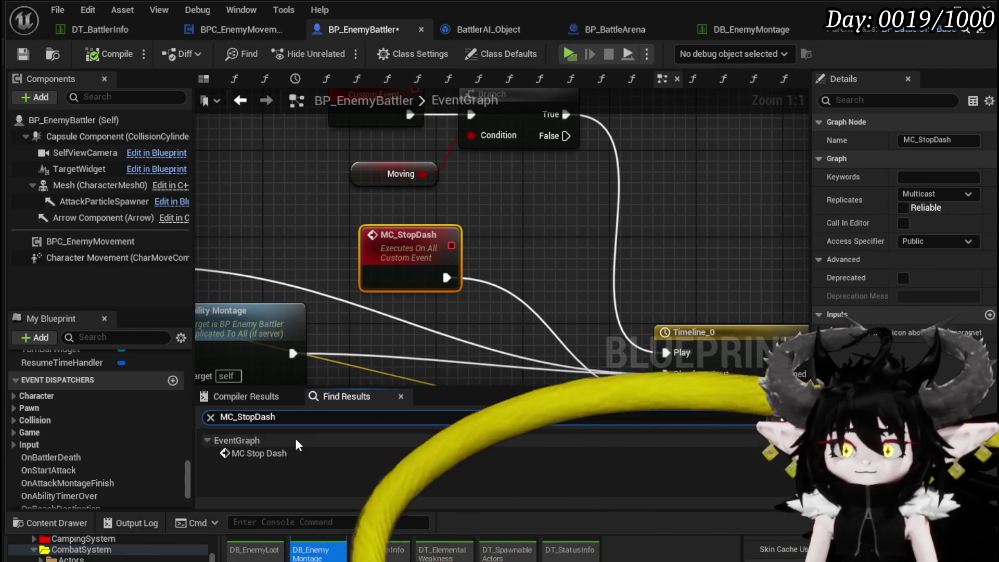
pyautogui.click(289, 450)
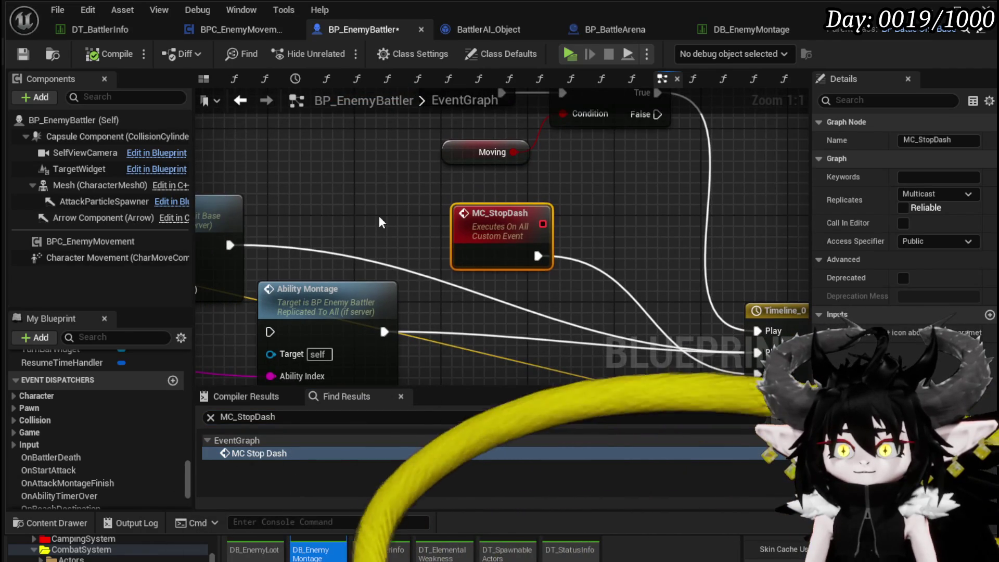
pyautogui.scroll(10, 98, 427)
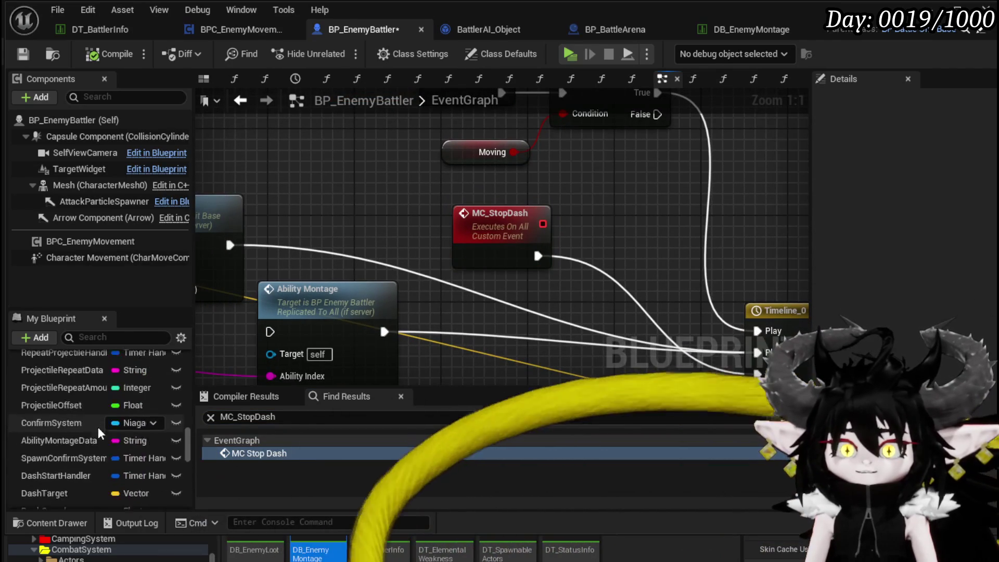
pyautogui.scroll(15, 99, 426)
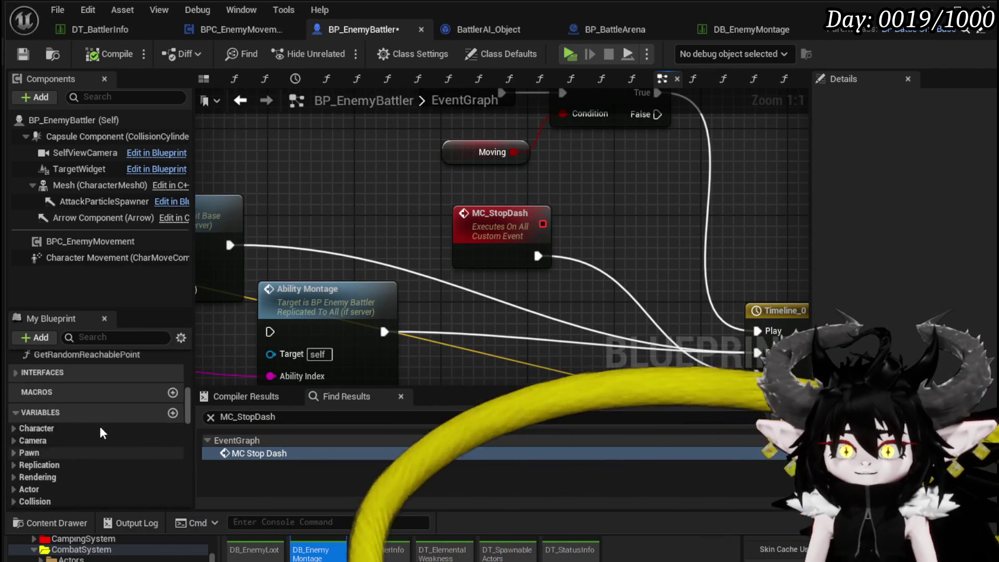
pyautogui.scroll(2, 99, 425)
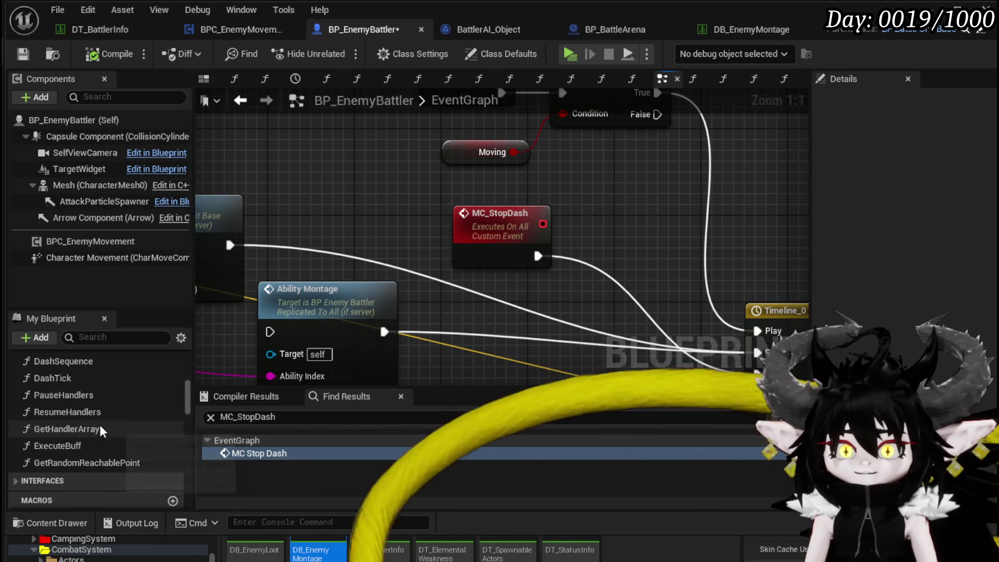
pyautogui.scroll(-5, 458, 291)
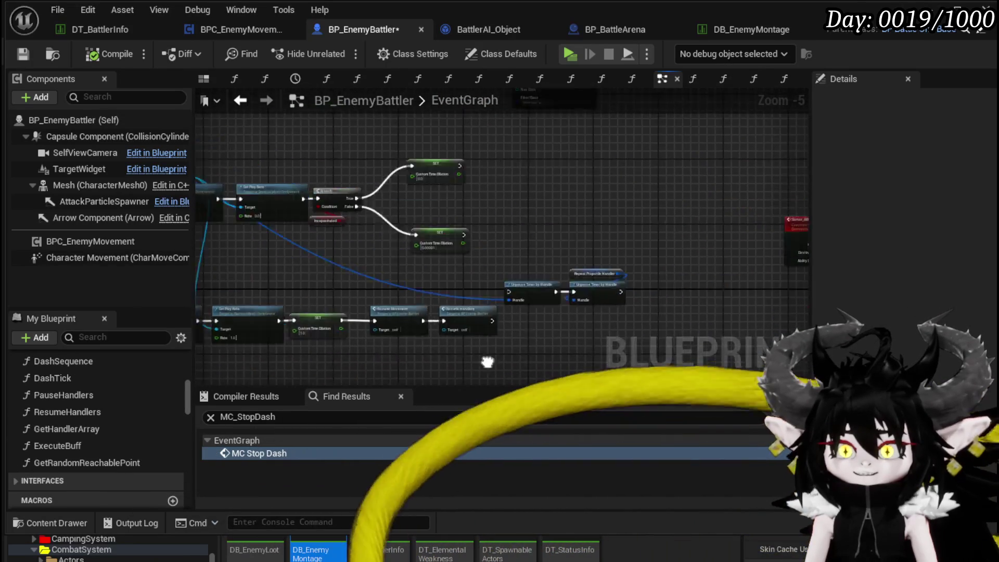
pyautogui.moveTo(458, 295); pyautogui.dragTo(745, 281)
pyautogui.scroll(1, 324, 250)
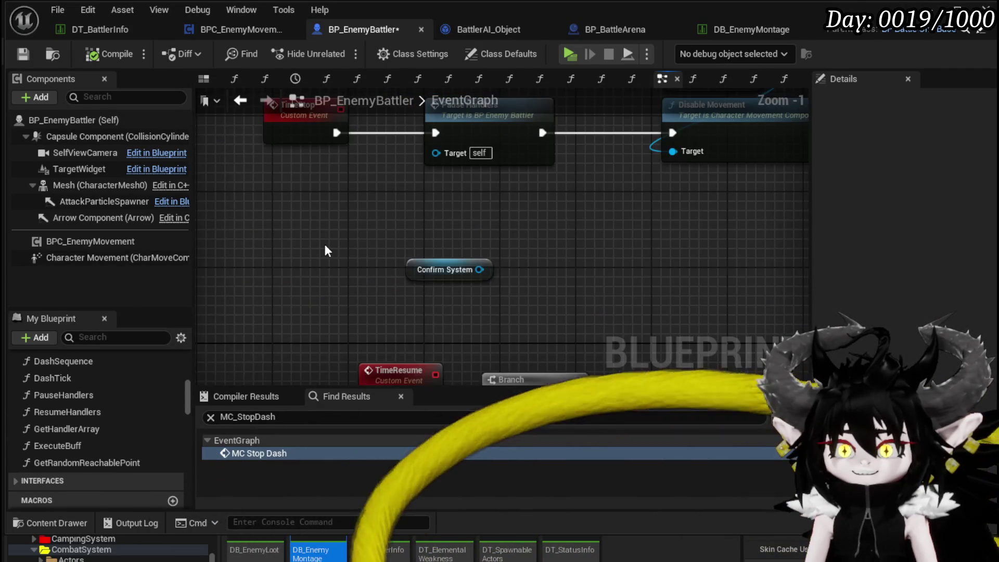
# Add an MC Stop Dash call and wire it into the TimeStop chain after Disable Movement
pyautogui.rightClick(301, 240)
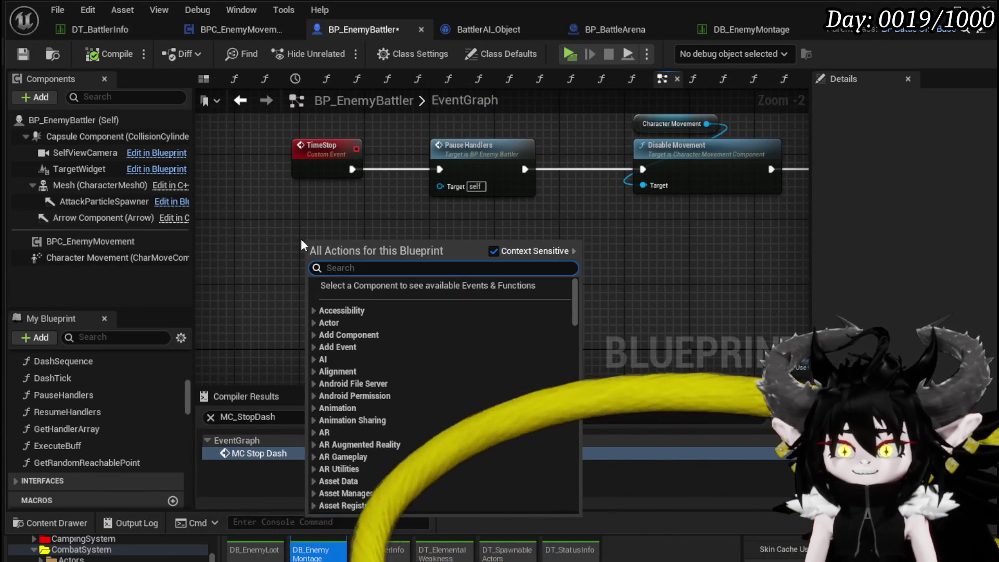
pyautogui.write('stopdash')
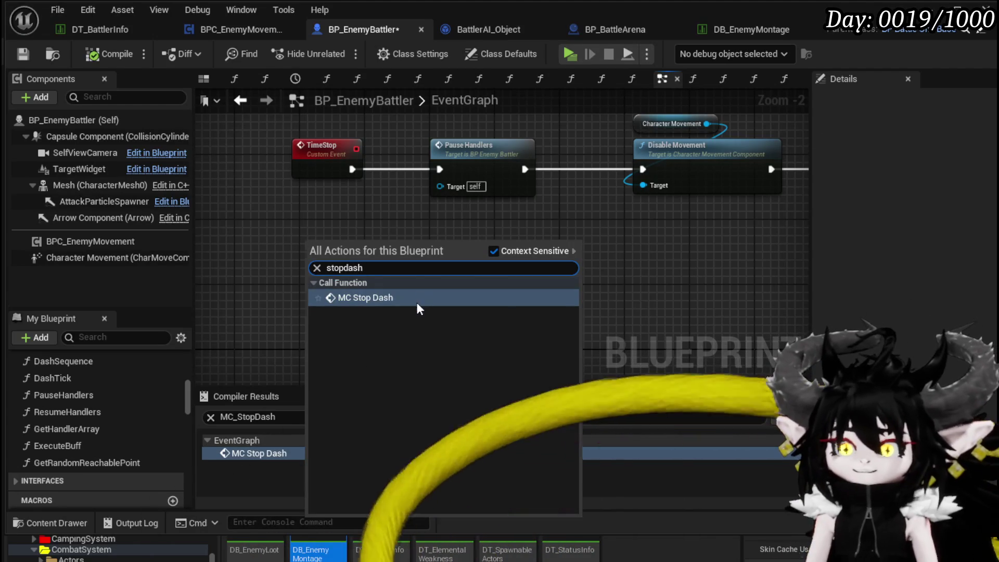
pyautogui.click(417, 304)
pyautogui.moveTo(359, 243)
pyautogui.mouseDown()
pyautogui.moveTo(433, 227)
pyautogui.moveTo(372, 214)
pyautogui.mouseUp()
pyautogui.moveTo(527, 293); pyautogui.dragTo(526, 204)
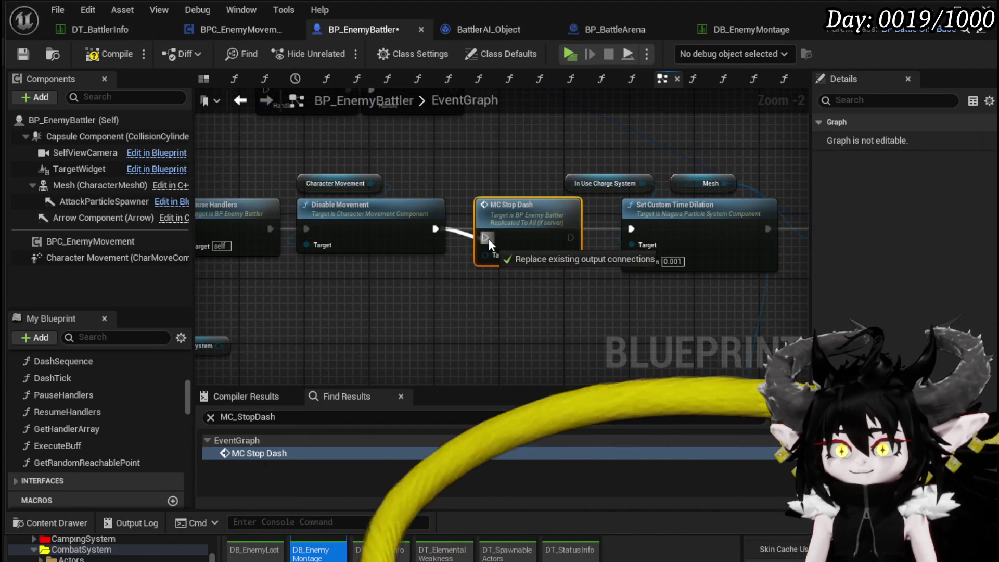
pyautogui.moveTo(635, 229); pyautogui.dragTo(636, 229)
pyautogui.scroll(-2, 548, 283)
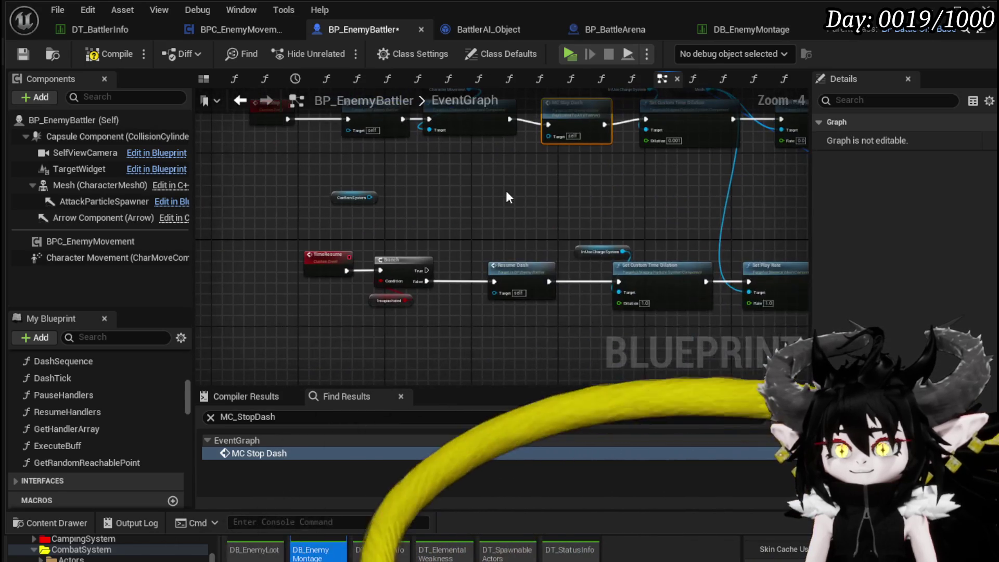
# Add a Resume Dash node to BP_EnemyBattler, then launch a playtest
pyautogui.rightClick(505, 190)
pyautogui.write('Dash')
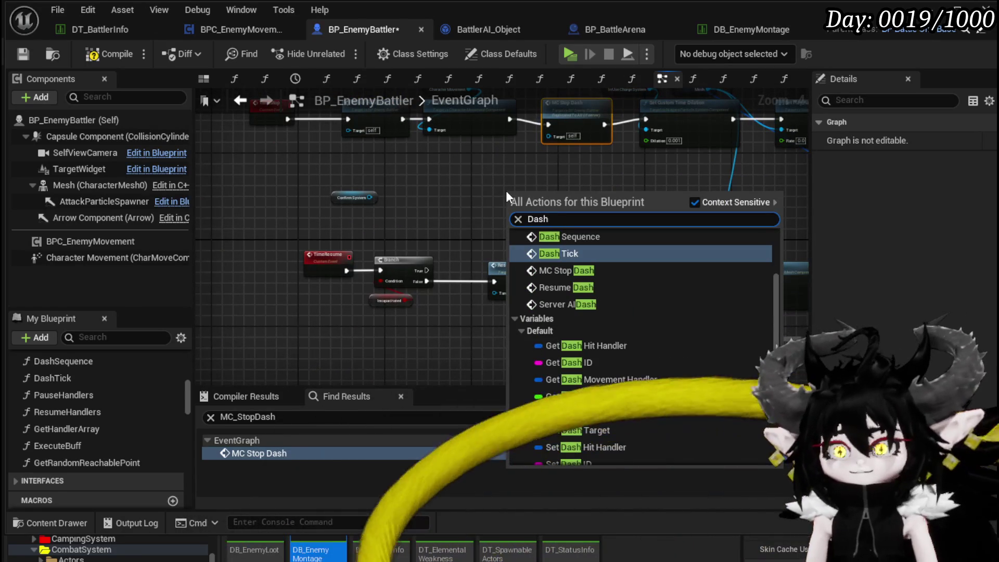
pyautogui.click(585, 289)
pyautogui.scroll(1, 501, 254)
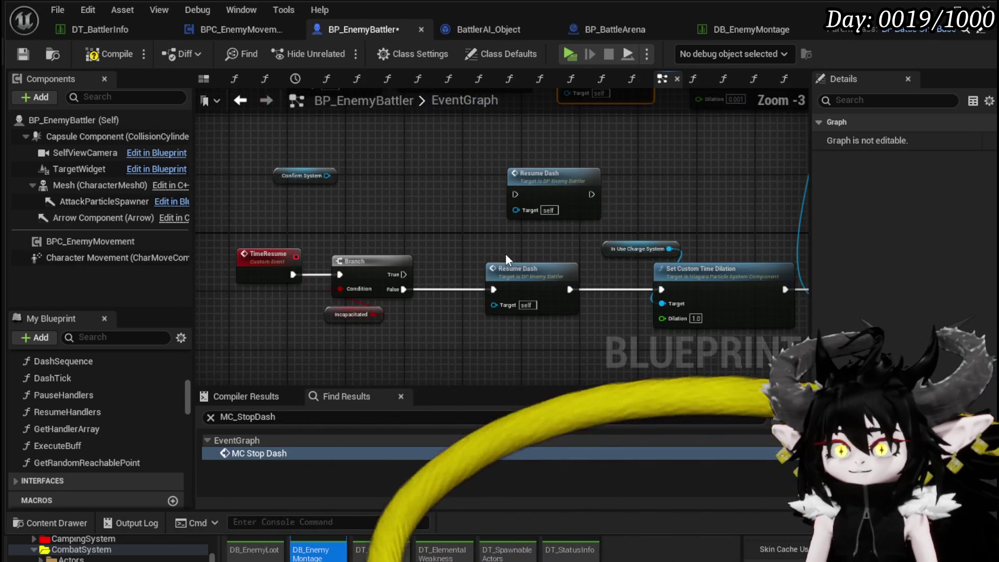
pyautogui.moveTo(484, 211); pyautogui.dragTo(435, 268)
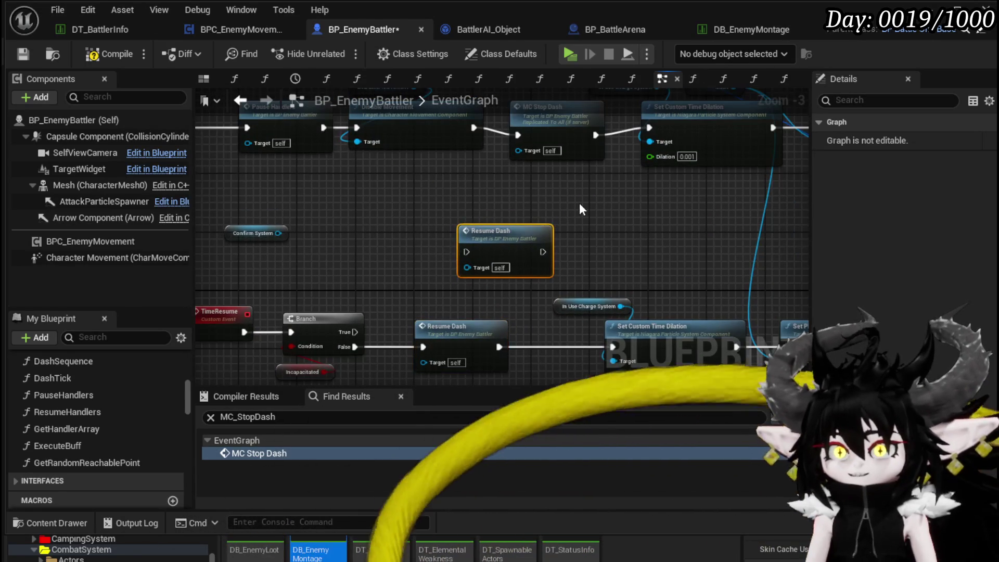
pyautogui.click(581, 204)
pyautogui.scroll(-3, 323, 223)
pyautogui.scroll(1, 351, 158)
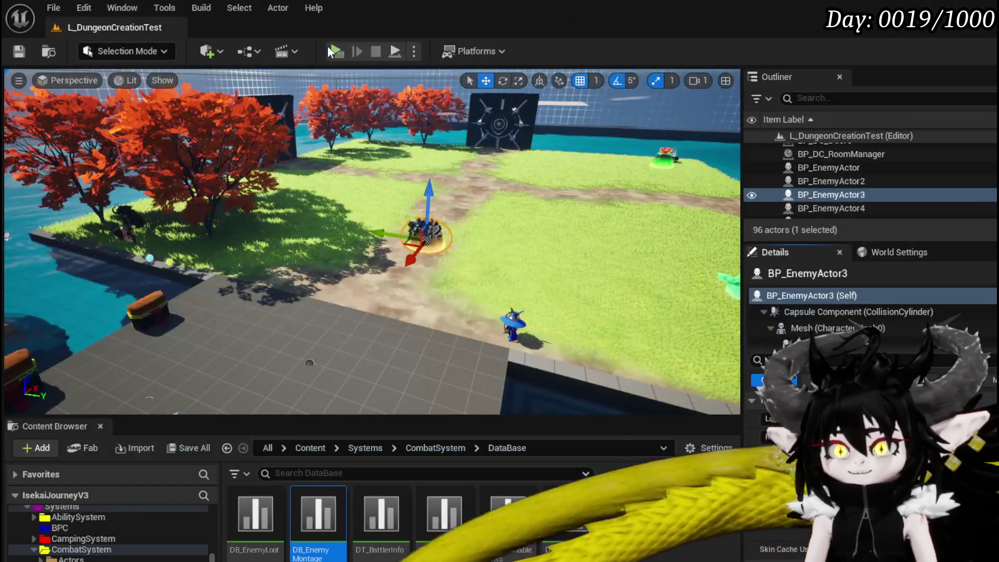
pyautogui.click(333, 50)
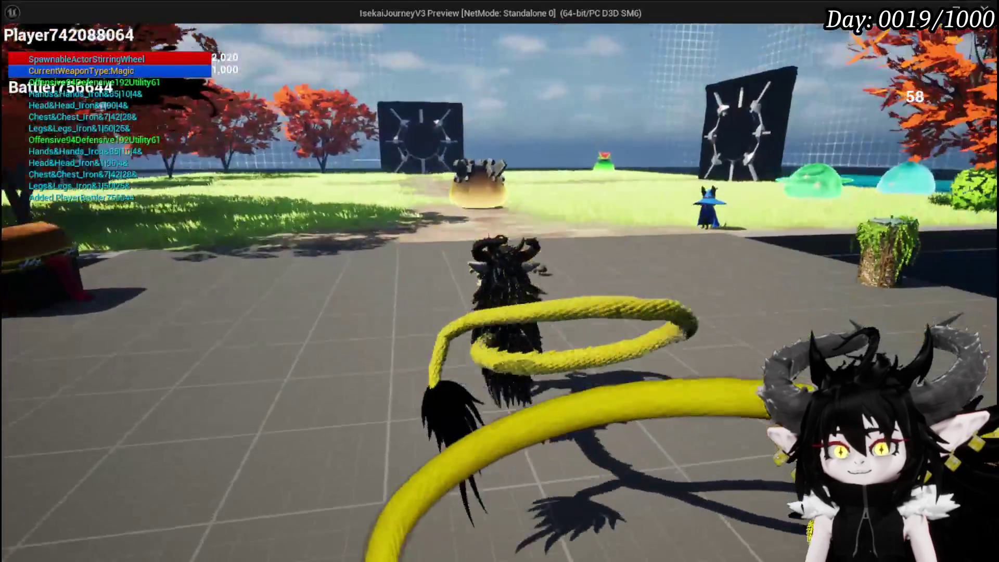
# Attack the slimes, confirm the action, end two turns with G and B, then leave the preview
pyautogui.press('w')
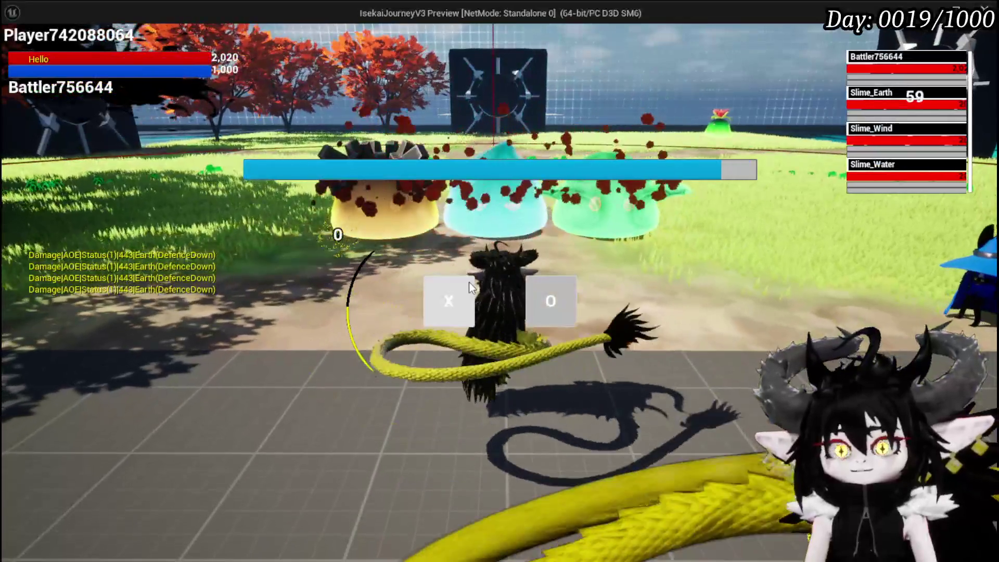
pyautogui.click(469, 284)
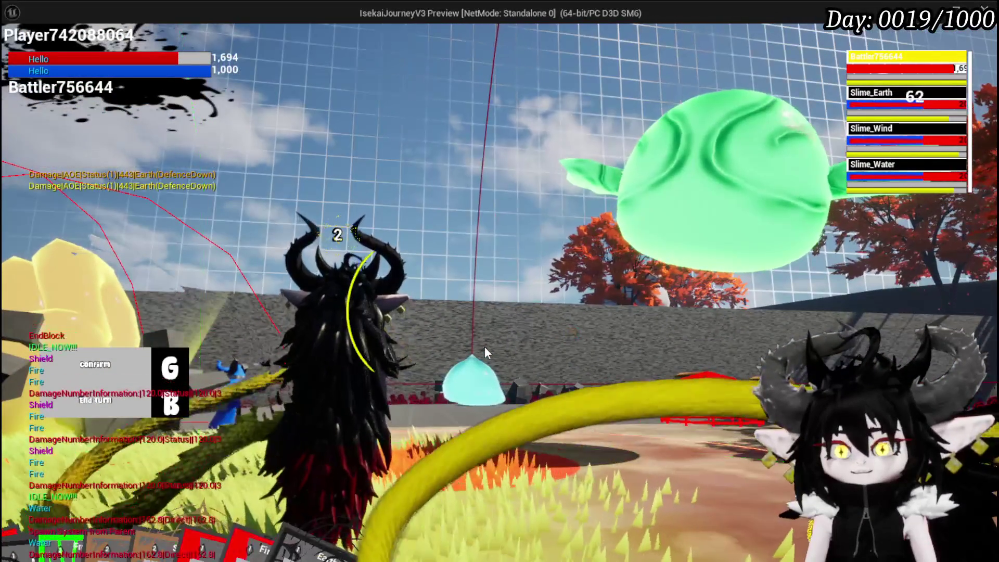
pyautogui.press('g')
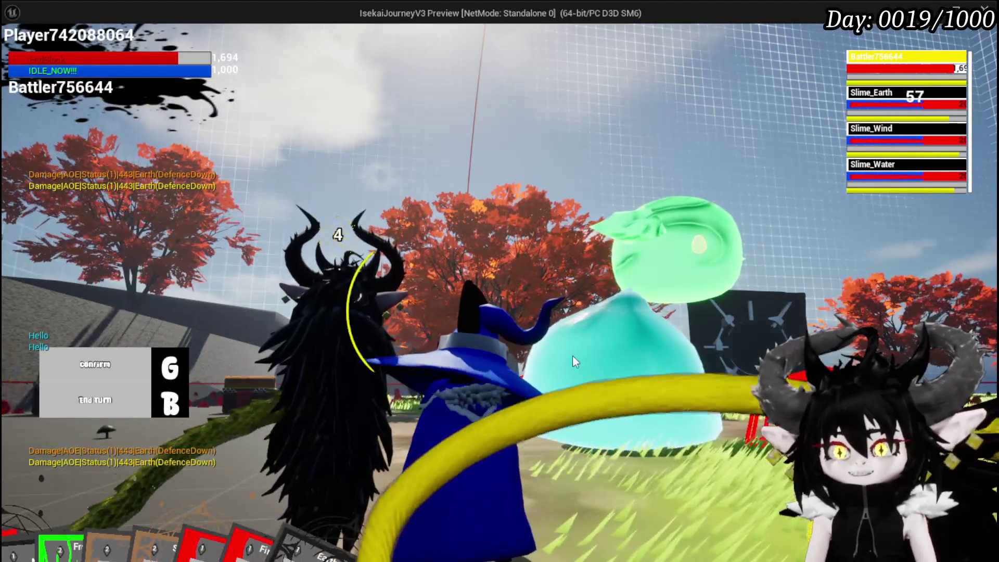
pyautogui.press('b')
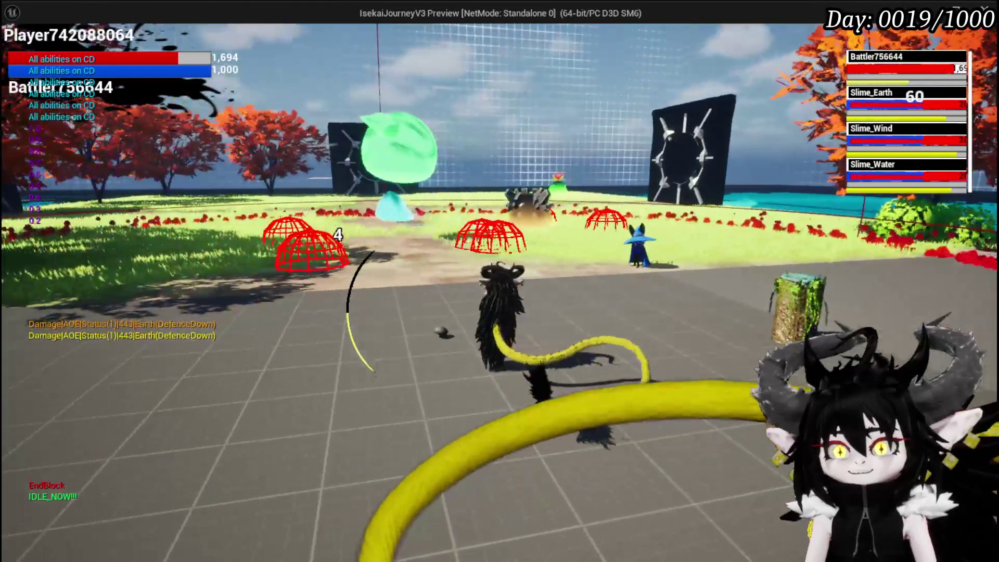
pyautogui.hotkey('alt', 'Tab')
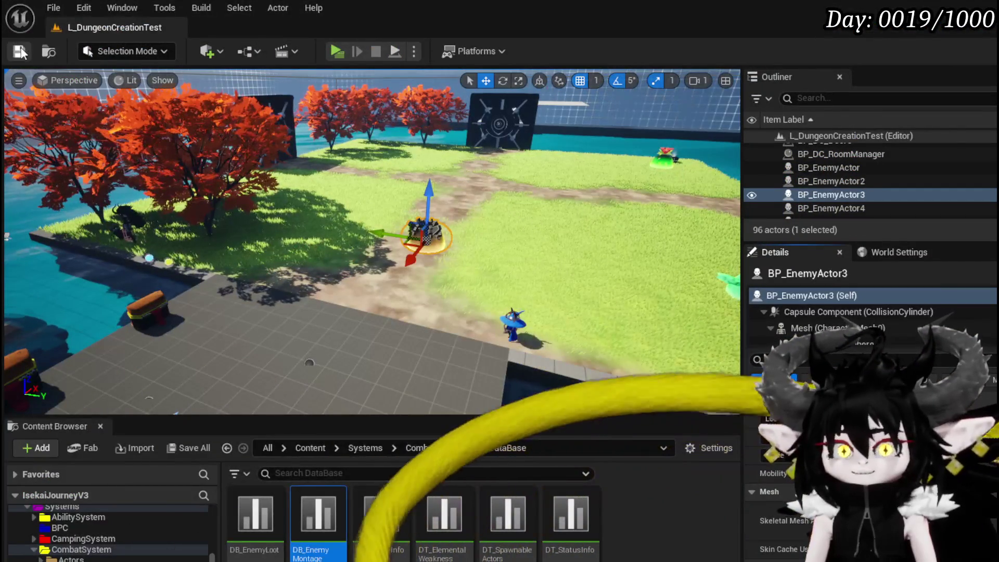
# Save the level and open the Enemys/Animations folder in the Content Browser
pyautogui.click(19, 51)
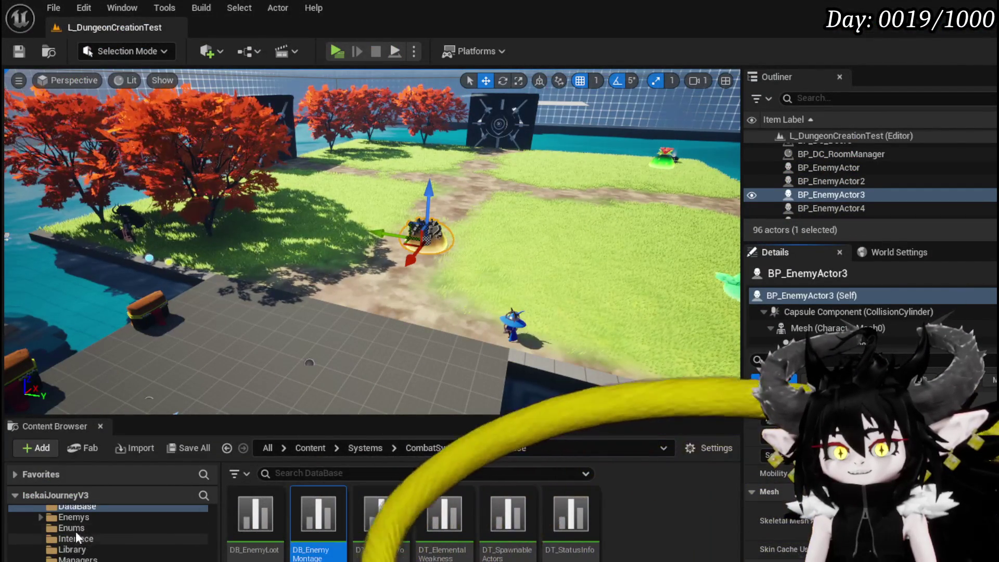
pyautogui.click(74, 516)
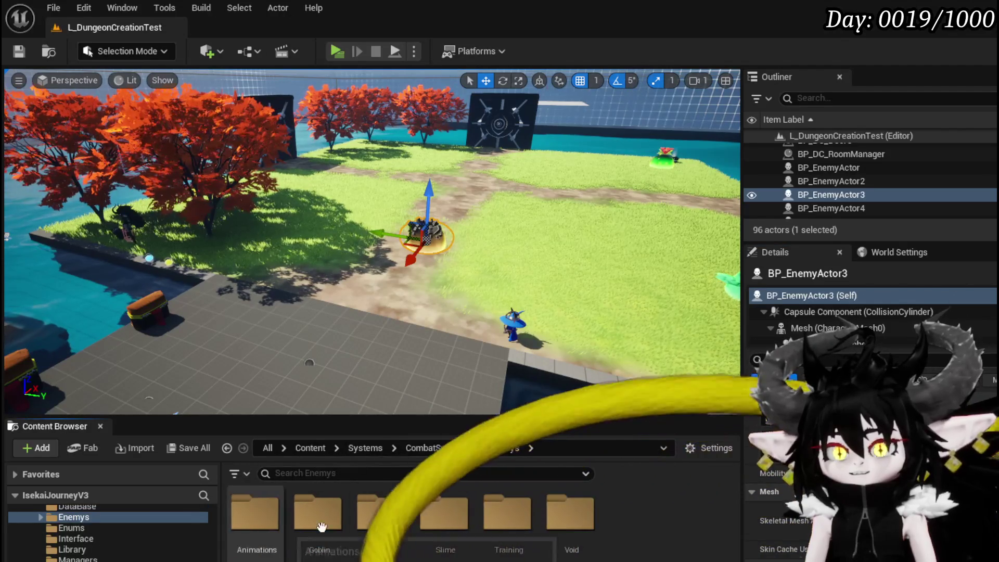
pyautogui.doubleClick(237, 529)
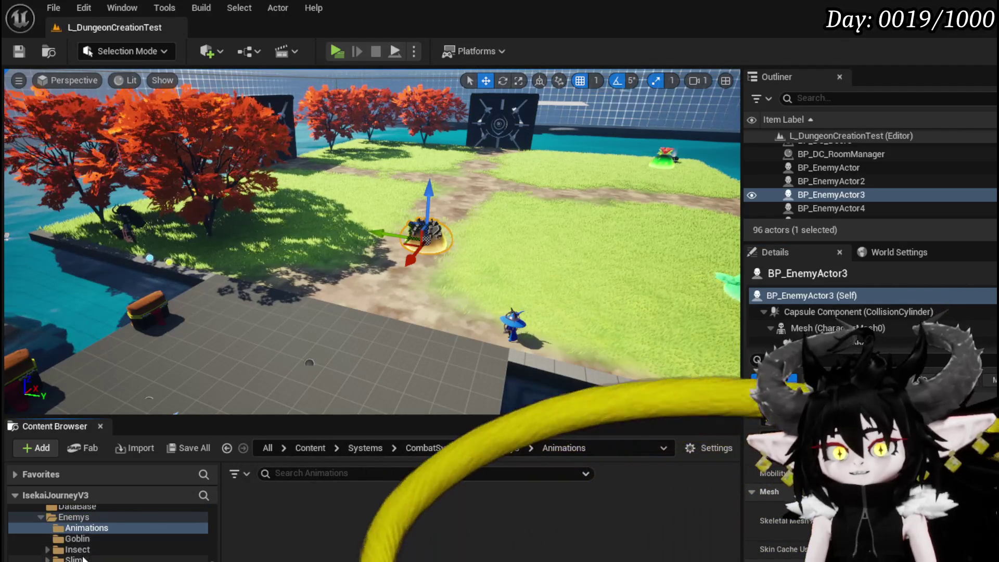
# In the Slime animations folder, create a composite from Slime_Breath, then start deleting it
pyautogui.doubleClick(267, 529)
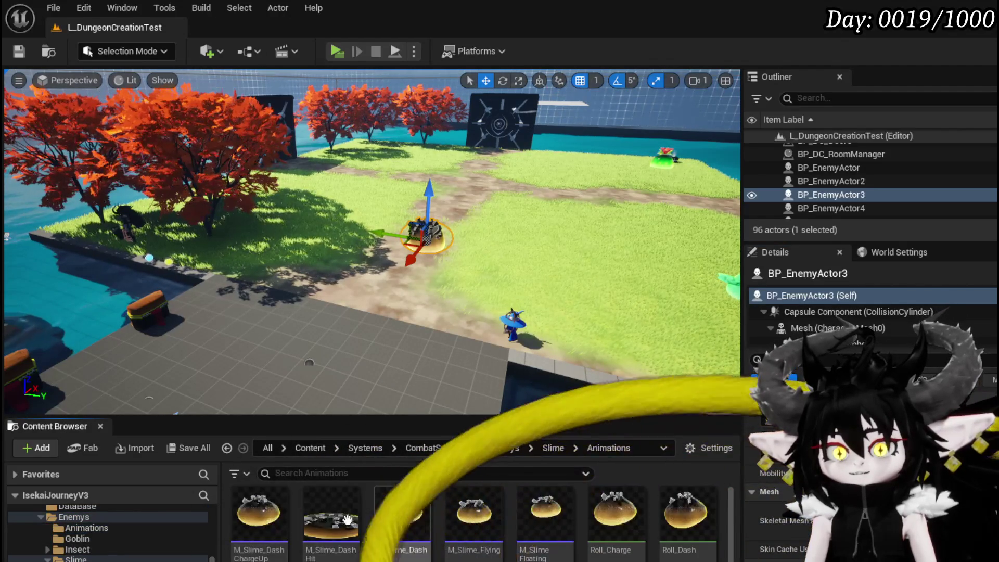
pyautogui.scroll(-2, 473, 520)
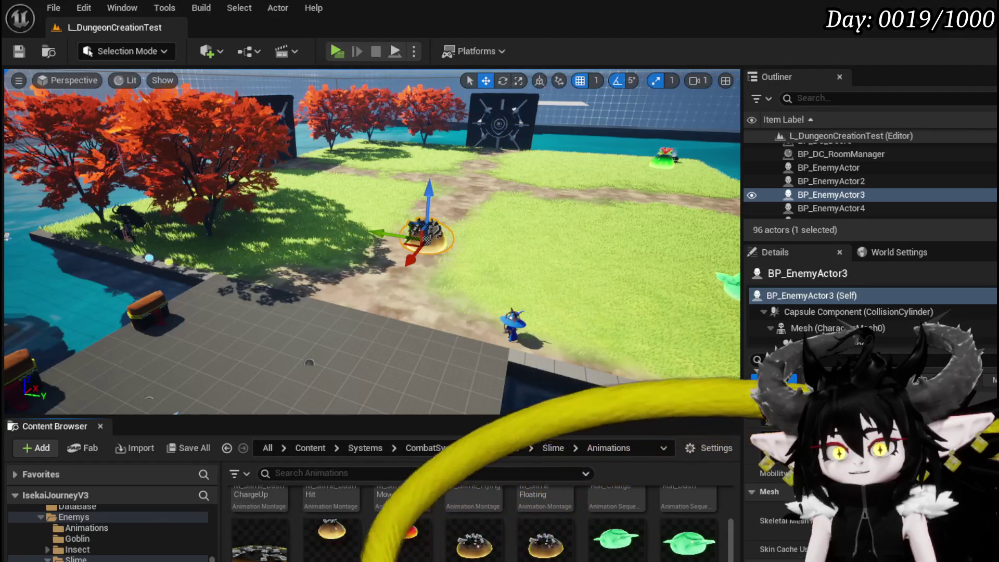
pyautogui.scroll(-1, 432, 520)
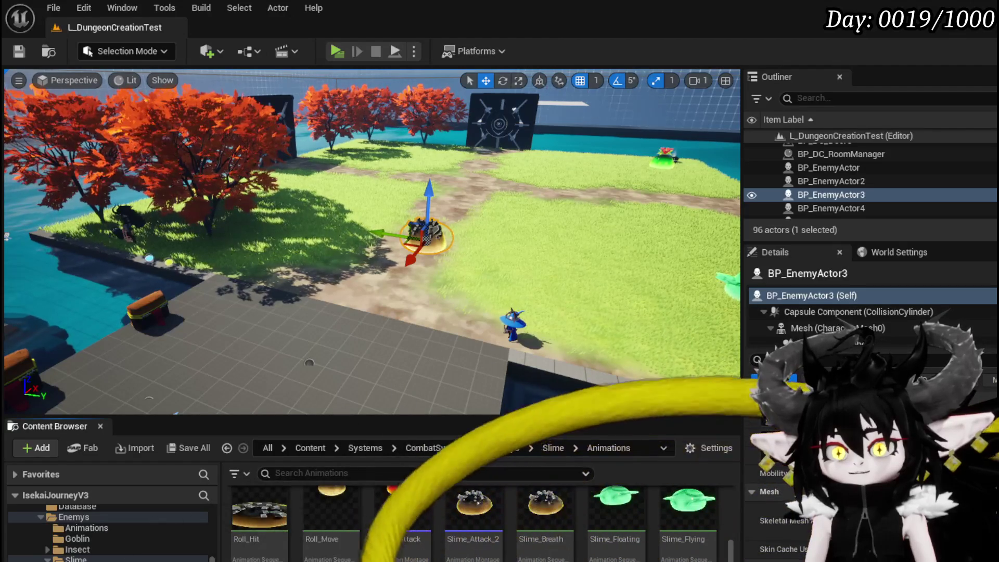
pyautogui.rightClick(556, 508)
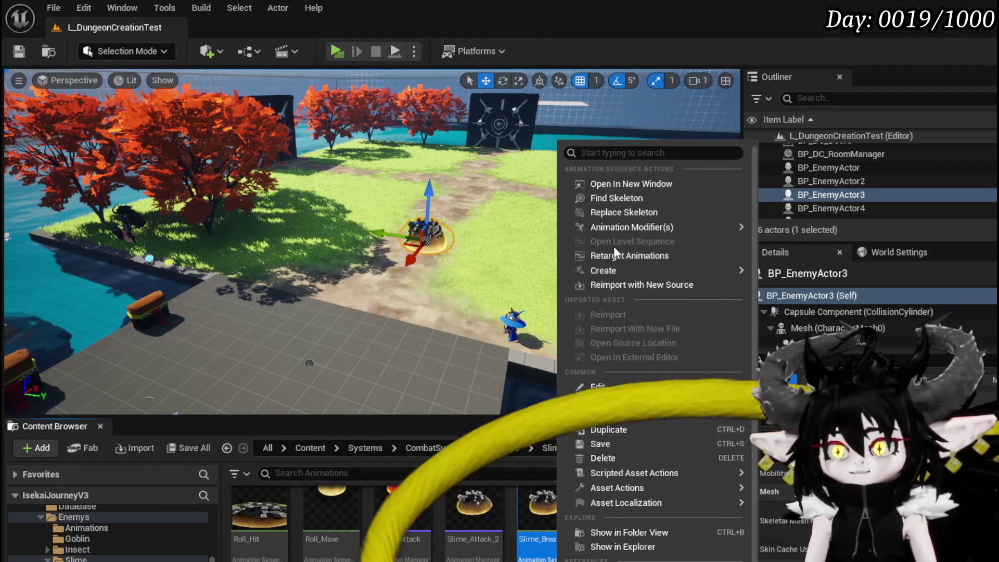
pyautogui.moveTo(624, 270)
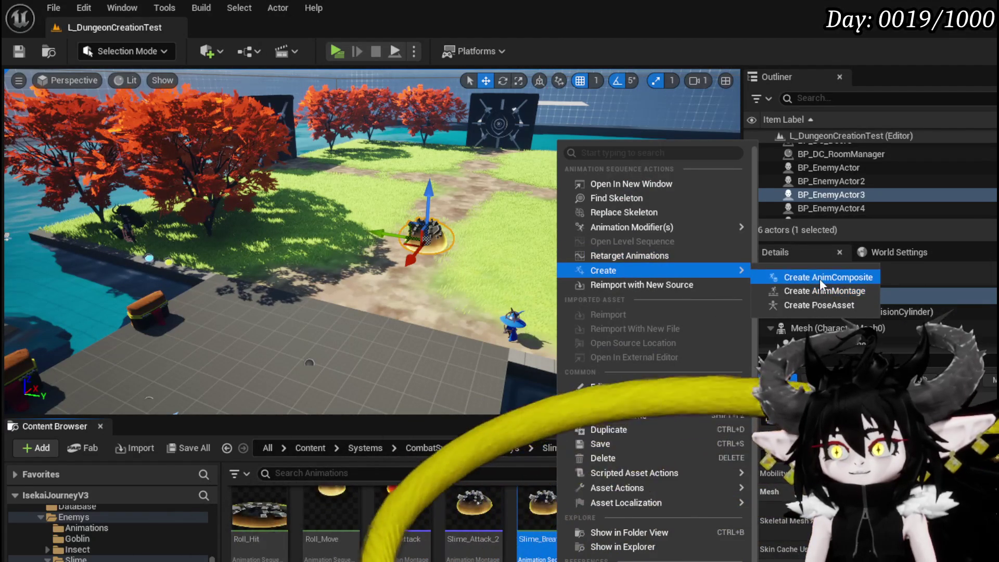
pyautogui.click(819, 278)
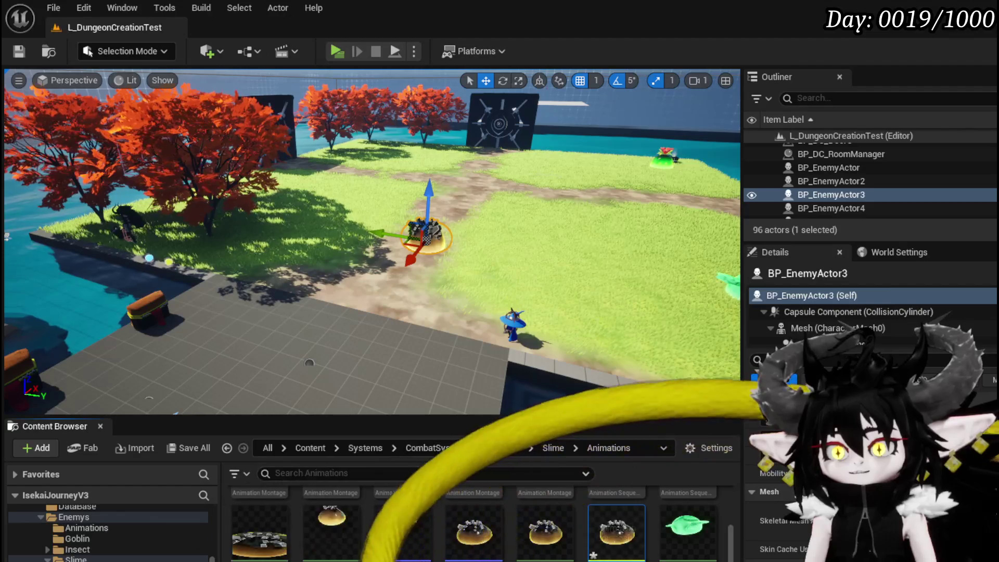
pyautogui.press('Delete')
pyautogui.press('Escape')
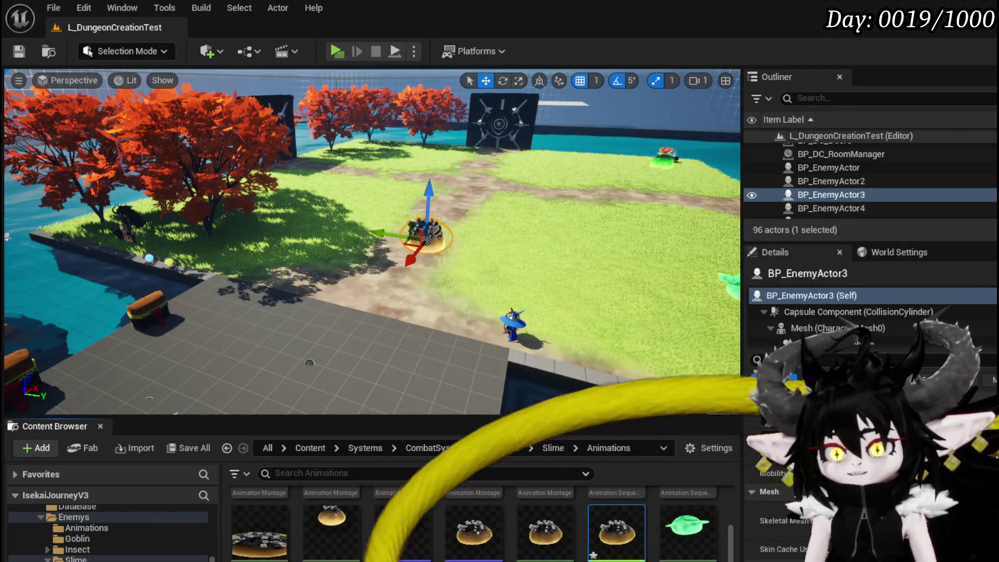
# Create the Slime_Dash animation montage from Slime_Breath and open it for editing
pyautogui.rightClick(546, 525)
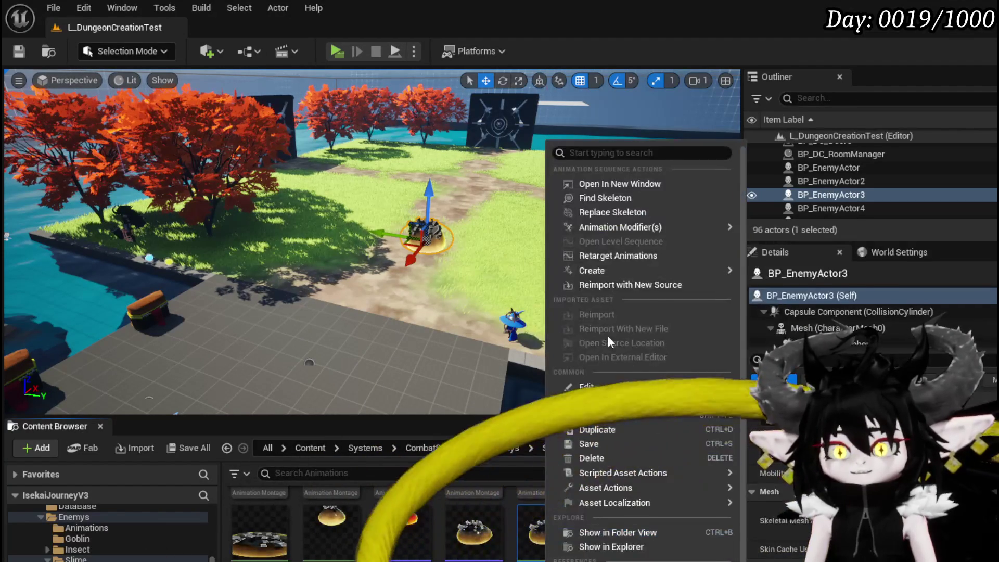
pyautogui.moveTo(600, 270)
pyautogui.click(812, 290)
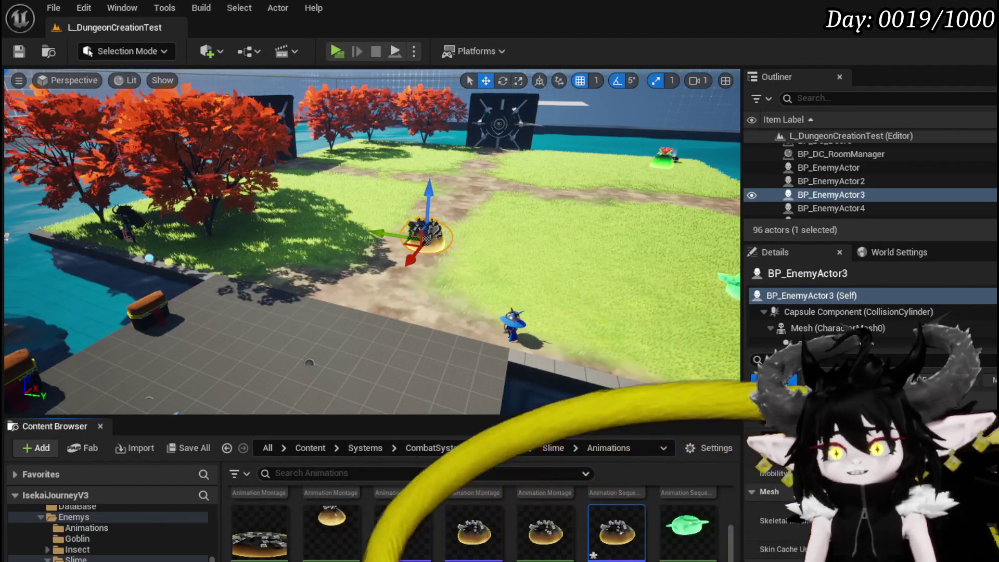
pyautogui.rightClick(616, 528)
pyautogui.press('Escape')
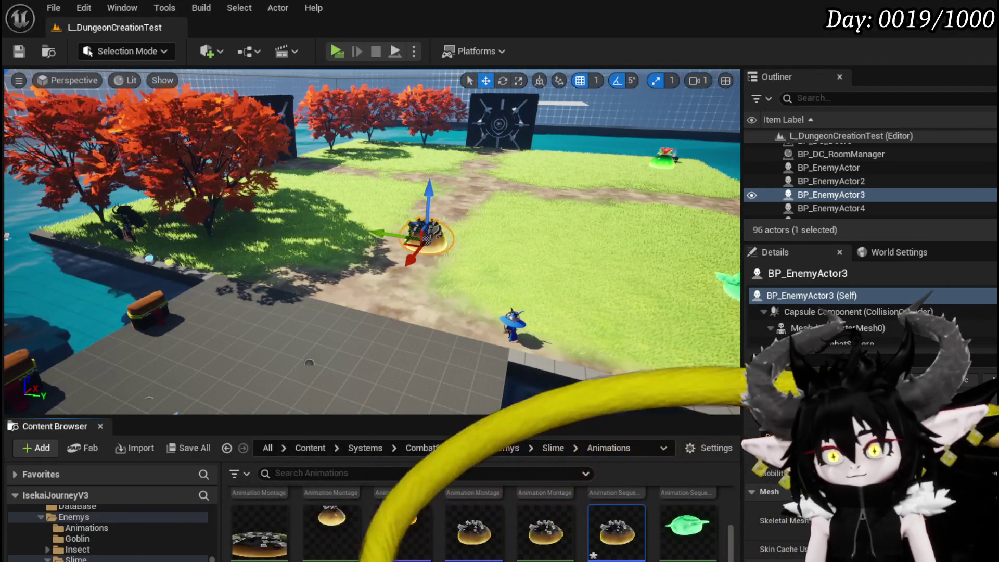
pyautogui.press('Delete')
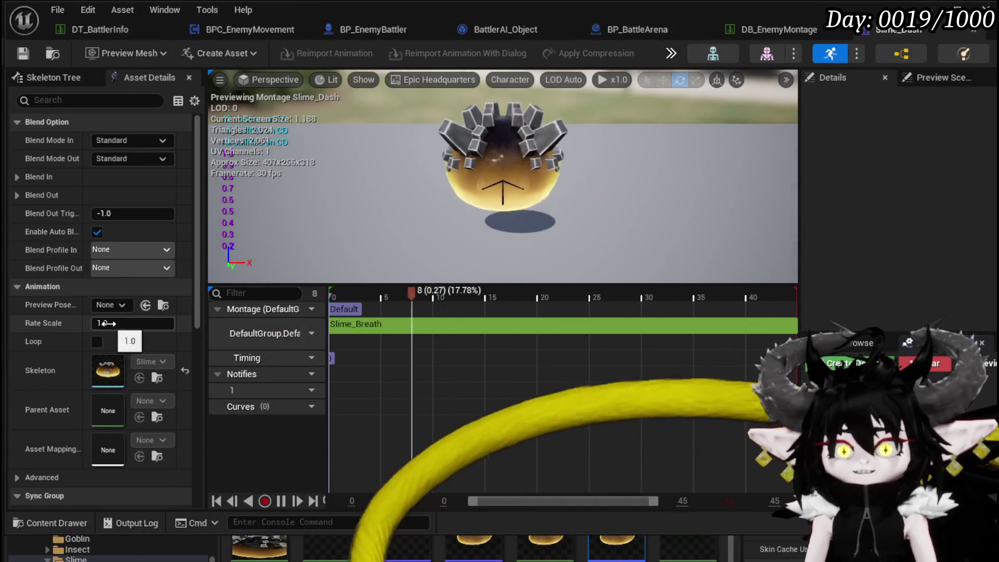
# Set the Slime_Dash montage's Rate Scale to -1.0 in Asset Details
pyautogui.click(130, 324)
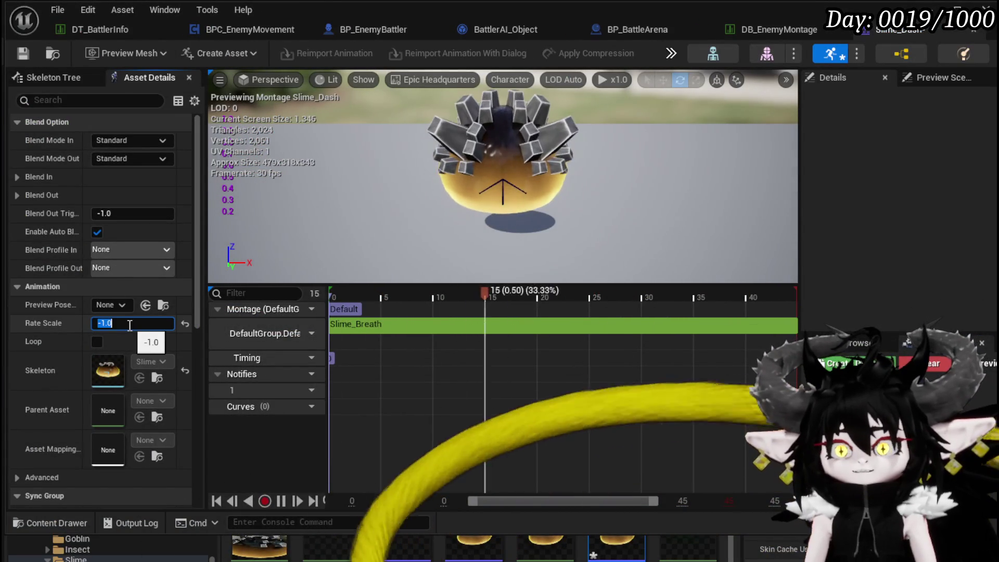
pyautogui.press('Return')
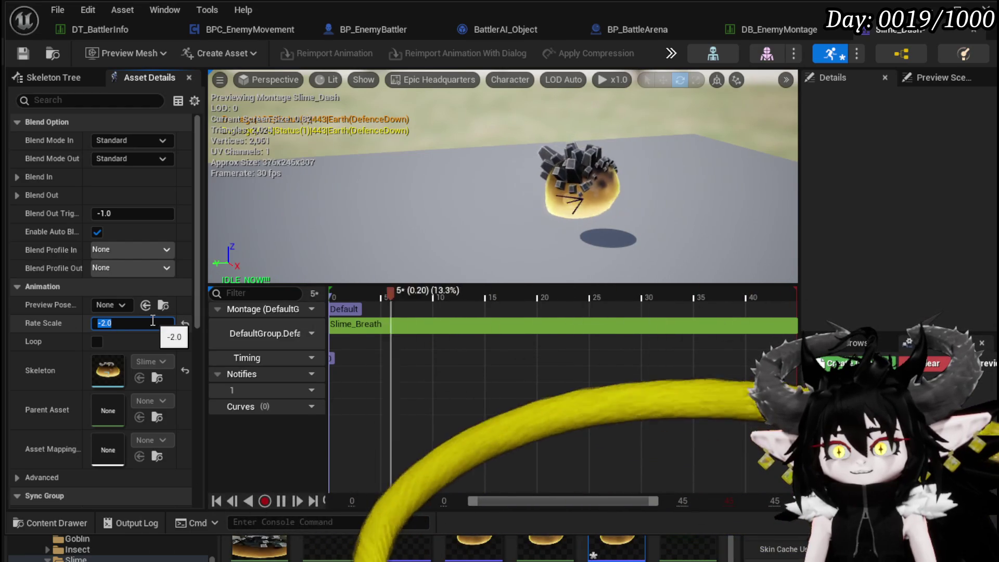
pyautogui.write('-1')
pyautogui.press('Return')
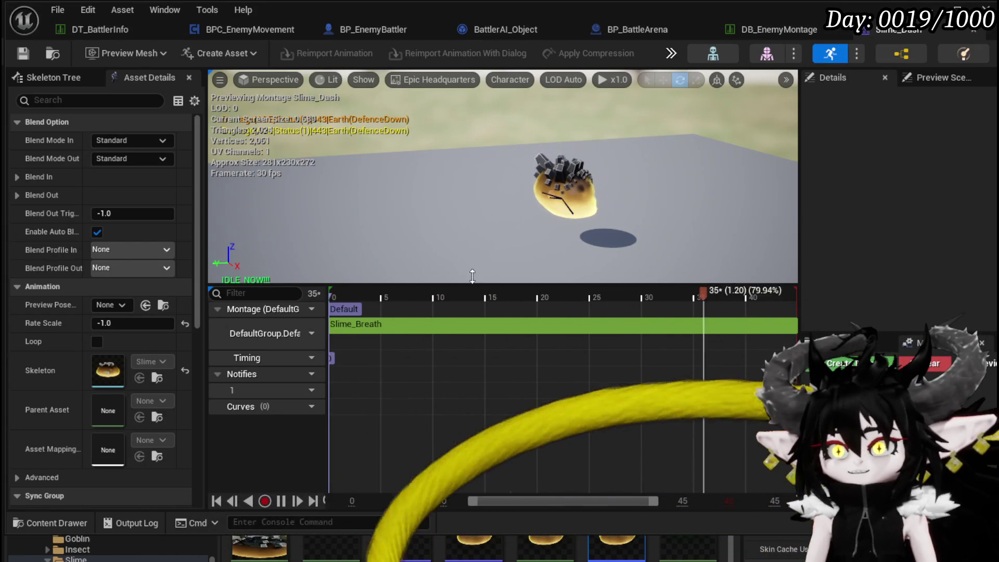
pyautogui.click(764, 30)
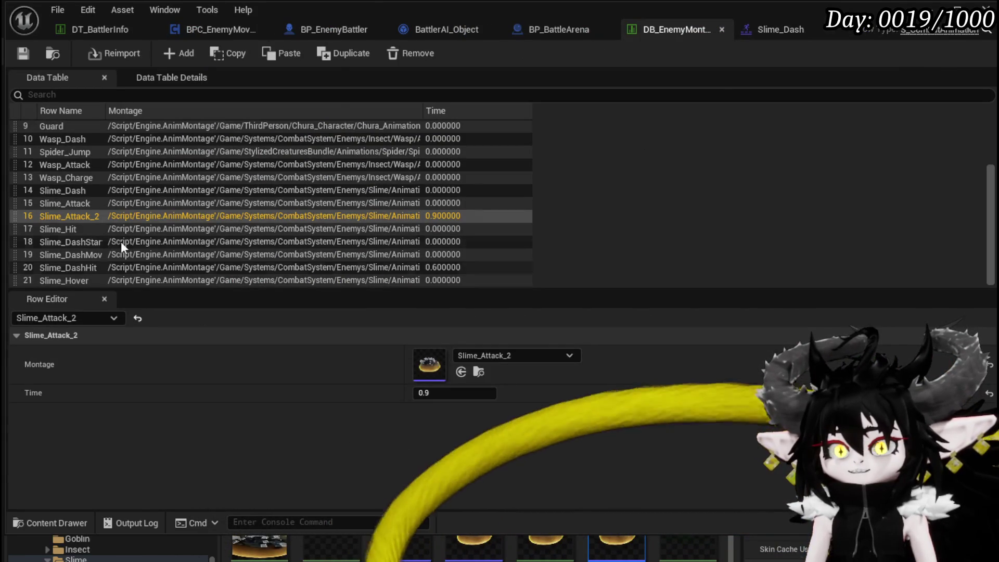
# Rename the Slime_Dash row in DB_EnemyMontage to Slime_Roll
pyautogui.click(86, 193)
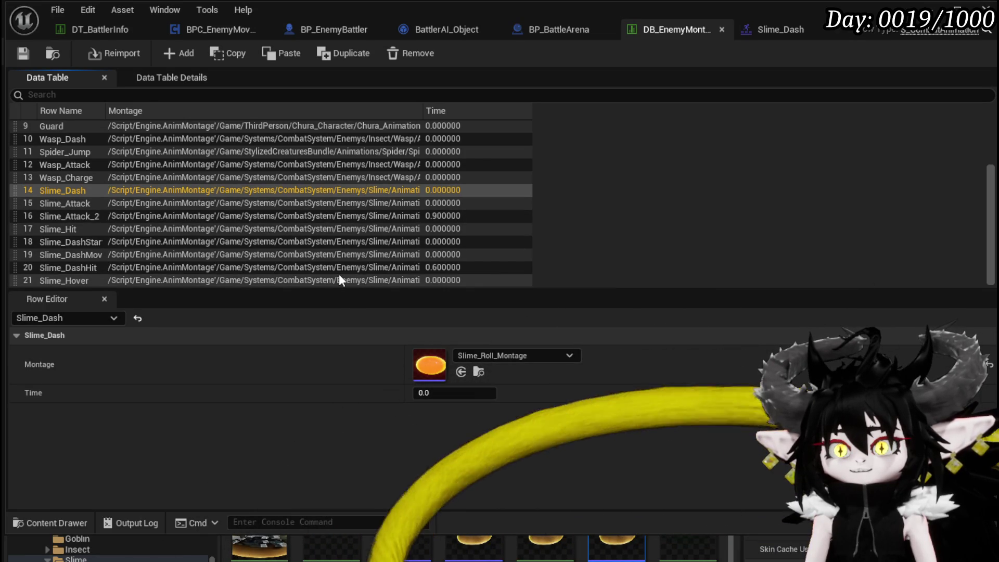
pyautogui.rightClick(78, 191)
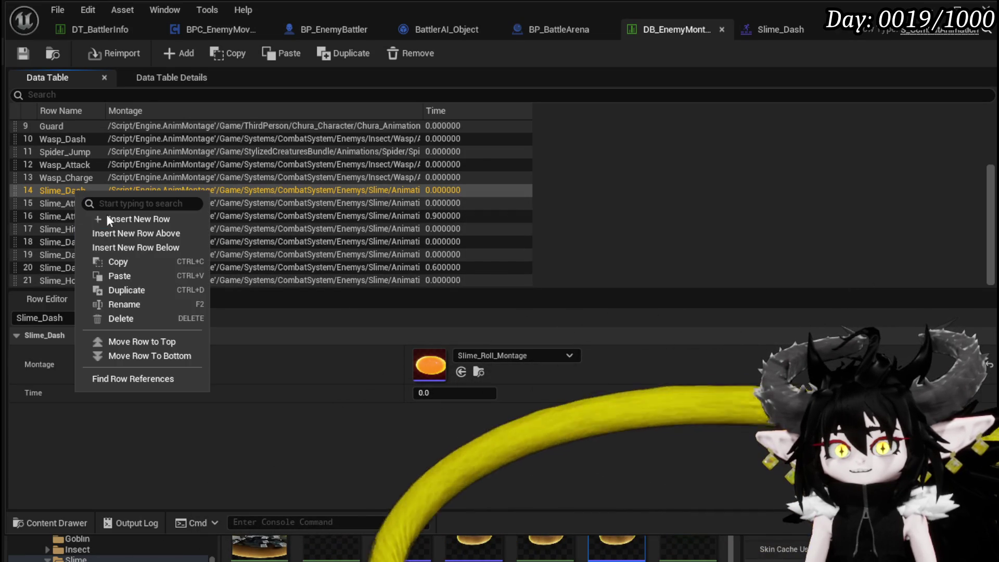
pyautogui.click(124, 304)
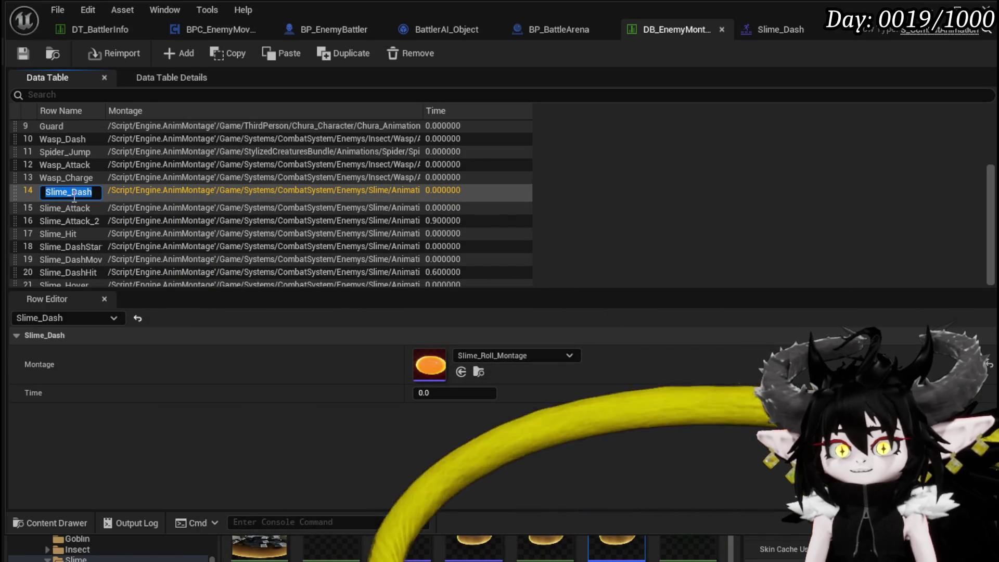
pyautogui.write('Roll')
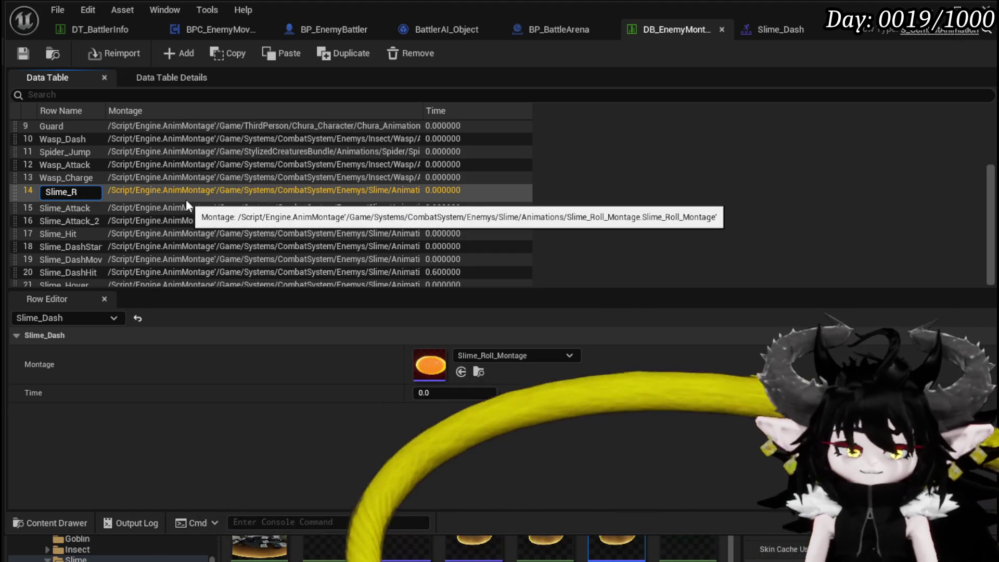
pyautogui.press('Return')
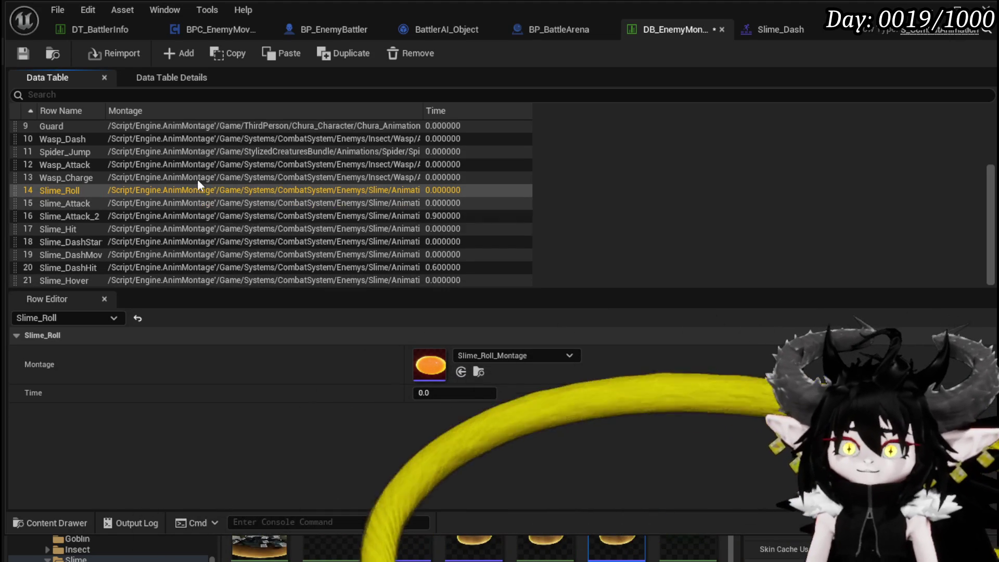
# Add a new Slime_Dash row using the Slime_Dash montage, and close the montage editor
pyautogui.click(181, 56)
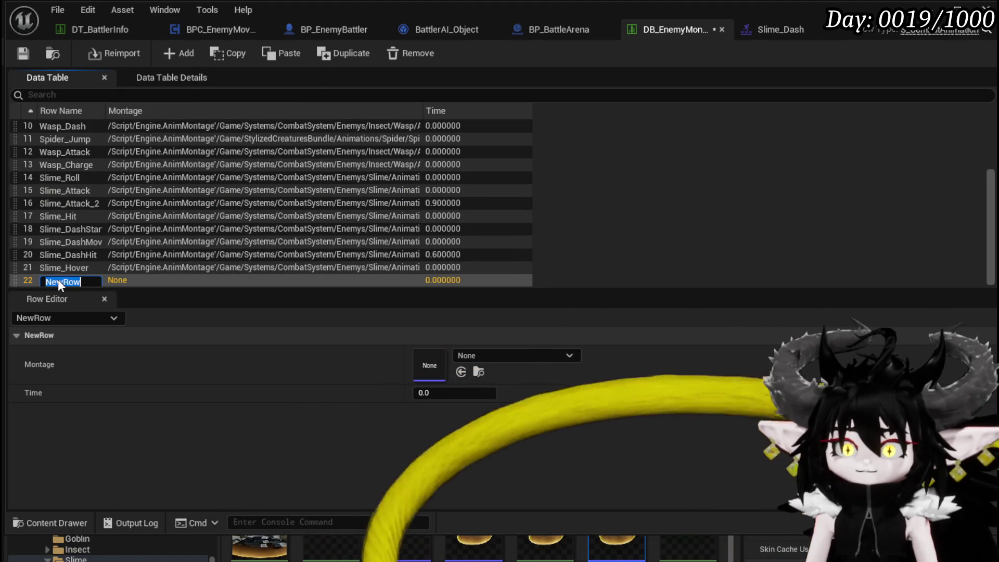
pyautogui.write('Slime_Dash')
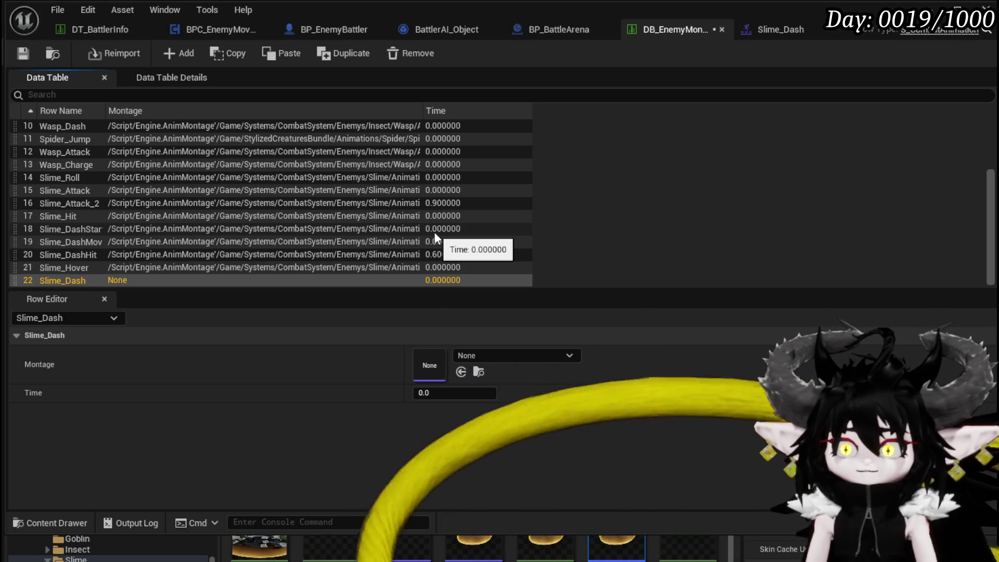
pyautogui.moveTo(476, 371); pyautogui.dragTo(476, 372)
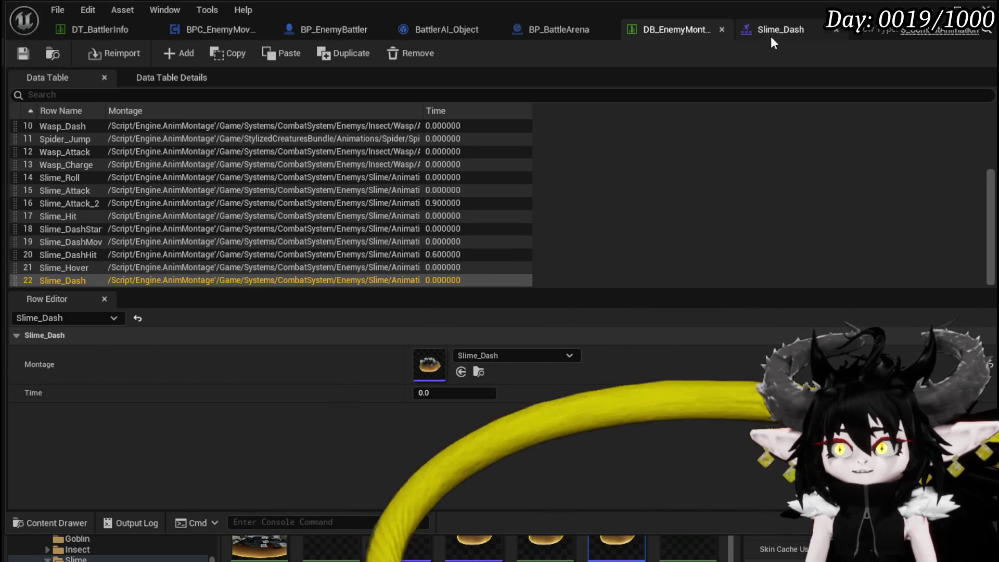
pyautogui.click(770, 33)
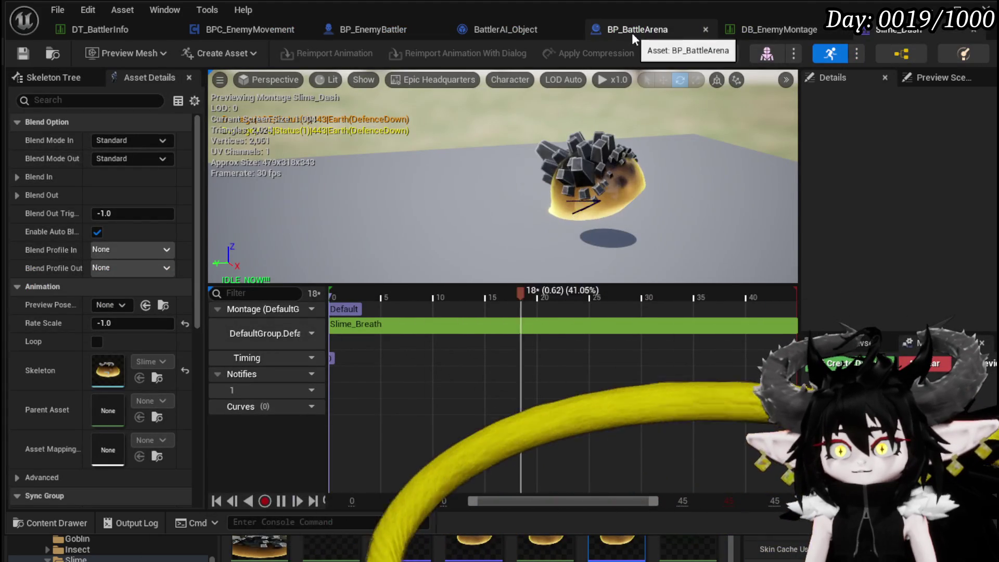
pyautogui.click(972, 33)
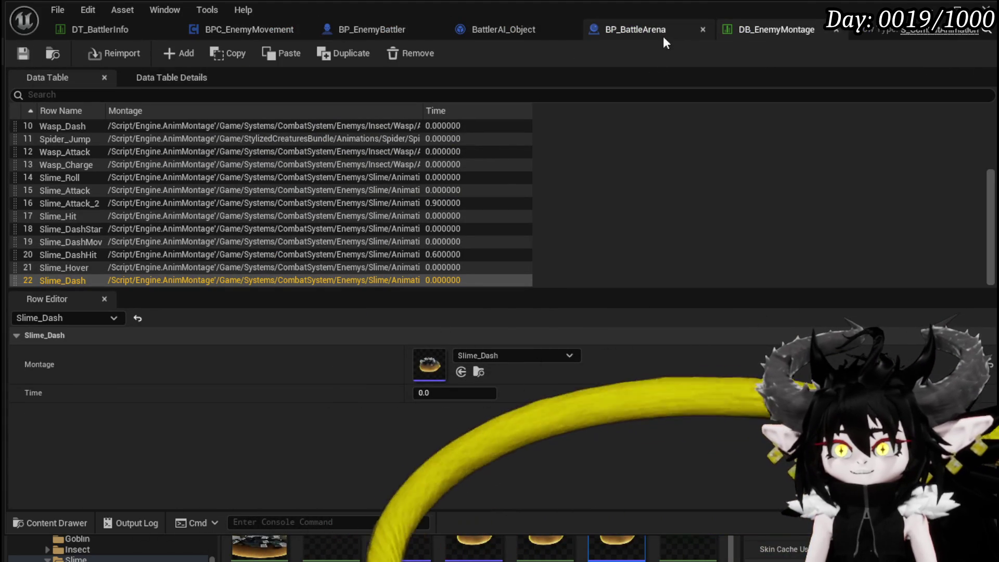
pyautogui.click(107, 32)
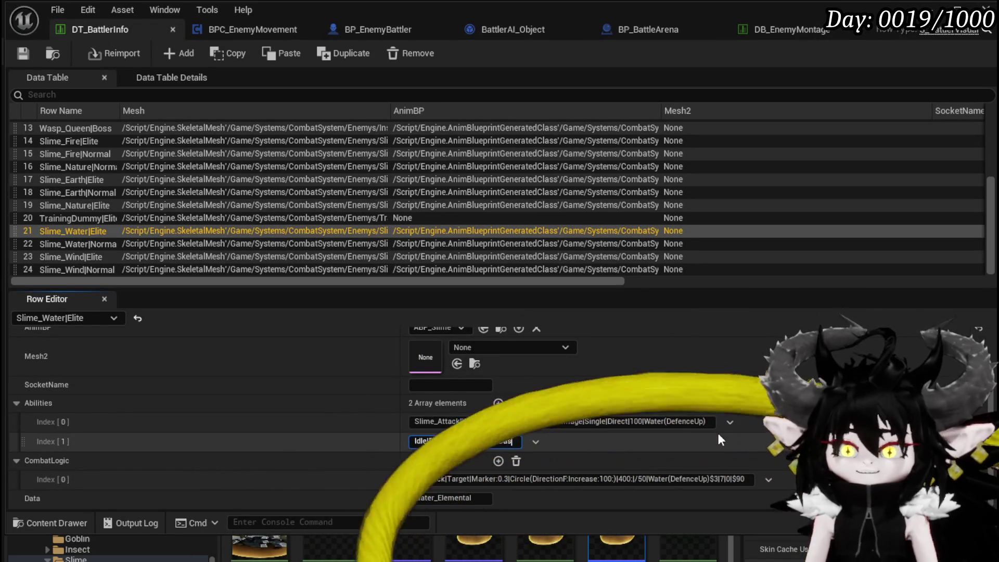
# Change Slime_Water|Elite's second ability from Attack_2 to Idle|DashRandom|Slime_Dash and start the playtest
pyautogui.write('Dash')
pyautogui.press('Return')
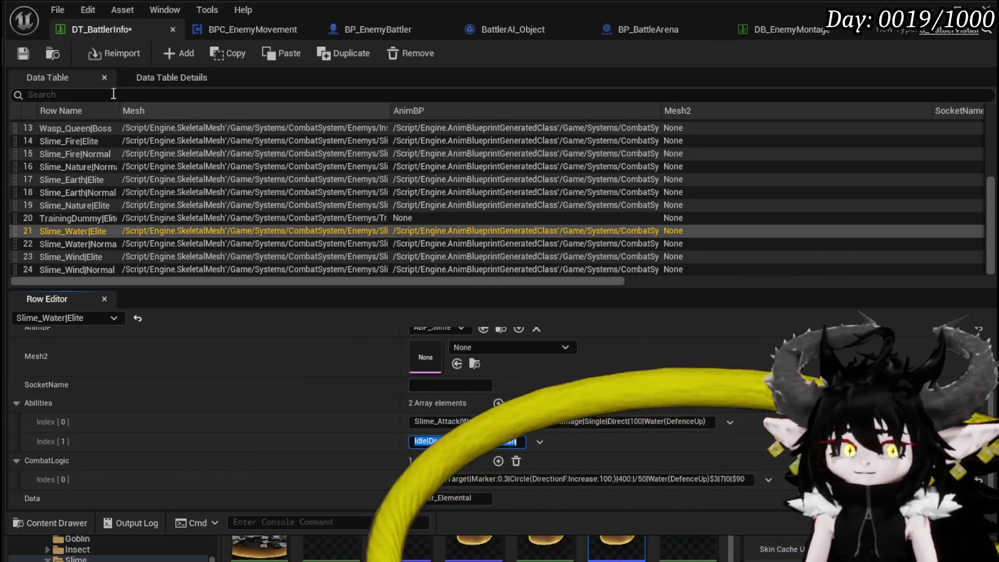
pyautogui.hotkey('alt', 'Tab')
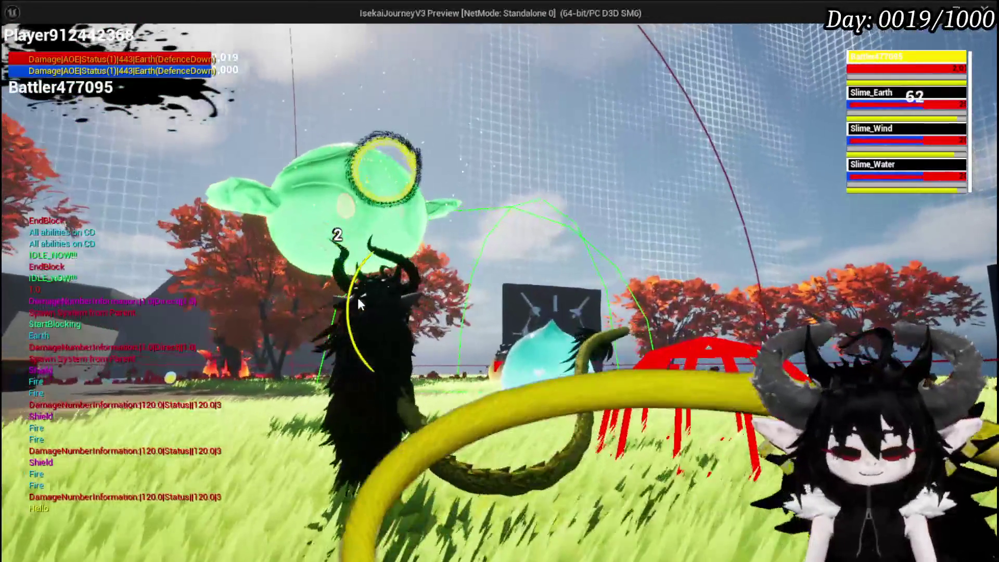
# Stop the slime battle playtest and save all modified assets
pyautogui.press('Escape')
pyautogui.hotkey('ctrl', 's')
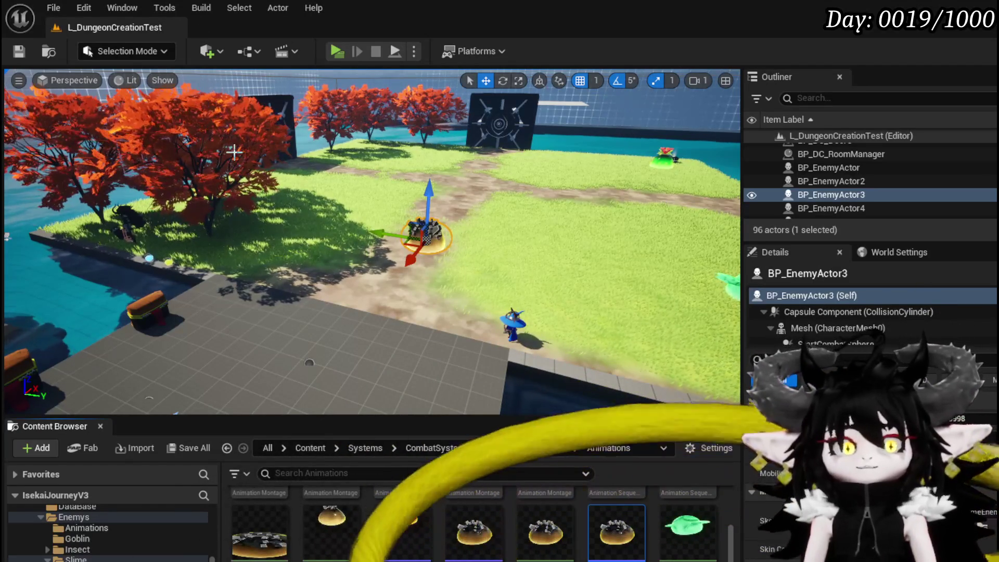
# Open the Slime_Dash montage and set its rate scale to 1.0, then inspect the Slime_Breath segment
pyautogui.moveTo(234, 151); pyautogui.dragTo(130, 161)
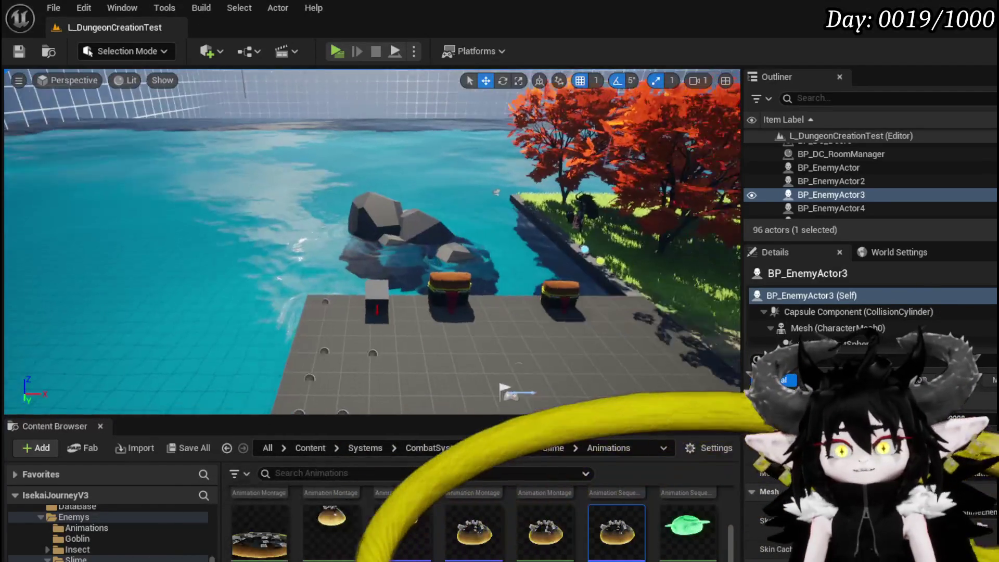
pyautogui.press('f')
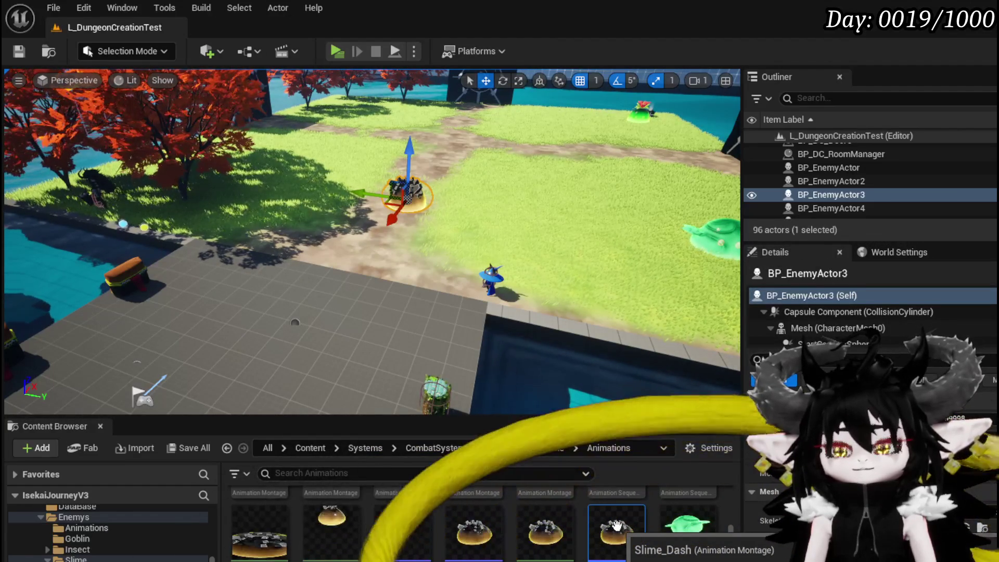
pyautogui.doubleClick(616, 525)
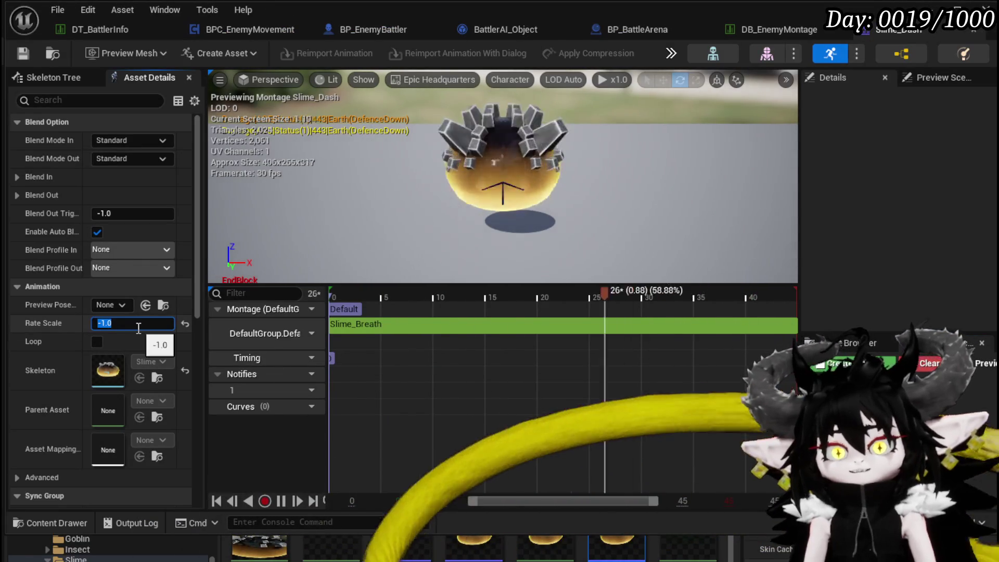
pyautogui.write('1')
pyautogui.click(433, 326)
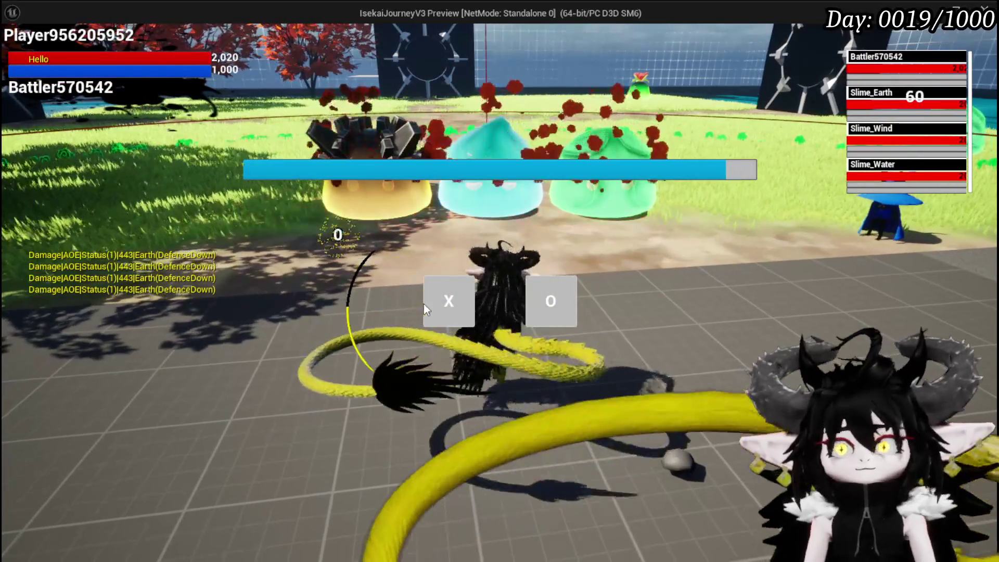
# Cast the area attack on the three slimes, end two turns, then stop the playtest
pyautogui.click(443, 304)
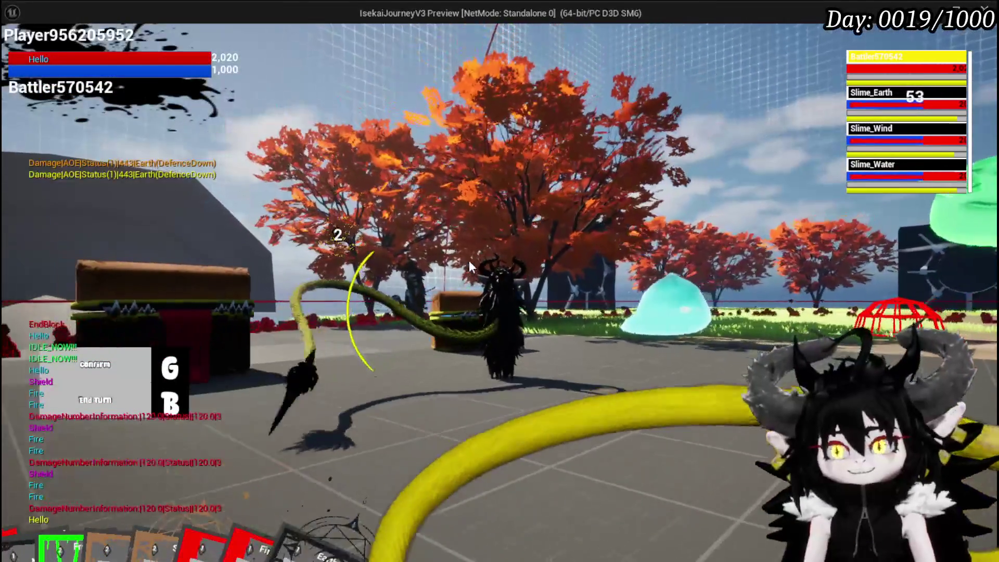
pyautogui.press('b')
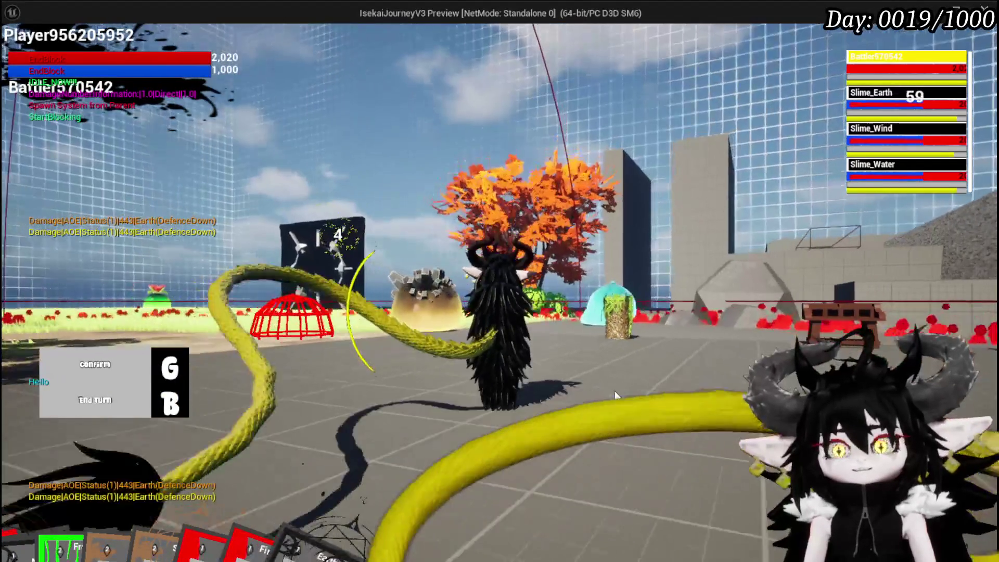
pyautogui.press('b')
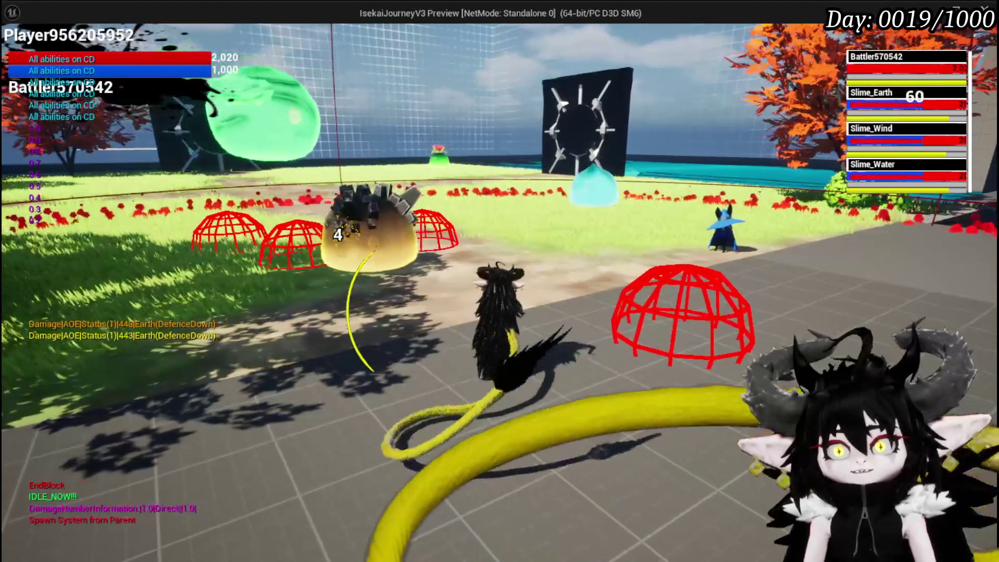
pyautogui.press('Escape')
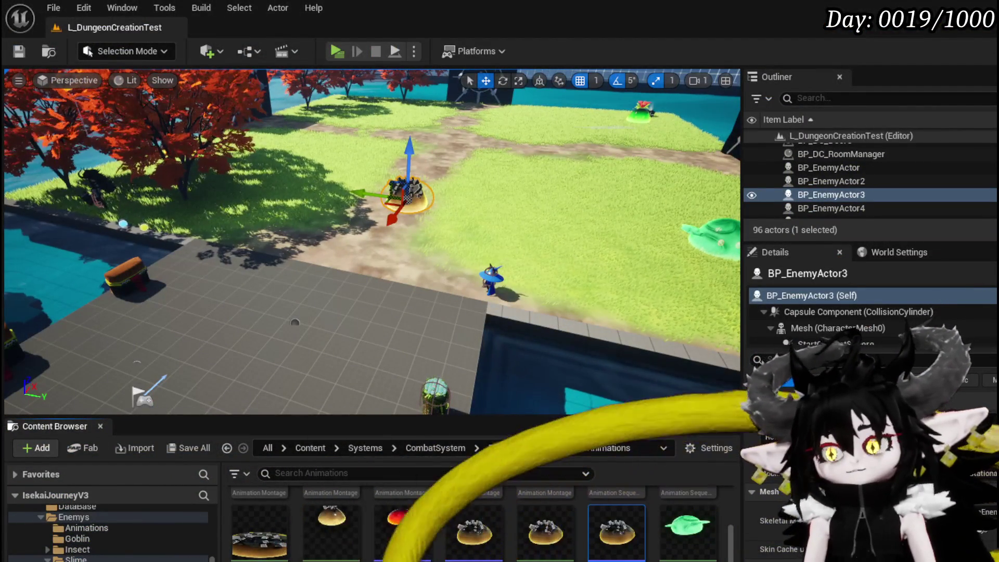
# Go from the Slime_Dash montage window to the BP_EnemyBattler EventGraph with its MC_StopDash results
pyautogui.hotkey('alt', 'Tab')
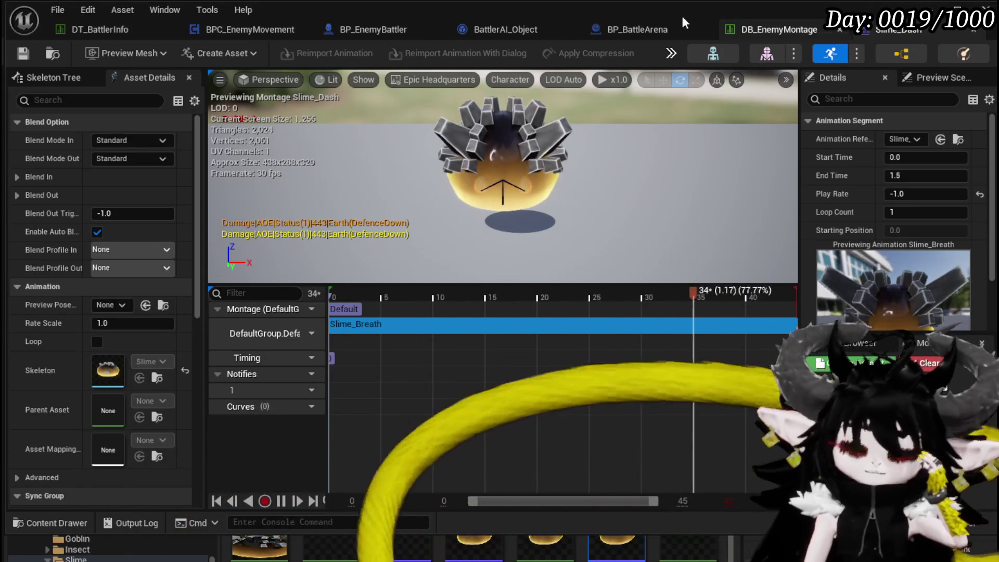
pyautogui.click(370, 30)
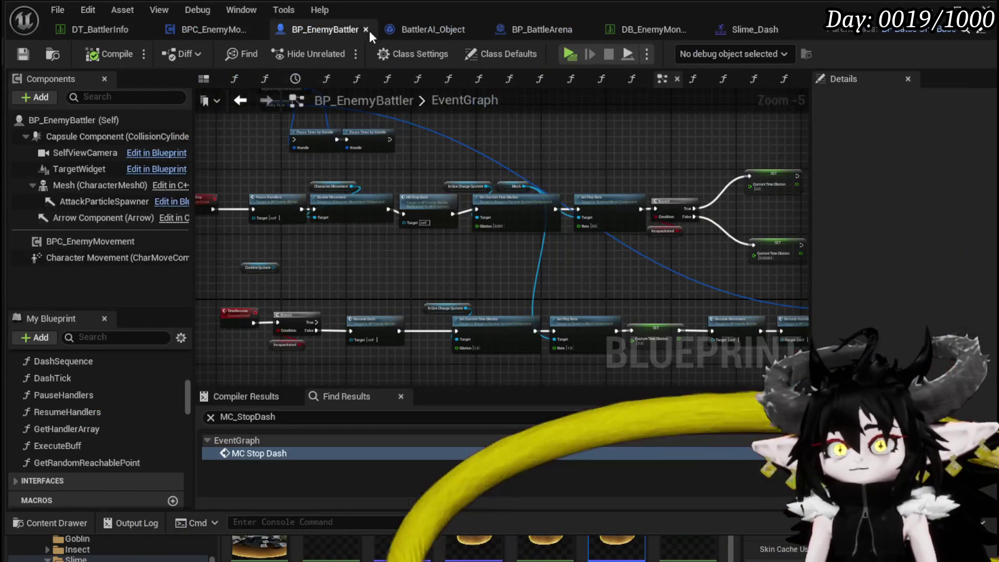
pyautogui.click(221, 26)
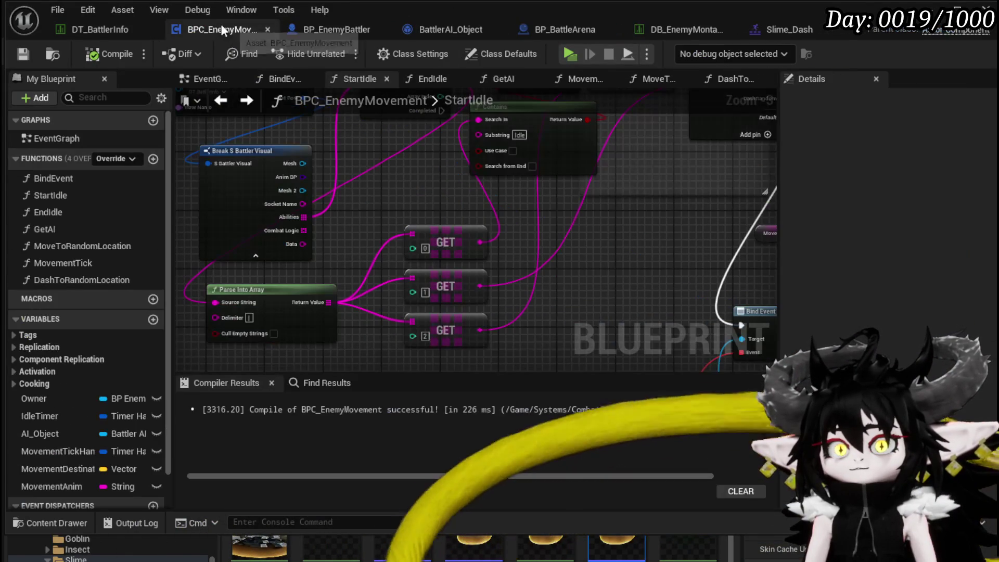
pyautogui.scroll(-4, 613, 288)
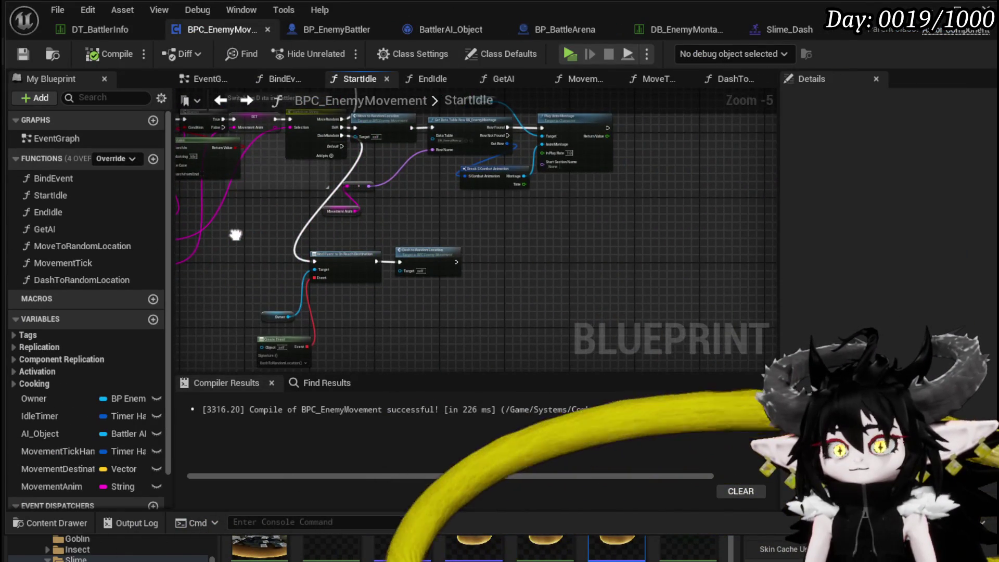
pyautogui.scroll(2, 422, 215)
pyautogui.scroll(3, 423, 216)
pyautogui.doubleClick(523, 209)
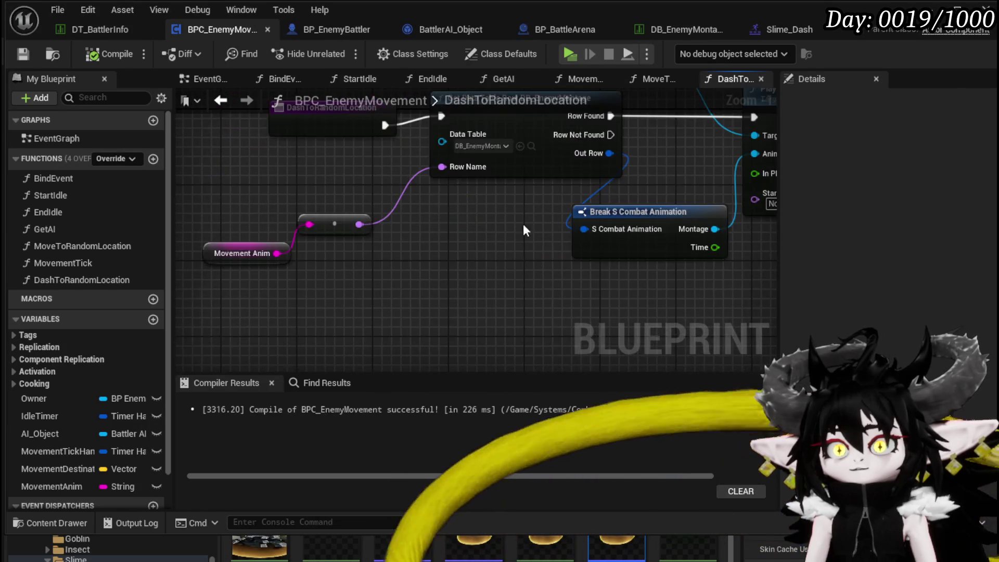
pyautogui.scroll(3, 382, 279)
pyautogui.moveTo(706, 130)
pyautogui.mouseDown()
pyautogui.moveTo(414, 189)
pyautogui.moveTo(260, 245)
pyautogui.moveTo(685, 237)
pyautogui.moveTo(472, 211)
pyautogui.moveTo(479, 201)
pyautogui.moveTo(472, 285)
pyautogui.moveTo(465, 265)
pyautogui.moveTo(304, 232)
pyautogui.mouseUp()
pyautogui.scroll(-1, 465, 264)
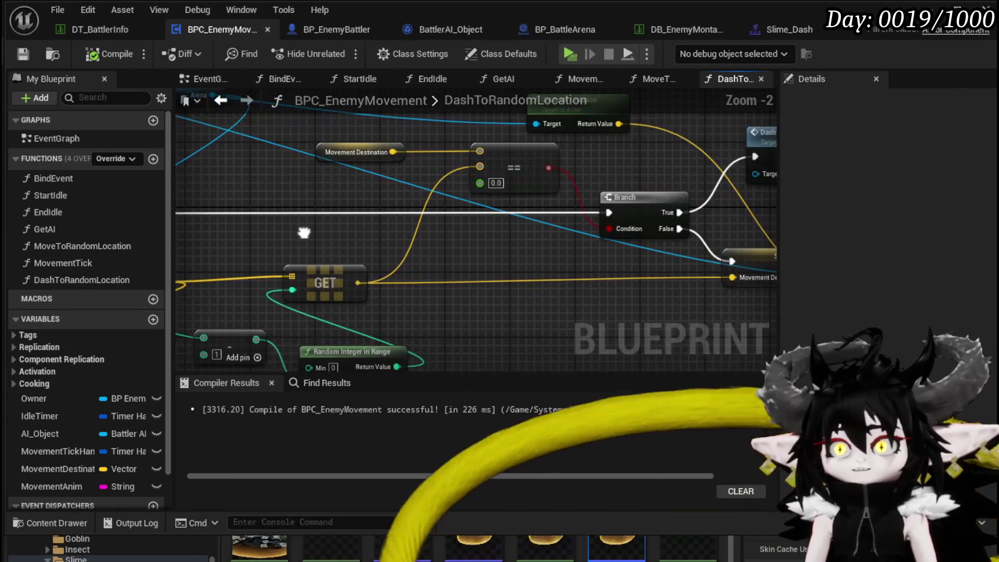
pyautogui.moveTo(533, 275)
pyautogui.mouseDown()
pyautogui.moveTo(474, 281)
pyautogui.moveTo(418, 260)
pyautogui.moveTo(632, 222)
pyautogui.moveTo(375, 210)
pyautogui.mouseUp()
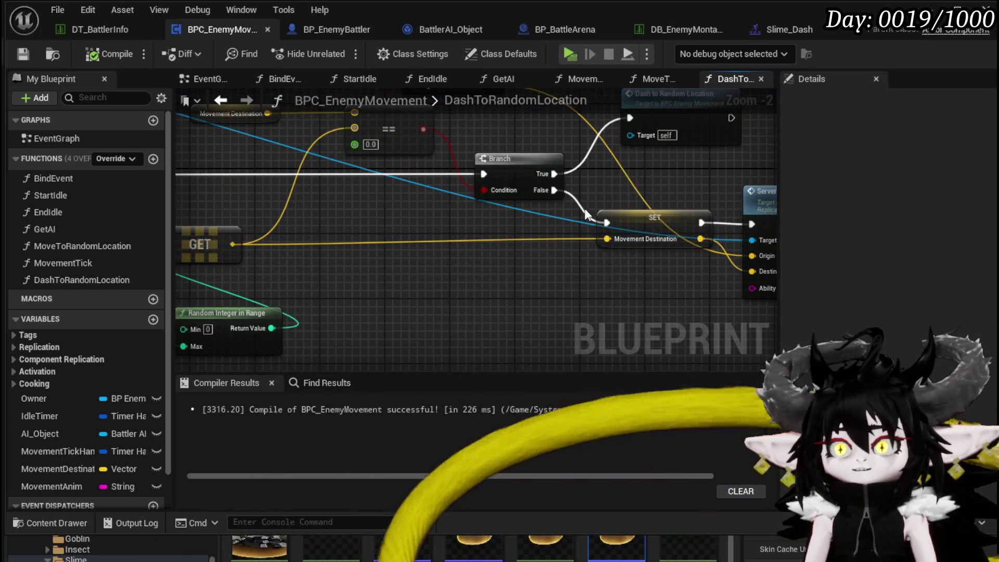
pyautogui.moveTo(586, 208); pyautogui.dragTo(728, 252)
pyautogui.scroll(-2, 423, 203)
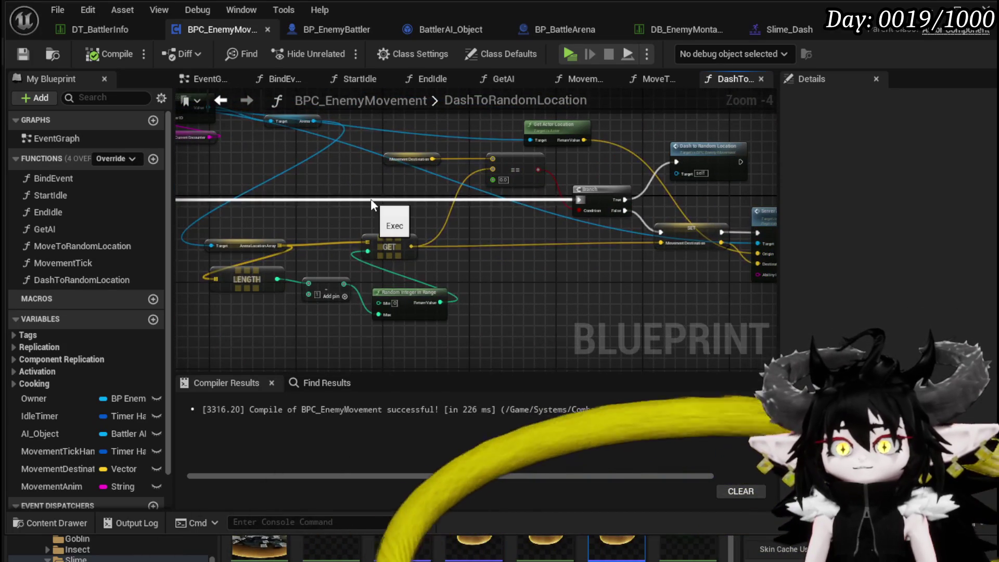
pyautogui.moveTo(569, 228)
pyautogui.mouseDown()
pyautogui.moveTo(624, 234)
pyautogui.moveTo(514, 210)
pyautogui.mouseUp()
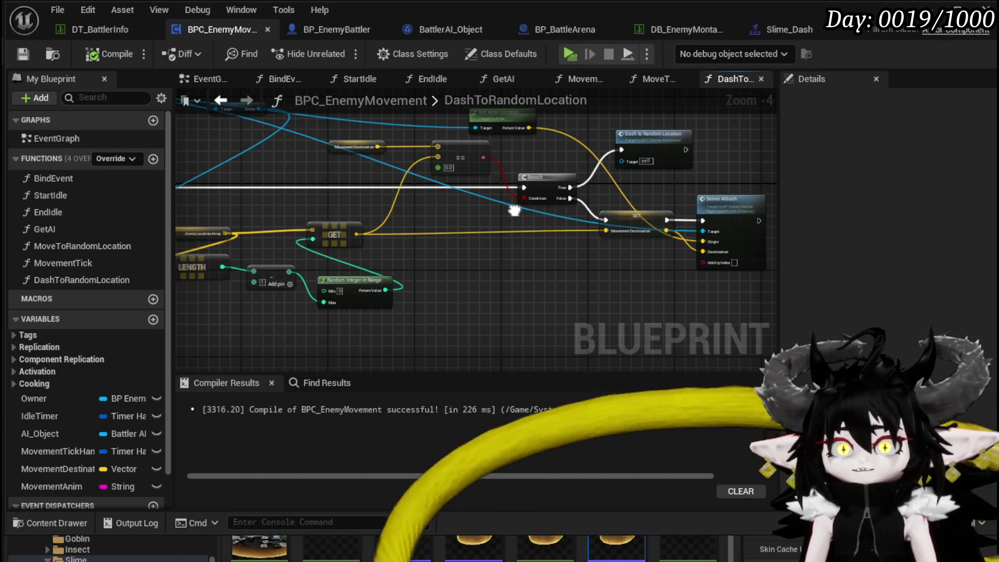
pyautogui.moveTo(514, 210); pyautogui.dragTo(587, 223)
pyautogui.moveTo(460, 312)
pyautogui.mouseDown()
pyautogui.moveTo(485, 235)
pyautogui.moveTo(646, 231)
pyautogui.moveTo(616, 216)
pyautogui.mouseUp()
pyautogui.moveTo(551, 314); pyautogui.dragTo(551, 314)
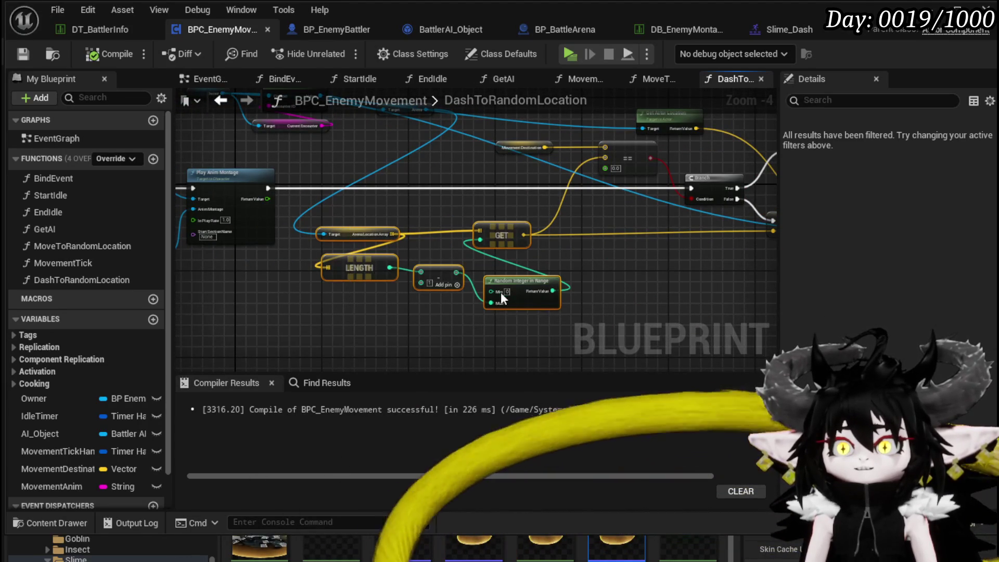
pyautogui.moveTo(571, 279); pyautogui.dragTo(459, 275)
pyautogui.moveTo(434, 232); pyautogui.dragTo(451, 223)
pyautogui.moveTo(631, 280); pyautogui.dragTo(645, 296)
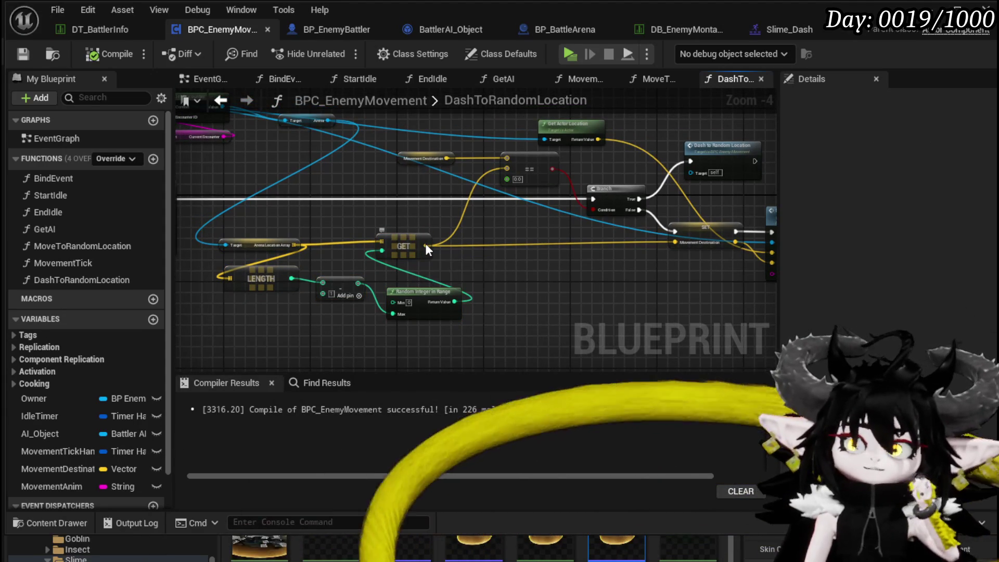
pyautogui.rightClick(424, 246)
pyautogui.click(462, 225)
# Promote the GET node's output to a local variable named TempVector
pyautogui.scroll(3, 404, 256)
pyautogui.rightClick(404, 259)
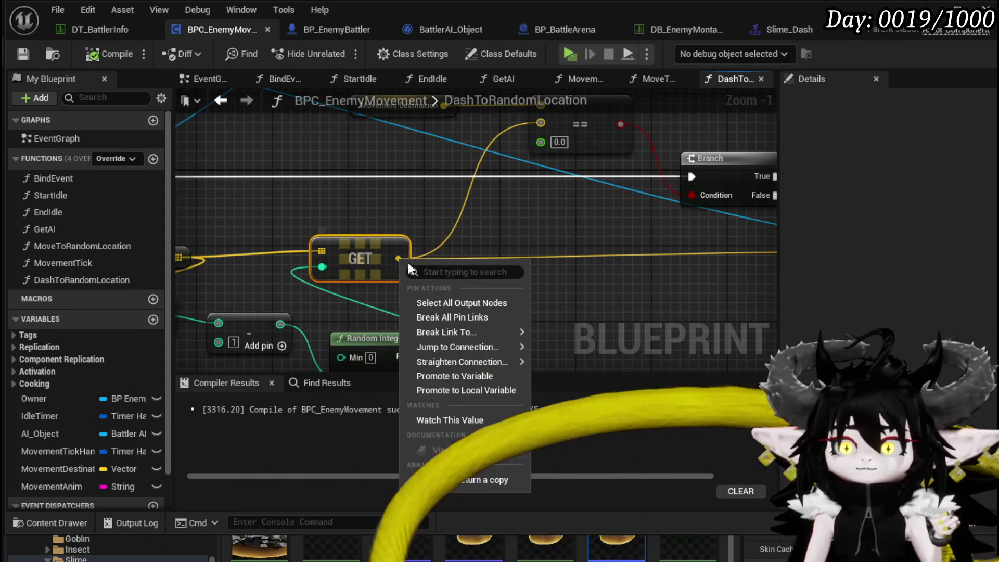
pyautogui.click(485, 392)
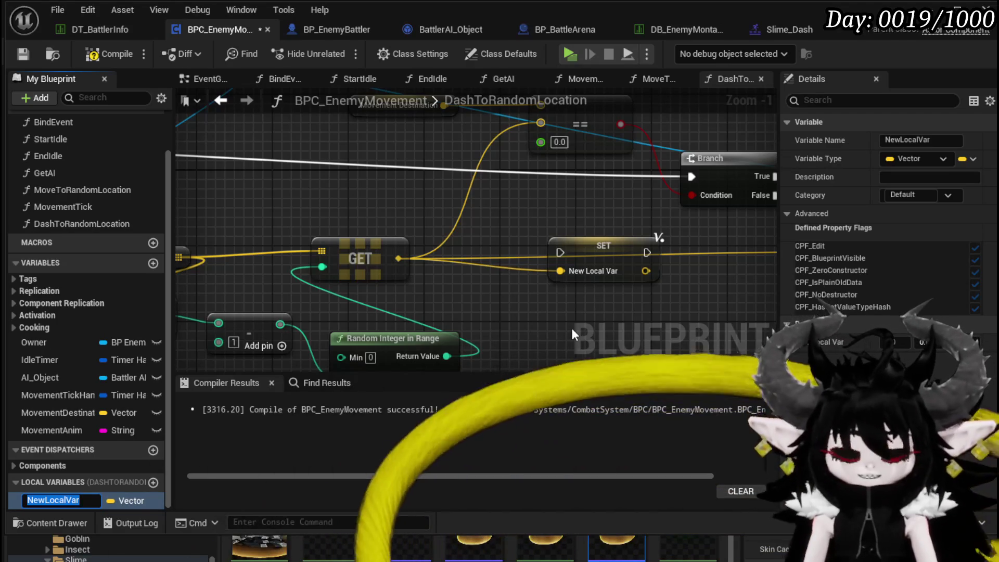
pyautogui.write('TempVector')
pyautogui.press('Return')
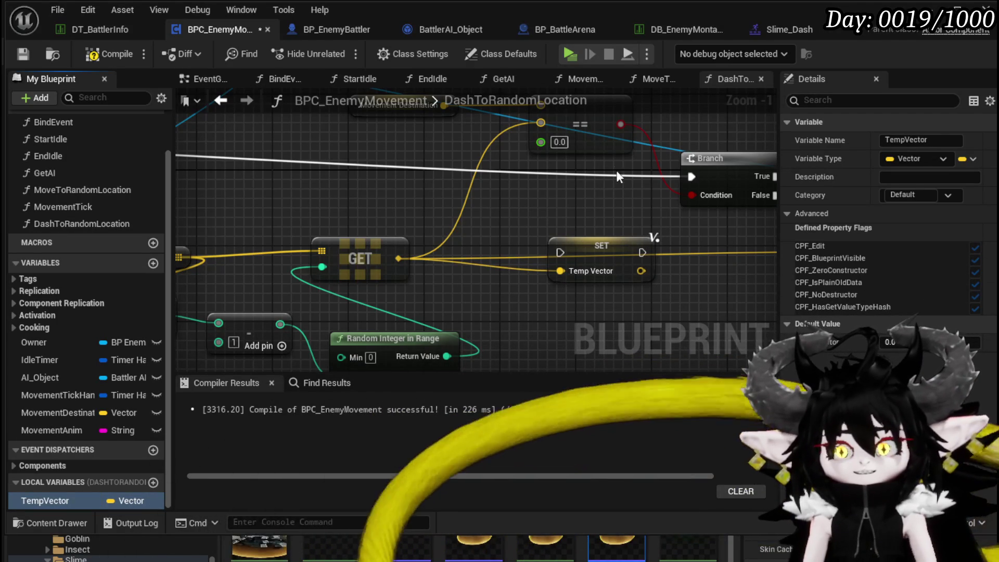
# Wire the TempVector setter between Play Anim Montage and the Branch
pyautogui.moveTo(593, 252); pyautogui.dragTo(550, 170)
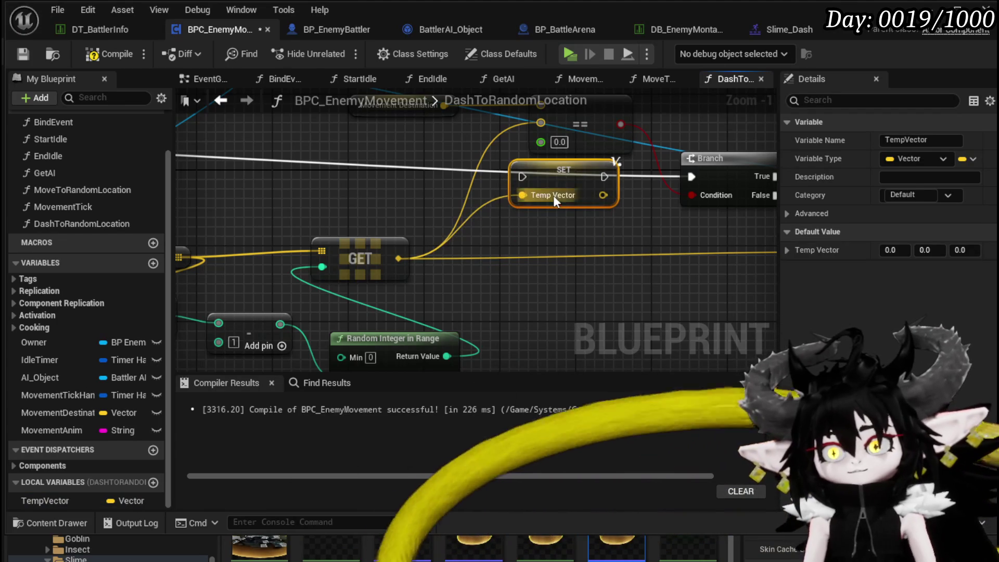
pyautogui.scroll(-2, 542, 220)
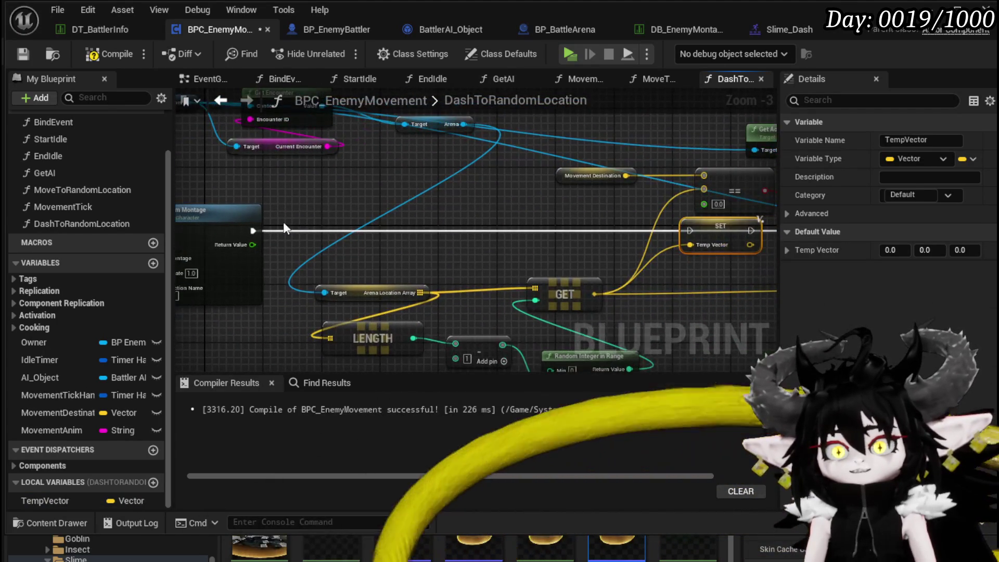
pyautogui.moveTo(253, 230); pyautogui.dragTo(698, 231)
pyautogui.moveTo(424, 237)
pyautogui.mouseDown()
pyautogui.moveTo(345, 234)
pyautogui.moveTo(391, 208)
pyautogui.moveTo(391, 194)
pyautogui.mouseUp()
pyautogui.moveTo(370, 236); pyautogui.dragTo(512, 235)
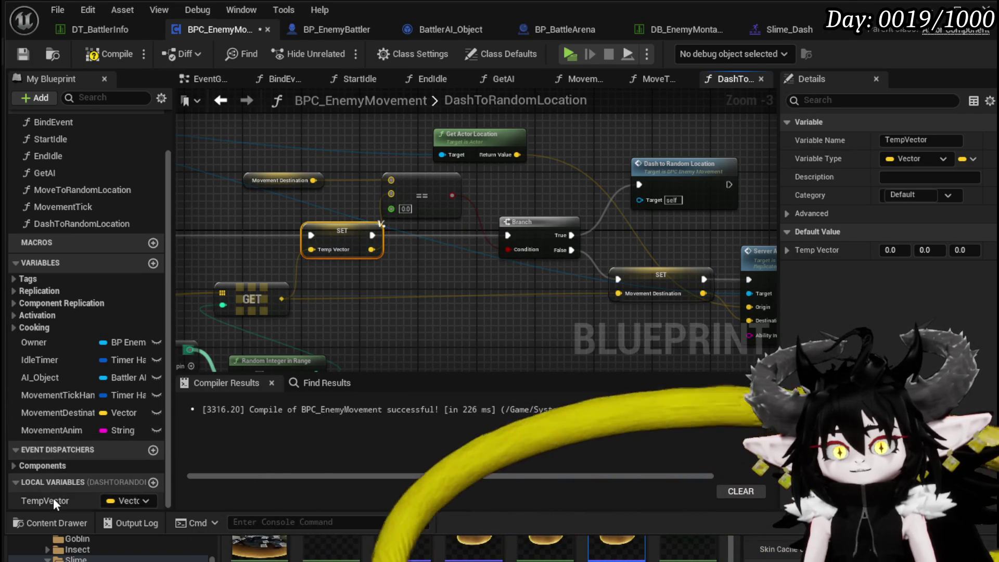
# Add a TempVector getter and connect it to Movement Destination
pyautogui.moveTo(53, 499); pyautogui.dragTo(504, 310)
pyautogui.click(560, 324)
pyautogui.moveTo(584, 297); pyautogui.dragTo(618, 293)
pyautogui.click(474, 279)
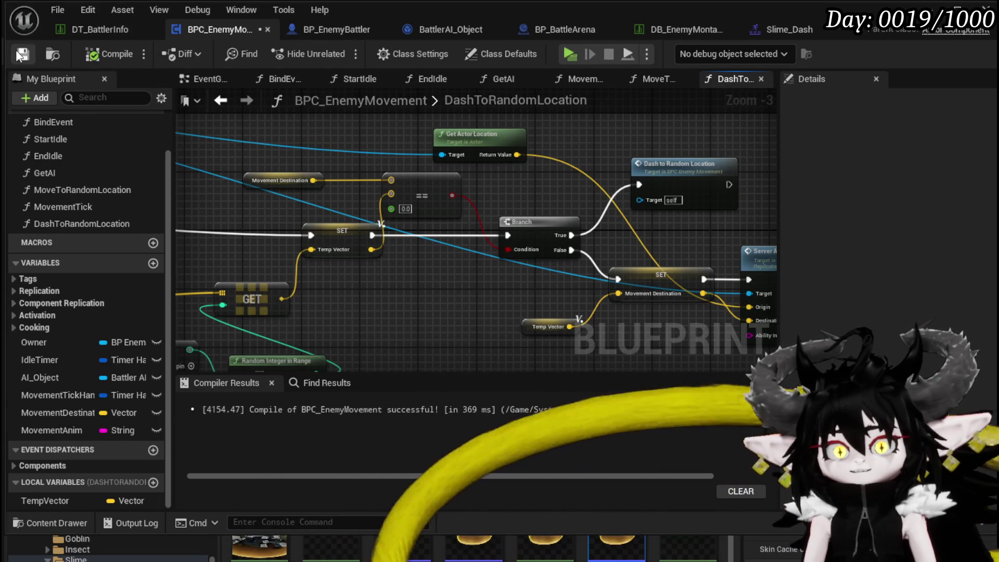
# Pan over the function to the Play Anim Montage section and select its nodes
pyautogui.moveTo(321, 257)
pyautogui.mouseDown()
pyautogui.moveTo(94, 248)
pyautogui.moveTo(477, 243)
pyautogui.moveTo(429, 206)
pyautogui.moveTo(452, 164)
pyautogui.mouseUp()
pyautogui.scroll(-2, 479, 249)
pyautogui.moveTo(382, 198)
pyautogui.mouseDown()
pyautogui.moveTo(397, 207)
pyautogui.moveTo(383, 259)
pyautogui.mouseUp()
pyautogui.moveTo(367, 220); pyautogui.dragTo(478, 222)
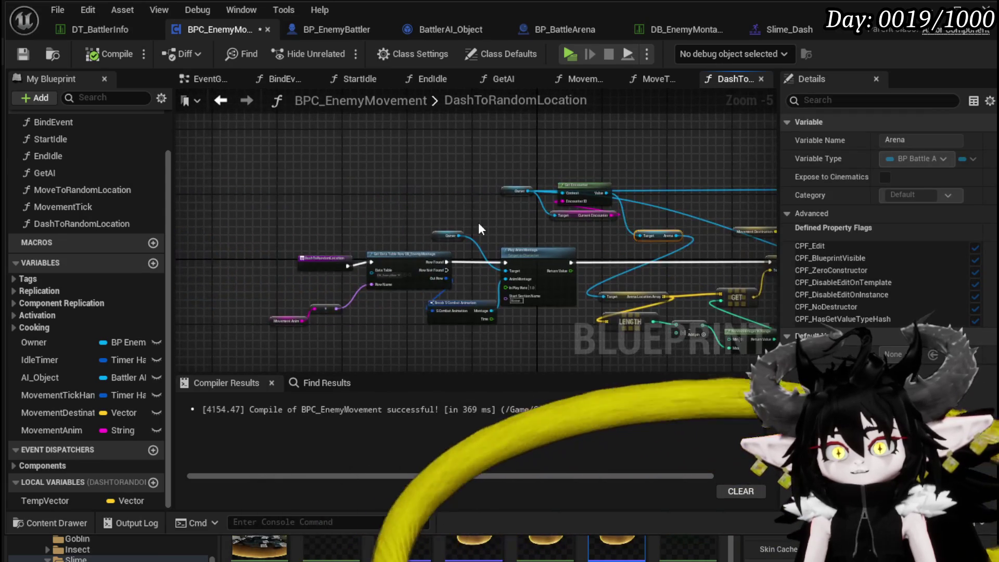
pyautogui.scroll(1, 335, 223)
pyautogui.moveTo(380, 204)
pyautogui.mouseDown()
pyautogui.moveTo(450, 194)
pyautogui.moveTo(304, 180)
pyautogui.mouseUp()
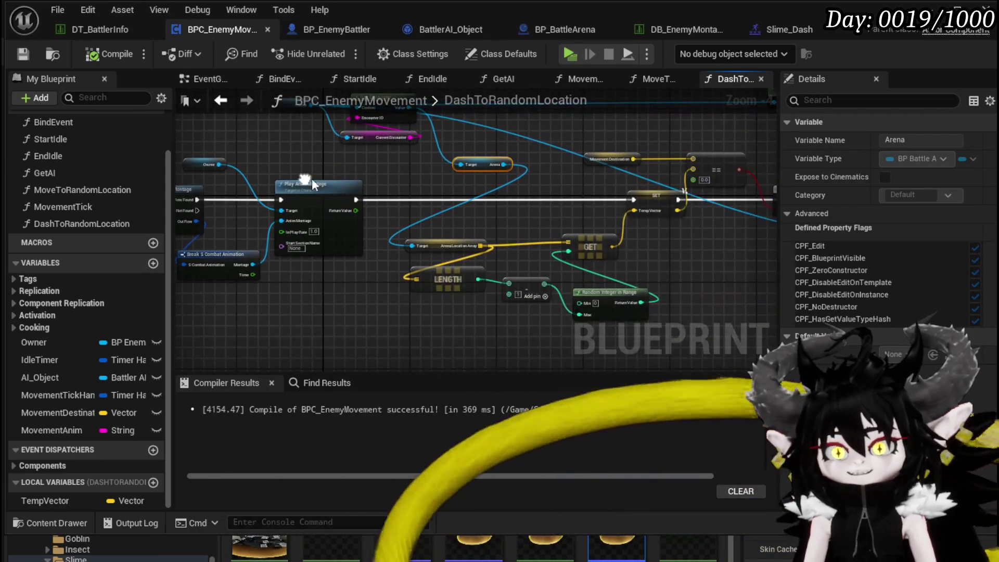
pyautogui.moveTo(441, 186); pyautogui.dragTo(321, 171)
pyautogui.moveTo(518, 223)
pyautogui.mouseDown()
pyautogui.moveTo(481, 227)
pyautogui.moveTo(442, 214)
pyautogui.mouseUp()
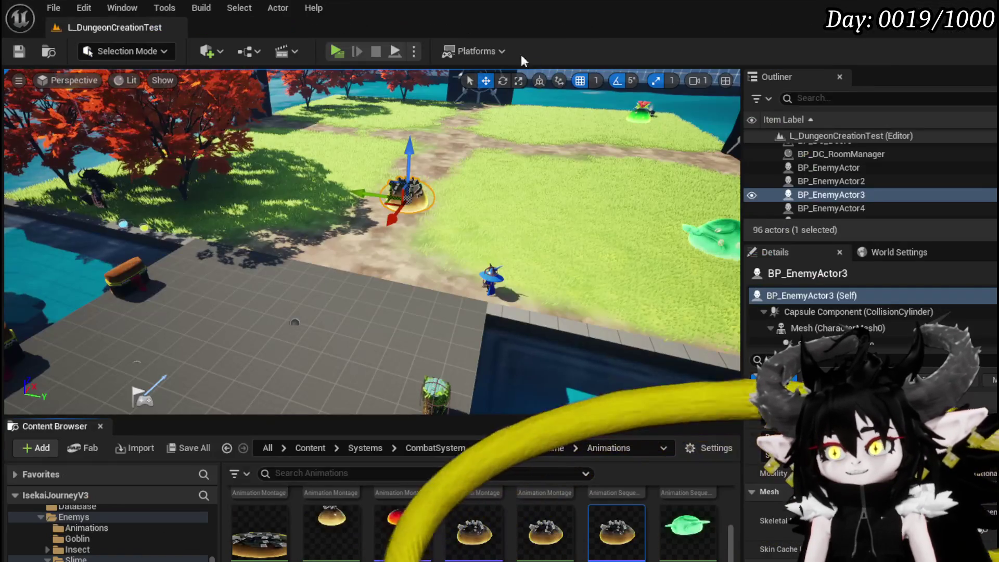
# Play a slime battle, attack and pass two turns, then stop and return to BPC_EnemyMovement
pyautogui.click(333, 54)
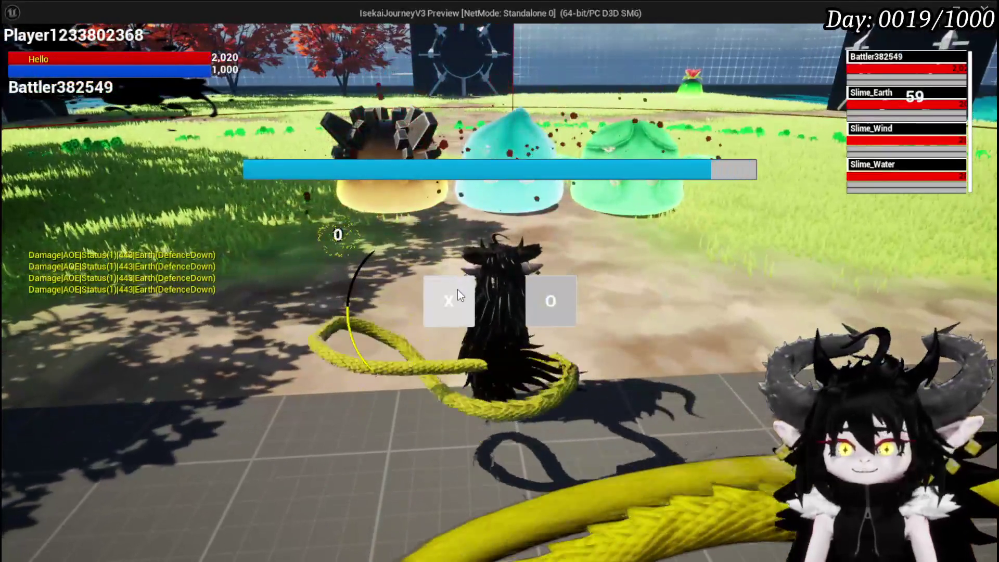
pyautogui.click(457, 289)
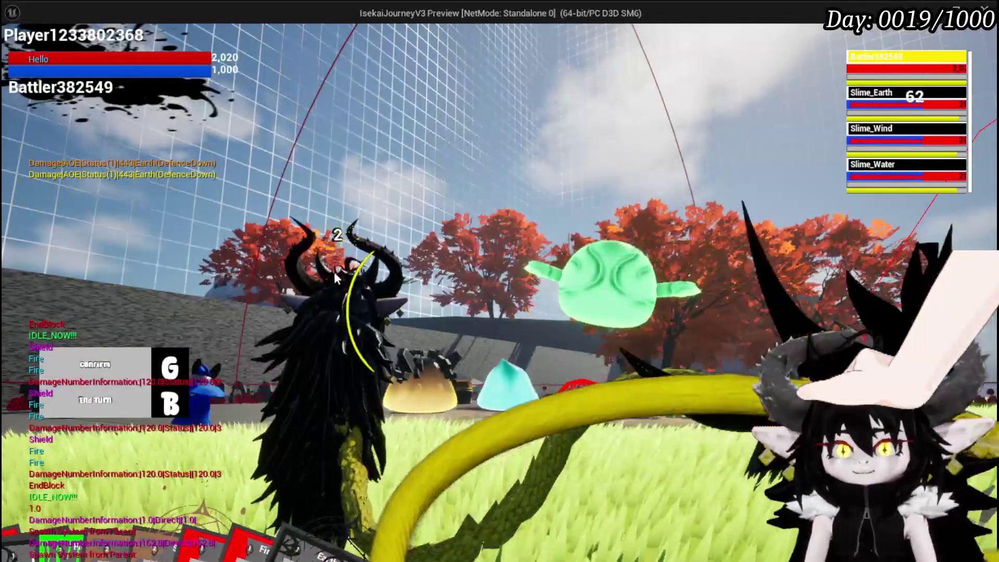
pyautogui.press('b')
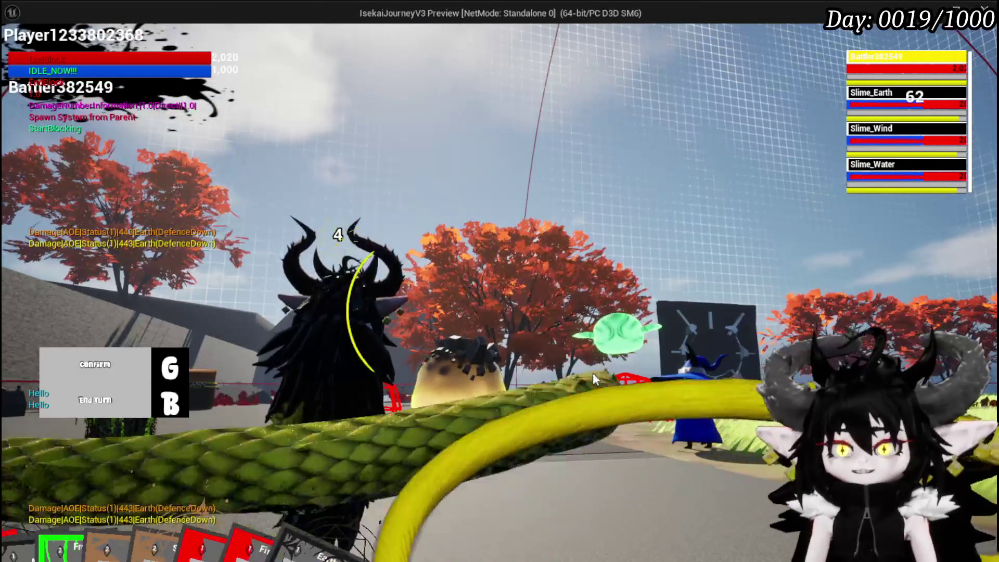
pyautogui.press('g')
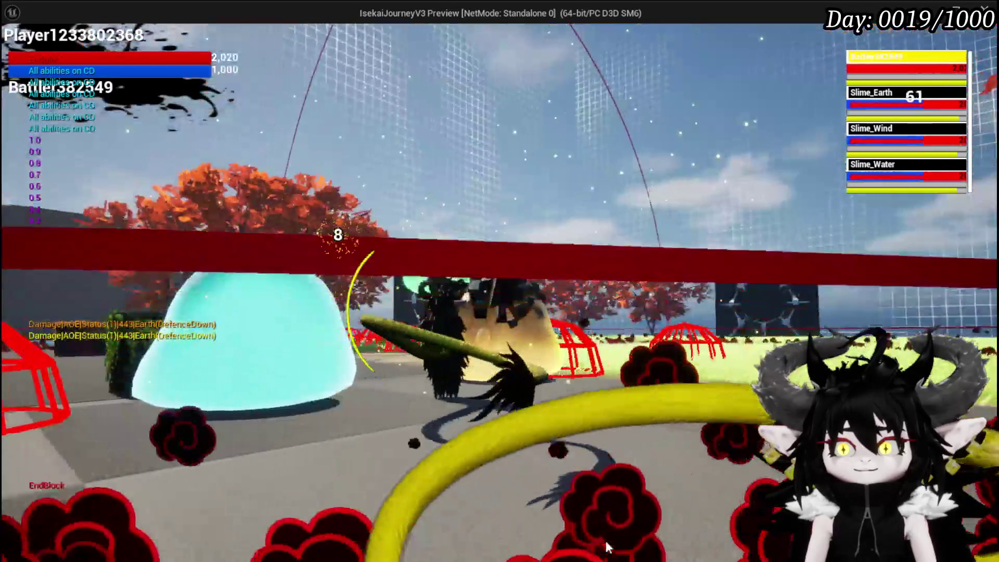
pyautogui.press('Escape')
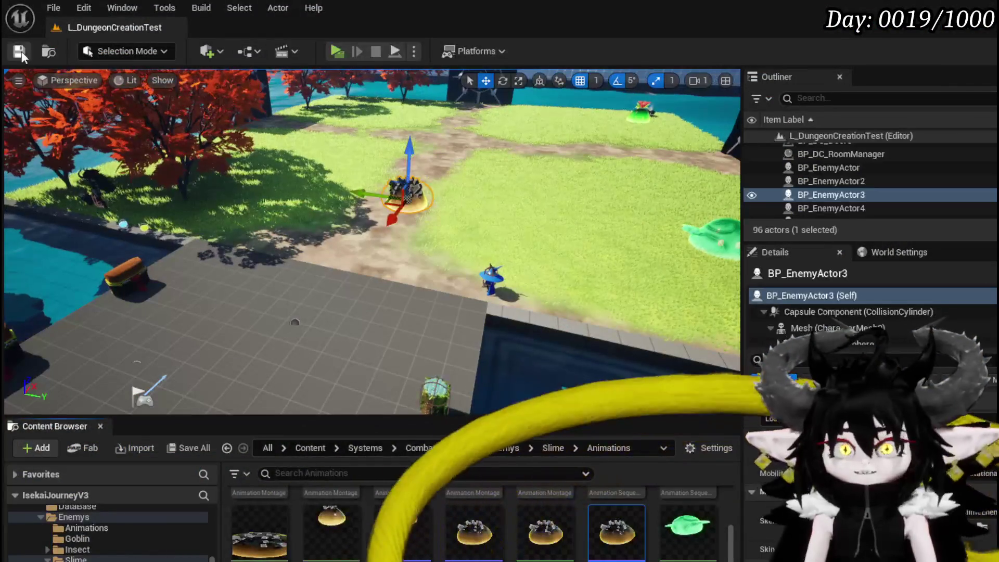
pyautogui.hotkey('ctrl', 's')
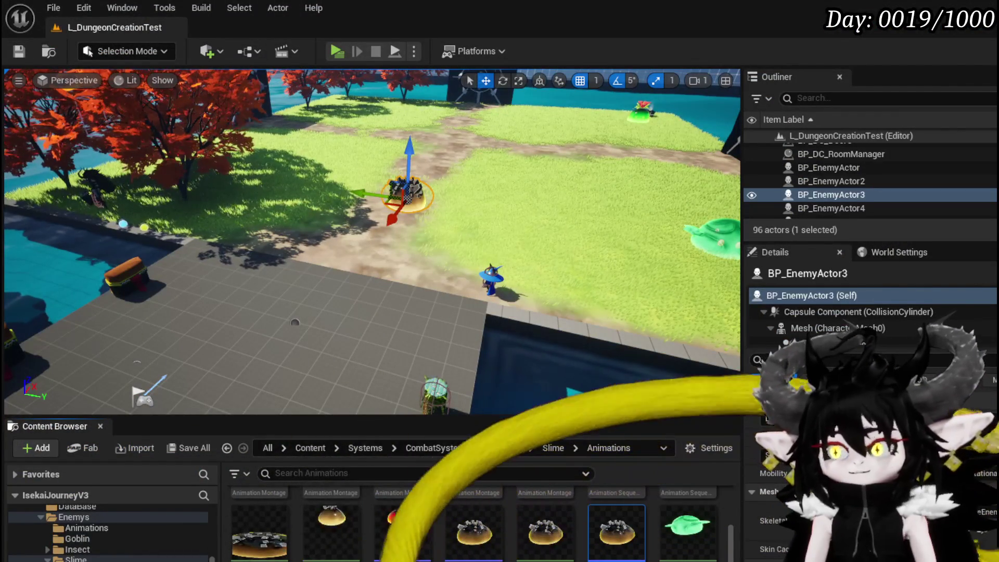
pyautogui.hotkey('alt', 'Tab')
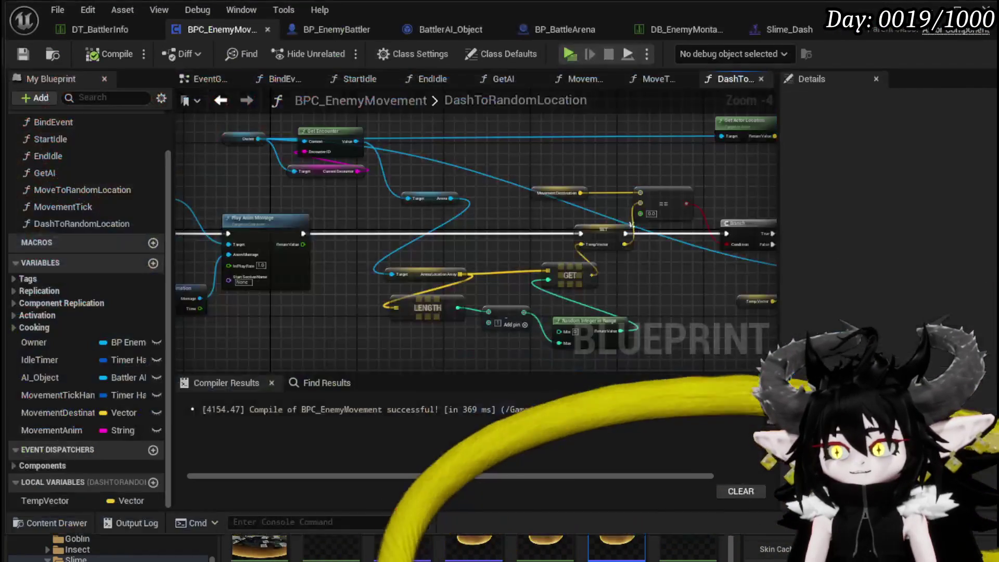
# Zoom out over DashToRandomLocation, then view the Slime_Dash row in DB_EnemyMontage
pyautogui.scroll(-3, 480, 370)
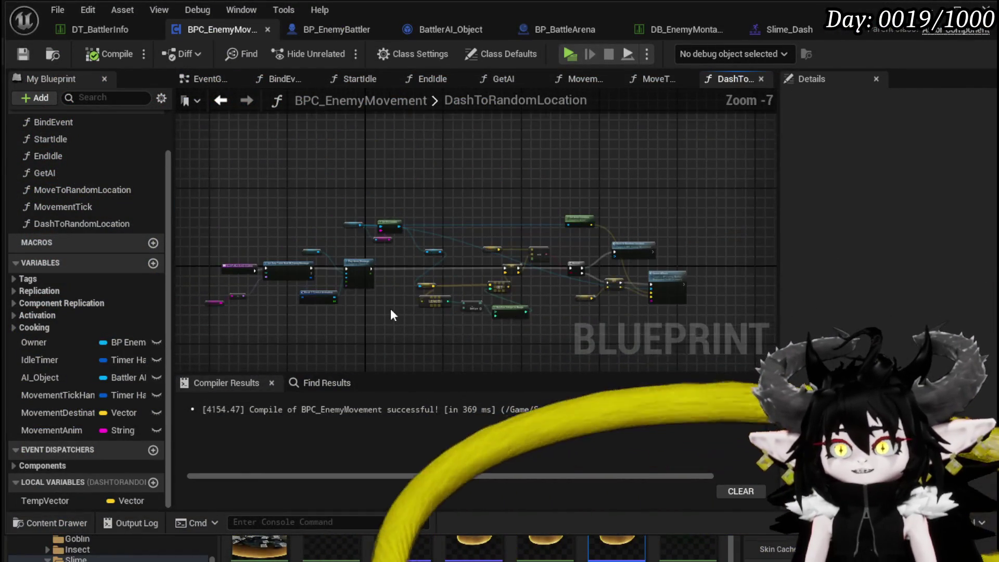
pyautogui.moveTo(451, 306); pyautogui.dragTo(427, 233)
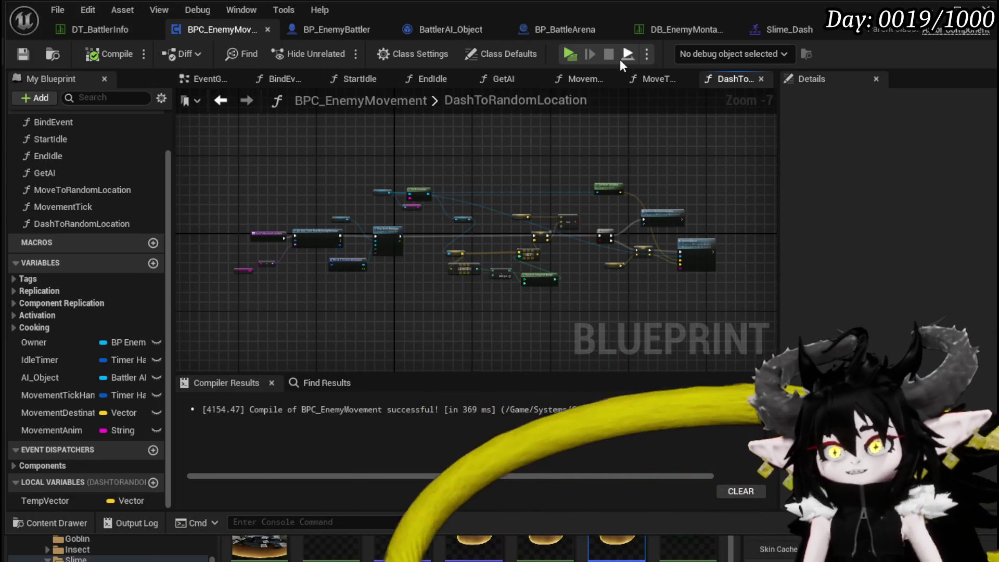
pyautogui.click(681, 28)
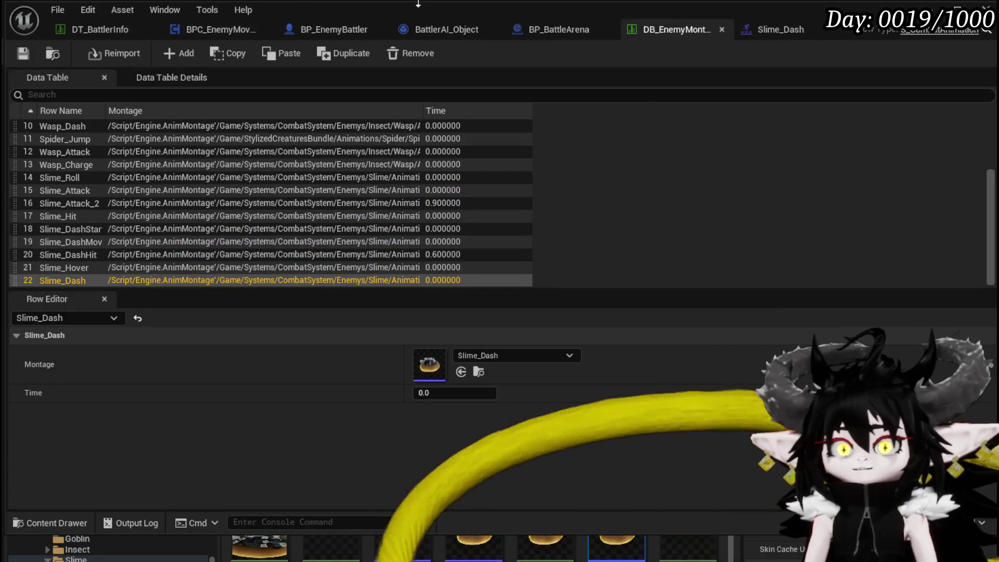
# Change Slime_Water|Elite's CombatLogic to end in $3|7|0|$5 and save DT_BattlerInfo
pyautogui.click(107, 32)
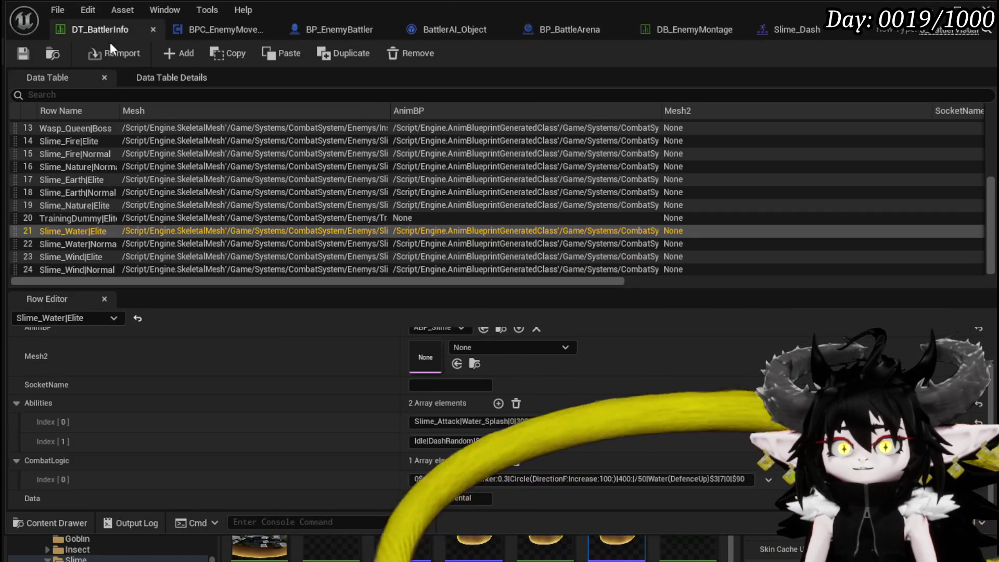
pyautogui.click(640, 479)
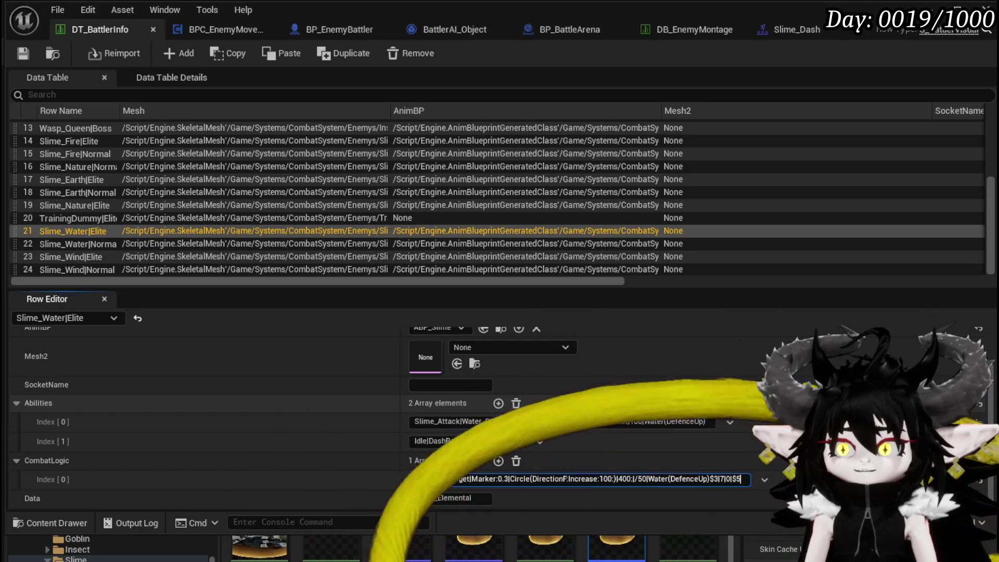
pyautogui.press('Return')
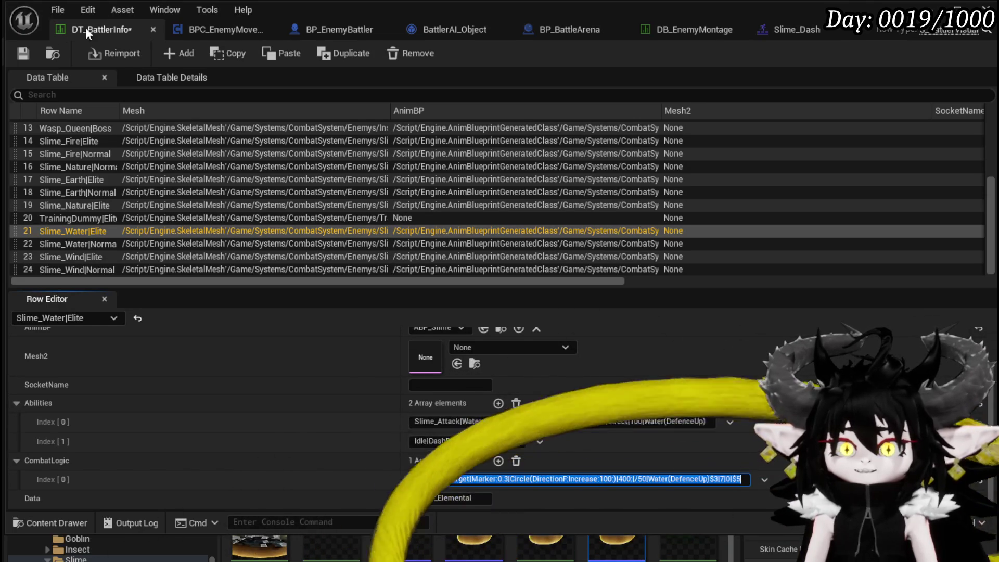
pyautogui.click(16, 53)
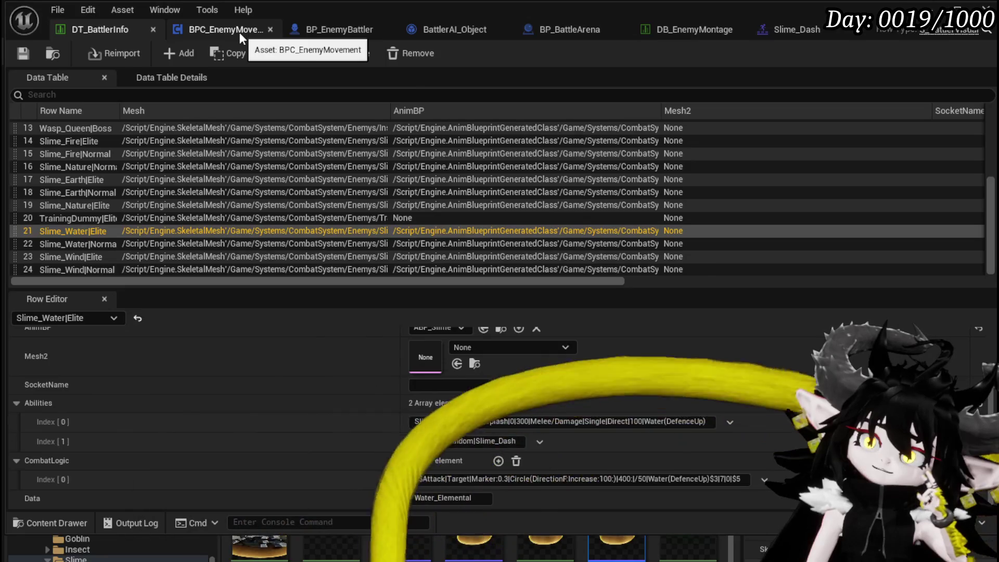
pyautogui.click(239, 33)
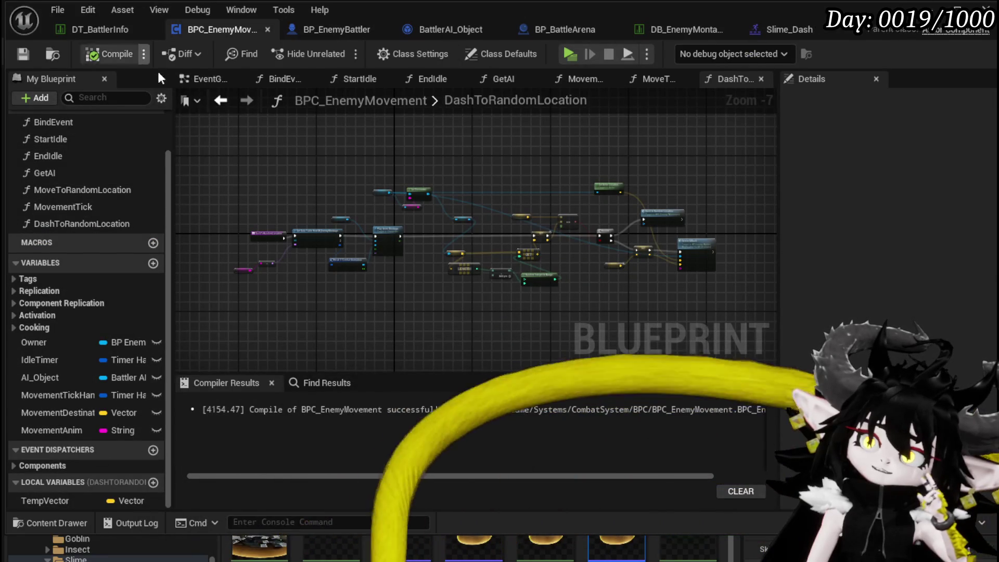
# Open the StartIdle function graph and look over its Set Timer and SET nodes
pyautogui.scroll(1, 100, 203)
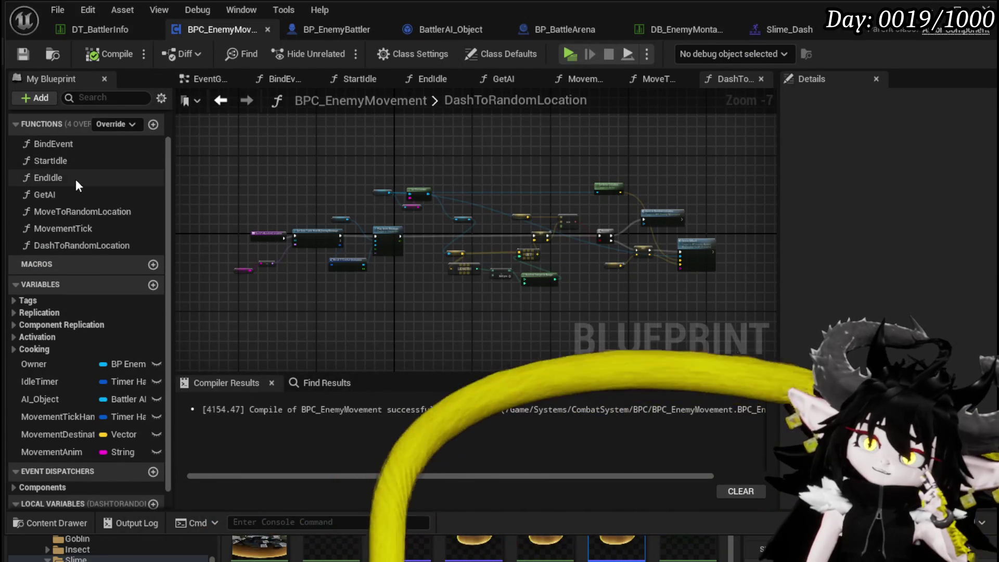
pyautogui.click(70, 162)
pyautogui.doubleClick(70, 161)
pyautogui.scroll(-3, 451, 184)
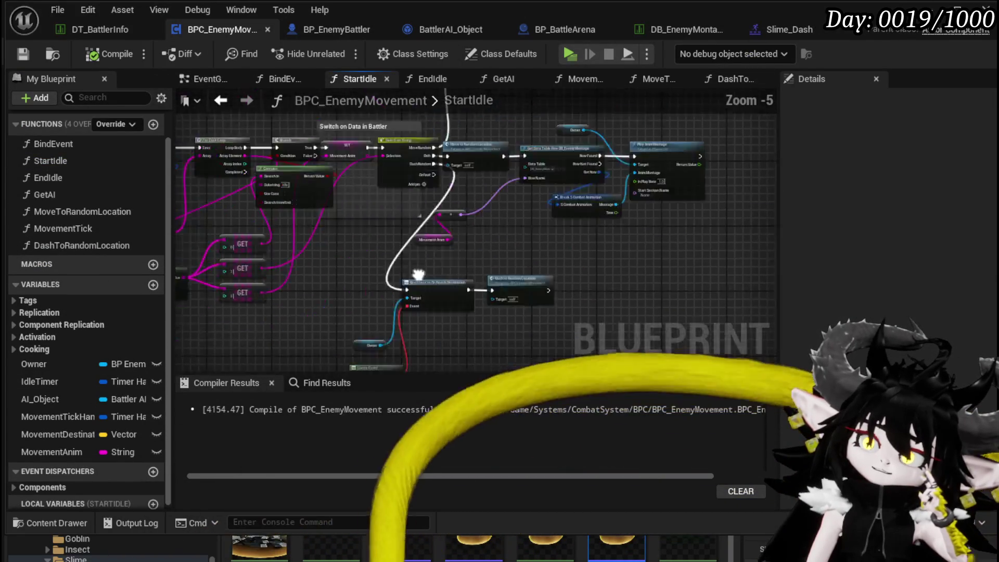
pyautogui.scroll(4, 373, 153)
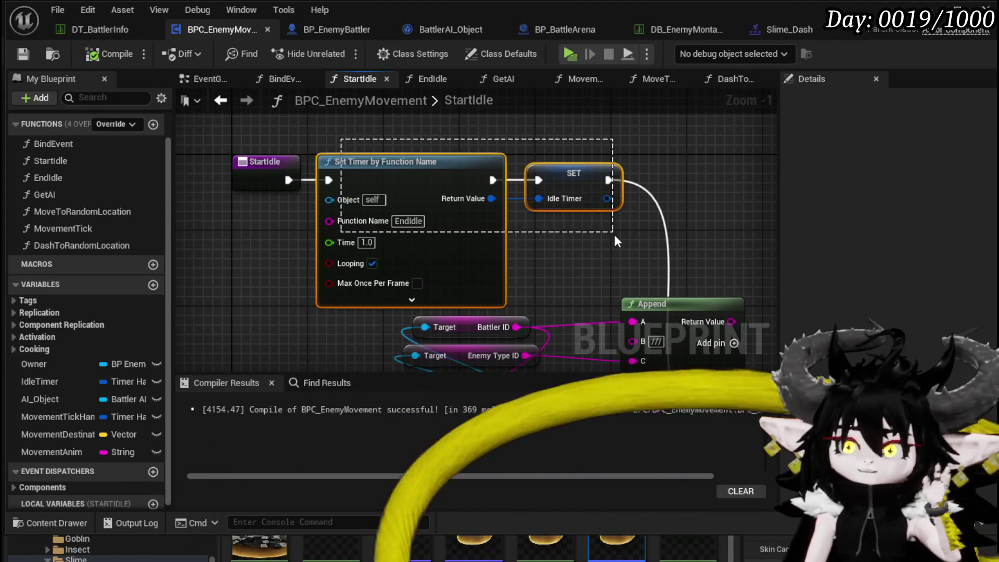
pyautogui.moveTo(613, 233); pyautogui.dragTo(616, 235)
pyautogui.click(380, 134)
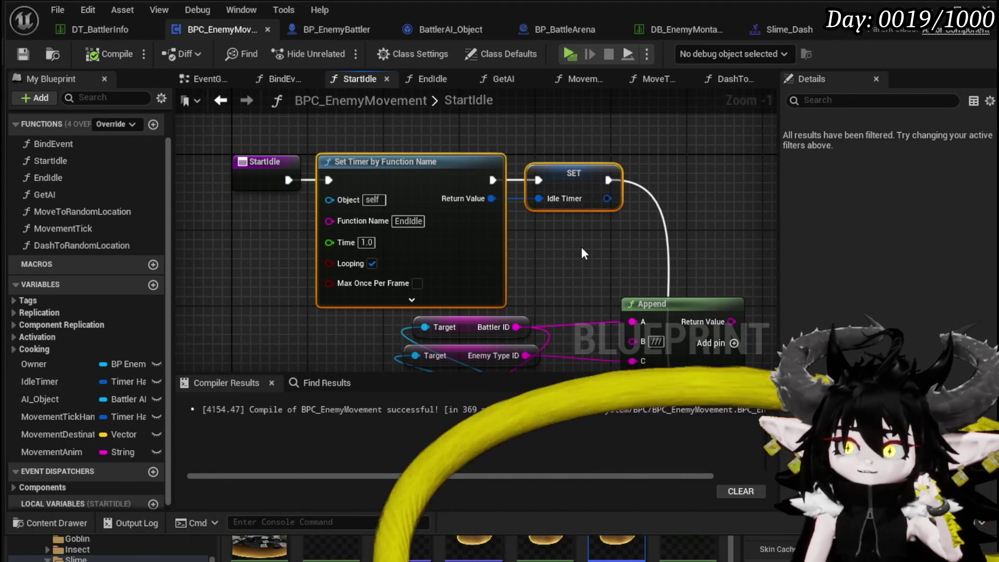
# Pan through StartIdle to the Switch on String, Bind Event and Dash to Random Location nodes
pyautogui.scroll(-3, 582, 247)
pyautogui.moveTo(582, 247)
pyautogui.mouseDown()
pyautogui.moveTo(453, 203)
pyautogui.moveTo(390, 150)
pyautogui.mouseUp()
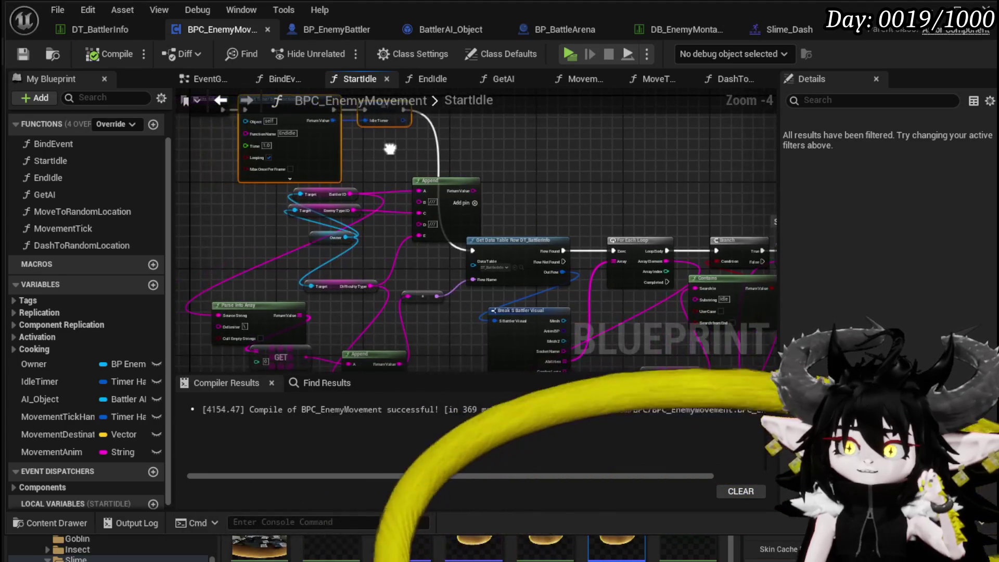
pyautogui.scroll(2, 435, 198)
pyautogui.moveTo(262, 179); pyautogui.dragTo(73, 134)
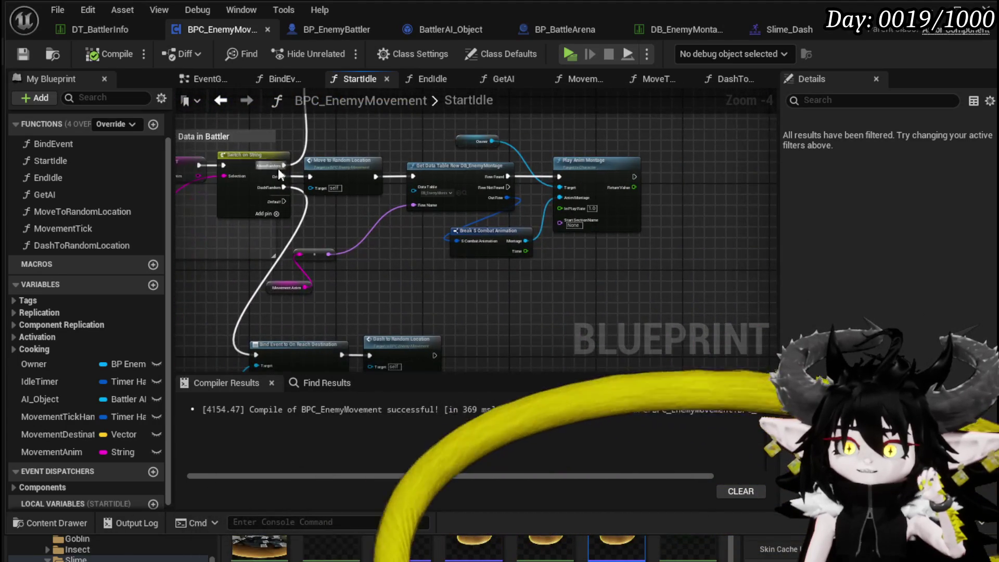
pyautogui.scroll(1, 269, 188)
pyautogui.moveTo(469, 304)
pyautogui.mouseDown()
pyautogui.moveTo(460, 274)
pyautogui.moveTo(339, 275)
pyautogui.moveTo(364, 248)
pyautogui.mouseUp()
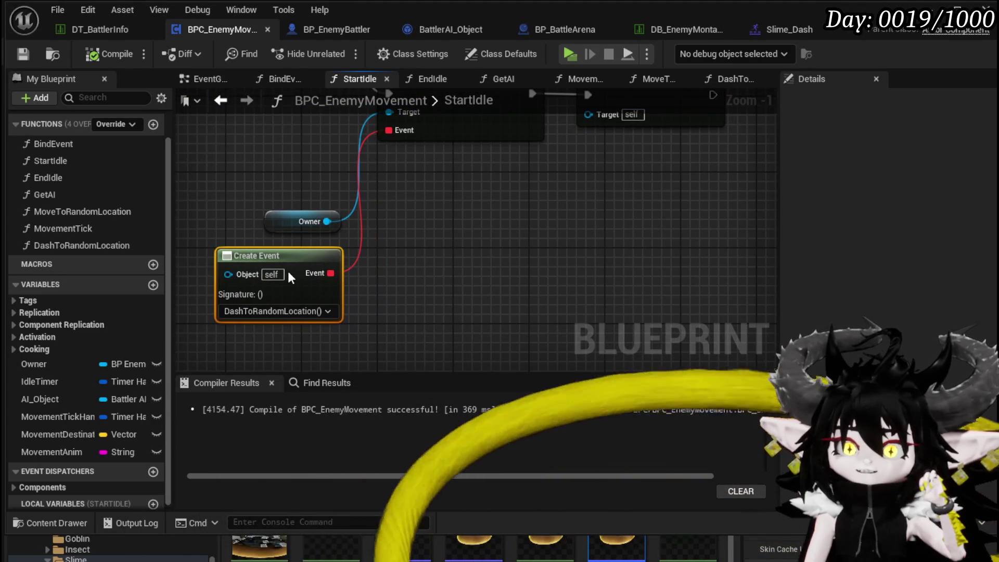
pyautogui.scroll(-2, 293, 271)
pyautogui.moveTo(457, 250); pyautogui.dragTo(402, 289)
pyautogui.scroll(2, 401, 290)
pyautogui.scroll(-3, 492, 203)
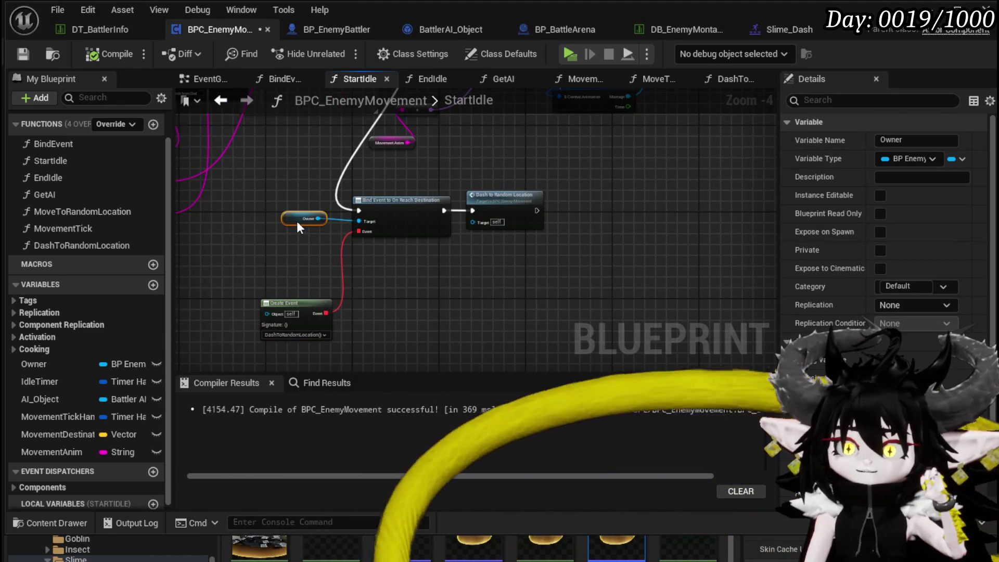
# Move the DashToRandomLocation entry node left, save, and go back to StartIdle
pyautogui.doubleClick(499, 206)
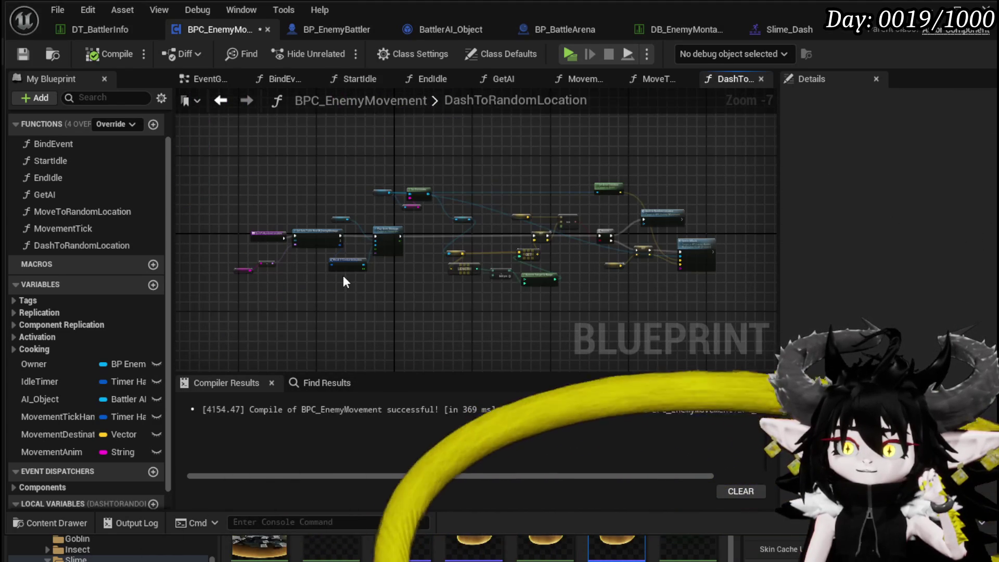
pyautogui.click(201, 186)
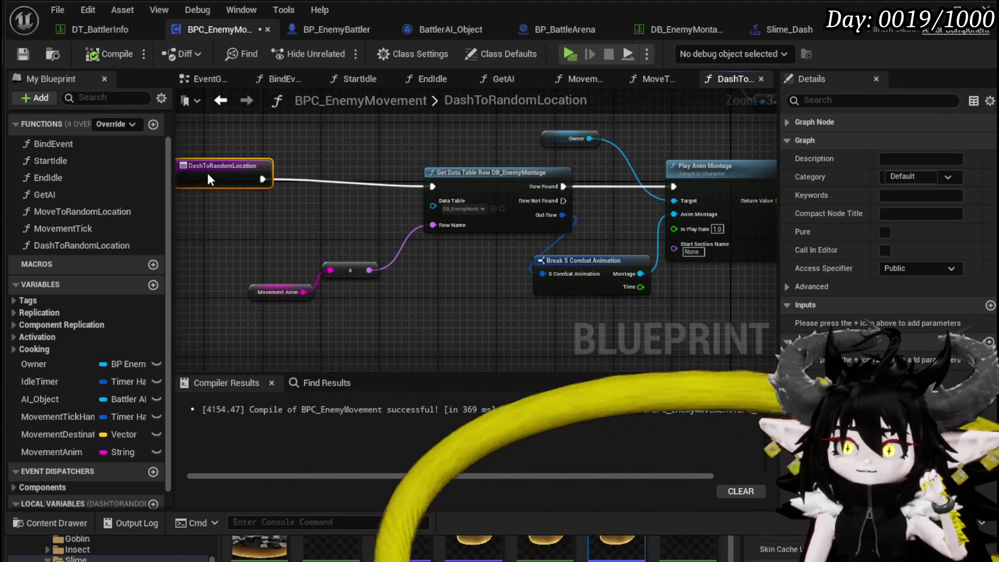
pyautogui.scroll(-3, 204, 181)
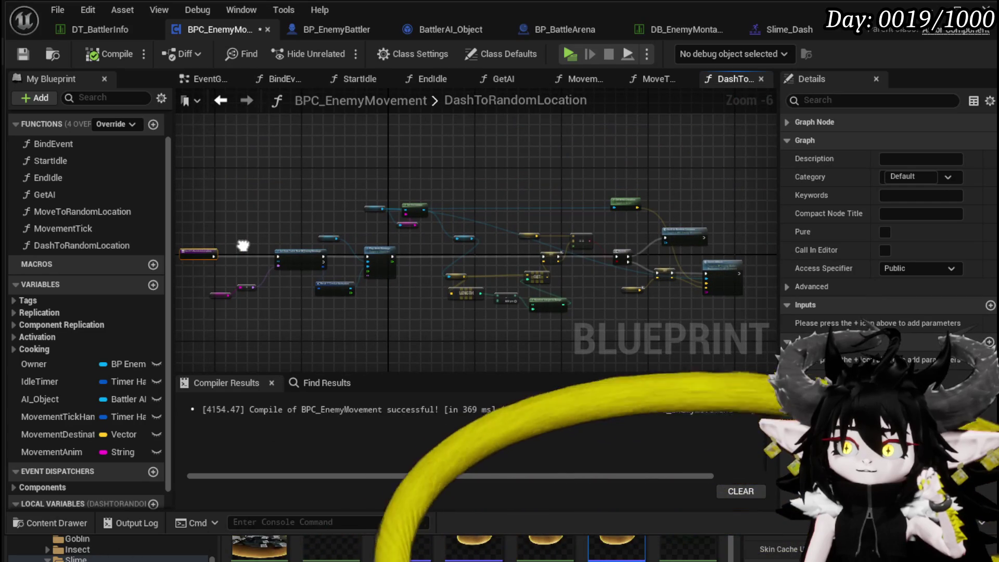
pyautogui.moveTo(243, 246); pyautogui.dragTo(348, 247)
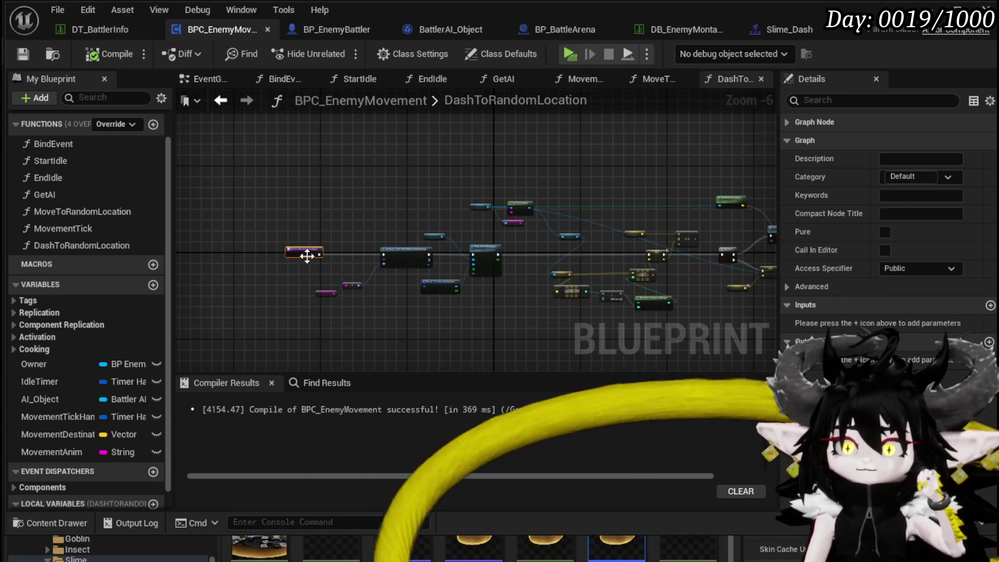
pyautogui.moveTo(295, 255); pyautogui.dragTo(223, 252)
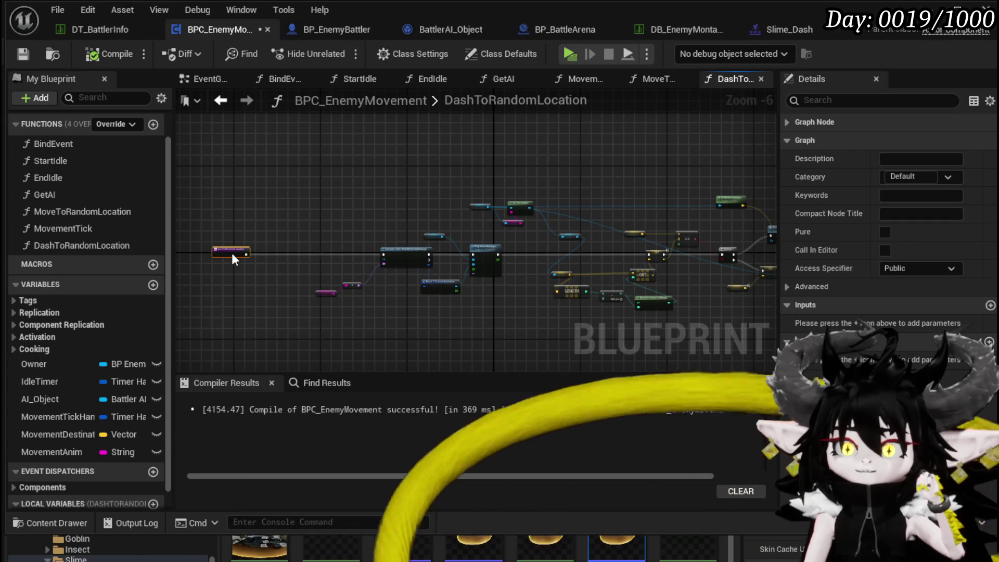
pyautogui.click(187, 144)
pyautogui.click(32, 53)
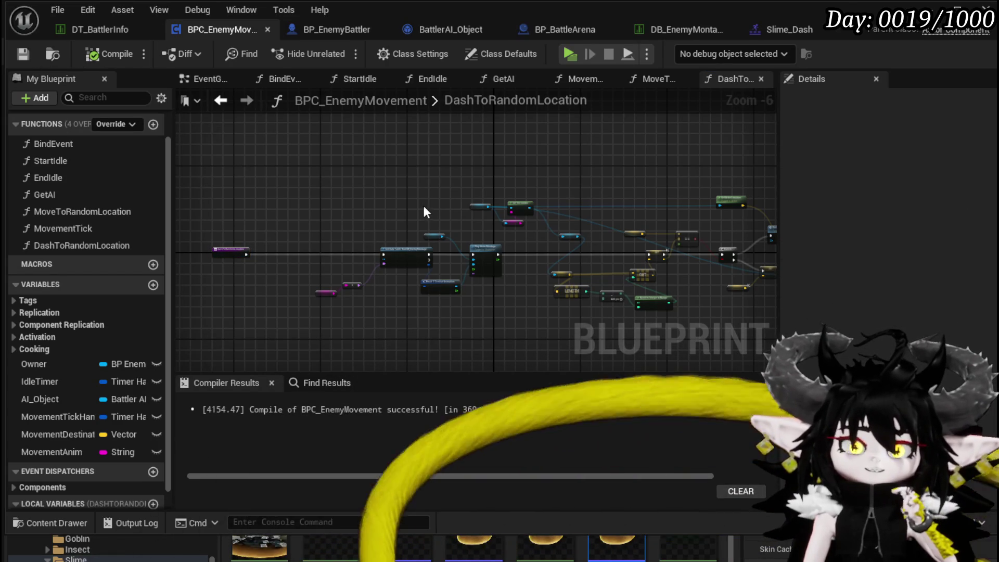
pyautogui.click(221, 100)
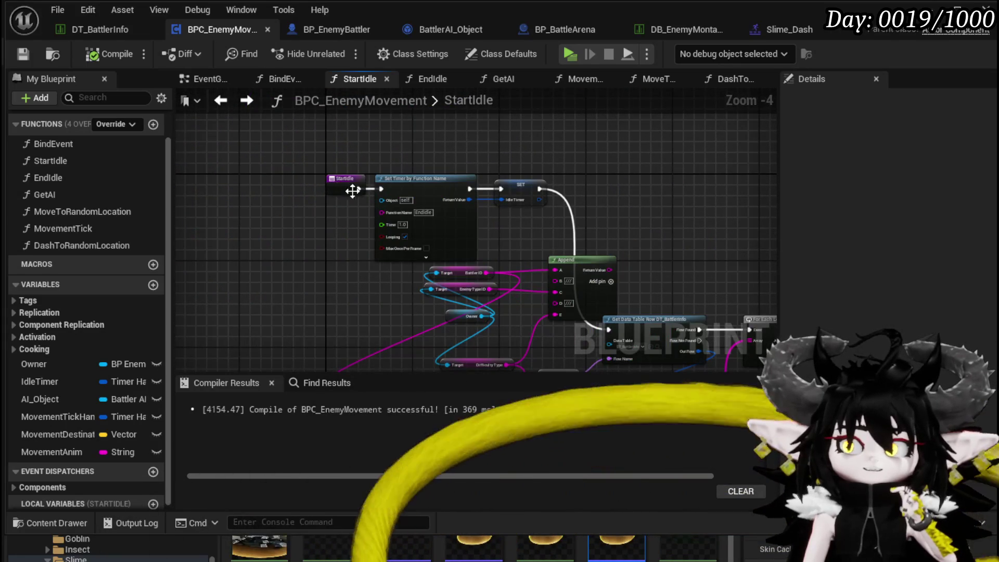
# Connect the SET node's output to Get Data Table Row
pyautogui.scroll(4, 353, 191)
pyautogui.scroll(-2, 321, 183)
pyautogui.moveTo(249, 136)
pyautogui.mouseDown()
pyautogui.moveTo(486, 276)
pyautogui.moveTo(651, 296)
pyautogui.moveTo(631, 220)
pyautogui.mouseUp()
pyautogui.scroll(-2, 554, 212)
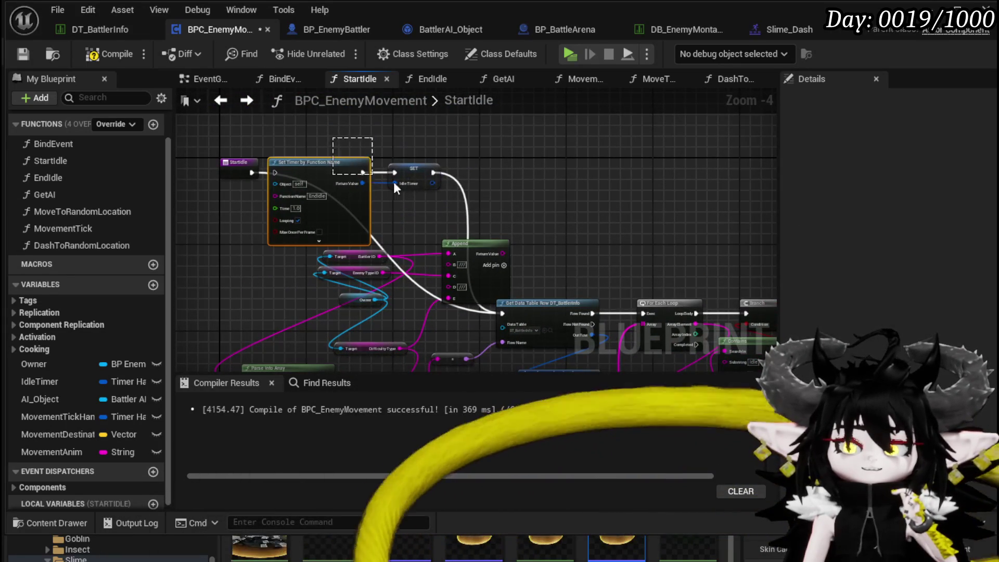
pyautogui.moveTo(373, 177); pyautogui.dragTo(429, 175)
pyautogui.moveTo(489, 160)
pyautogui.mouseDown()
pyautogui.moveTo(449, 180)
pyautogui.moveTo(478, 186)
pyautogui.moveTo(357, 179)
pyautogui.mouseUp()
# Shift Set Timer and SET right, Move to Random Location up, and Movement Anim nodes up-right
pyautogui.moveTo(344, 165)
pyautogui.mouseDown()
pyautogui.moveTo(620, 172)
pyautogui.moveTo(592, 179)
pyautogui.mouseUp()
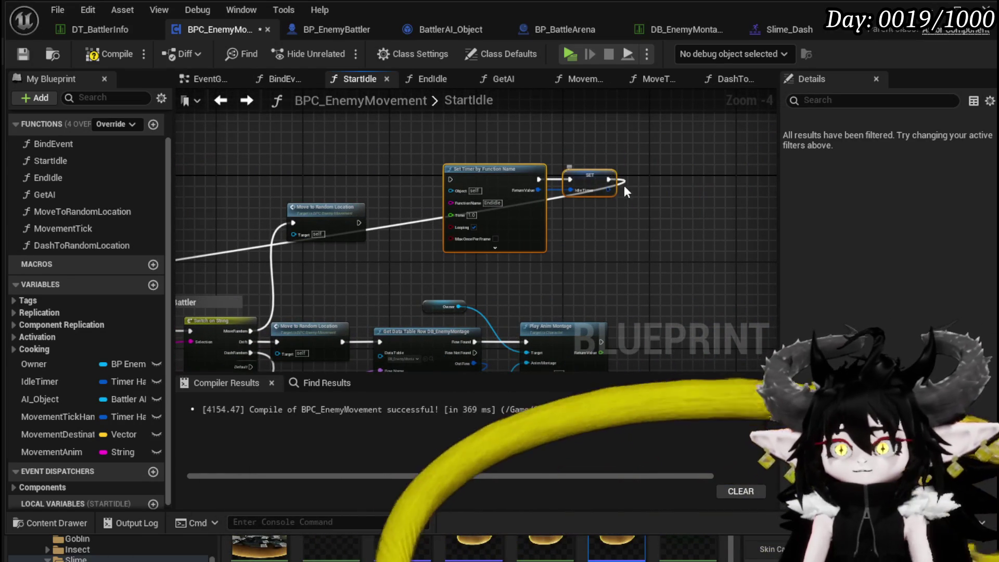
pyautogui.scroll(1, 391, 233)
pyautogui.moveTo(343, 214)
pyautogui.mouseDown()
pyautogui.moveTo(329, 173)
pyautogui.moveTo(456, 163)
pyautogui.mouseUp()
pyautogui.moveTo(357, 276); pyautogui.dragTo(392, 102)
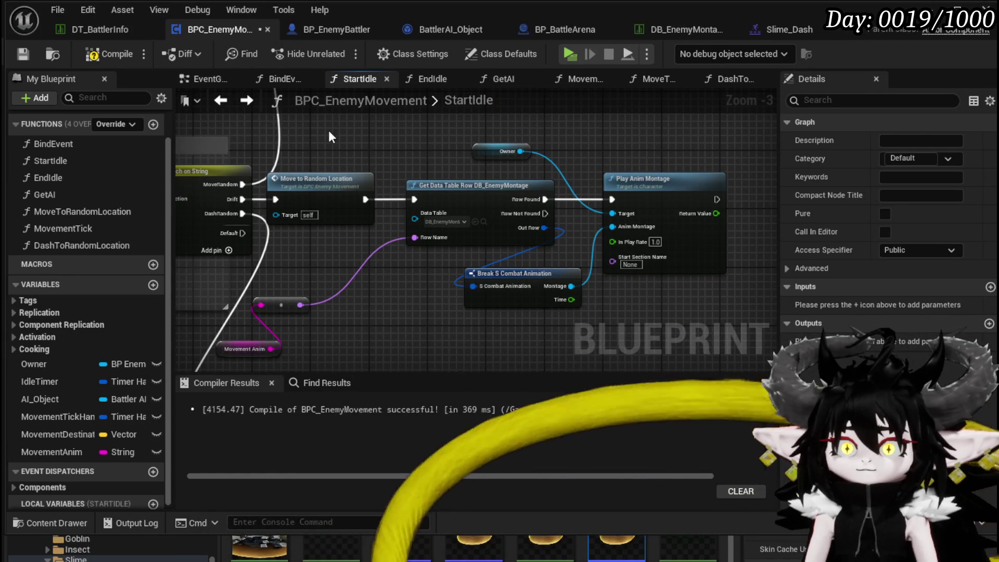
pyautogui.moveTo(230, 359)
pyautogui.mouseDown()
pyautogui.moveTo(312, 289)
pyautogui.moveTo(374, 260)
pyautogui.moveTo(362, 308)
pyautogui.moveTo(397, 198)
pyautogui.mouseUp()
pyautogui.scroll(-1, 353, 225)
pyautogui.moveTo(475, 269); pyautogui.dragTo(490, 241)
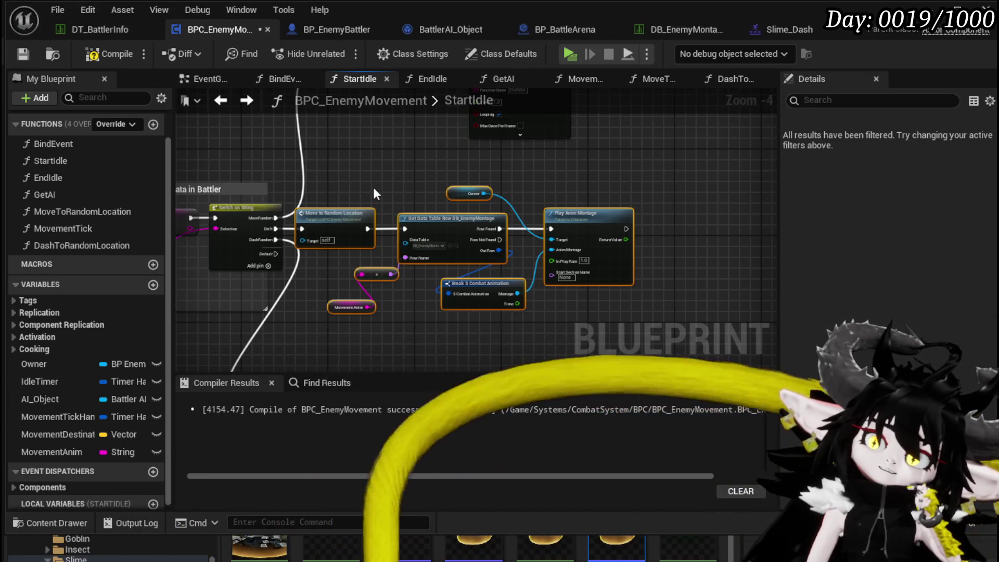
# Move the Set Timer node far right, plus the montage-playing and Owner nodes
pyautogui.scroll(2, 364, 188)
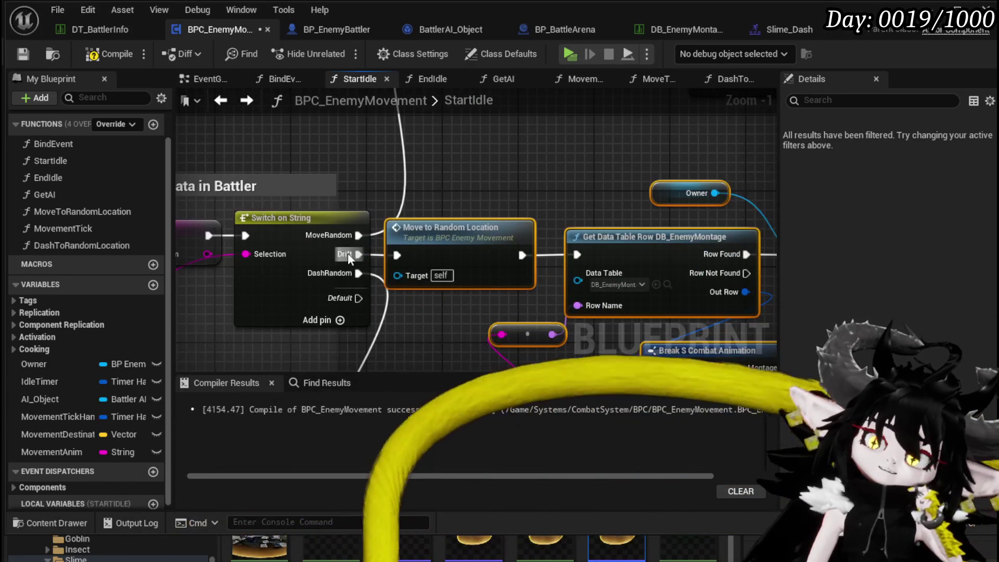
pyautogui.scroll(1, 435, 210)
pyautogui.scroll(-2, 436, 210)
pyautogui.moveTo(398, 218)
pyautogui.mouseDown()
pyautogui.moveTo(286, 261)
pyautogui.moveTo(252, 315)
pyautogui.moveTo(281, 245)
pyautogui.moveTo(295, 281)
pyautogui.mouseUp()
pyautogui.moveTo(414, 161); pyautogui.dragTo(691, 182)
pyautogui.moveTo(535, 371)
pyautogui.mouseDown()
pyautogui.moveTo(473, 278)
pyautogui.moveTo(521, 228)
pyautogui.mouseUp()
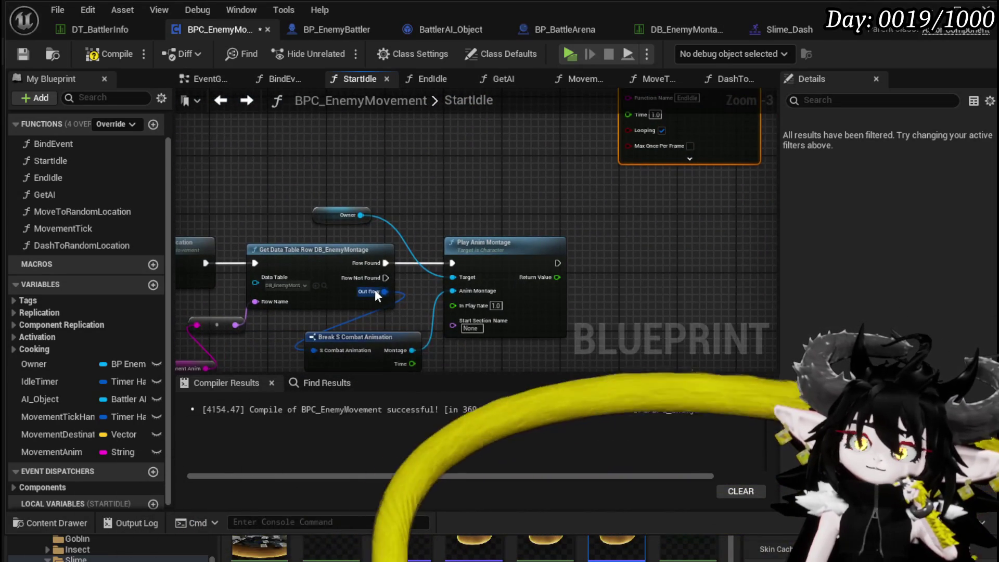
pyautogui.moveTo(298, 201); pyautogui.dragTo(306, 170)
pyautogui.scroll(-2, 321, 283)
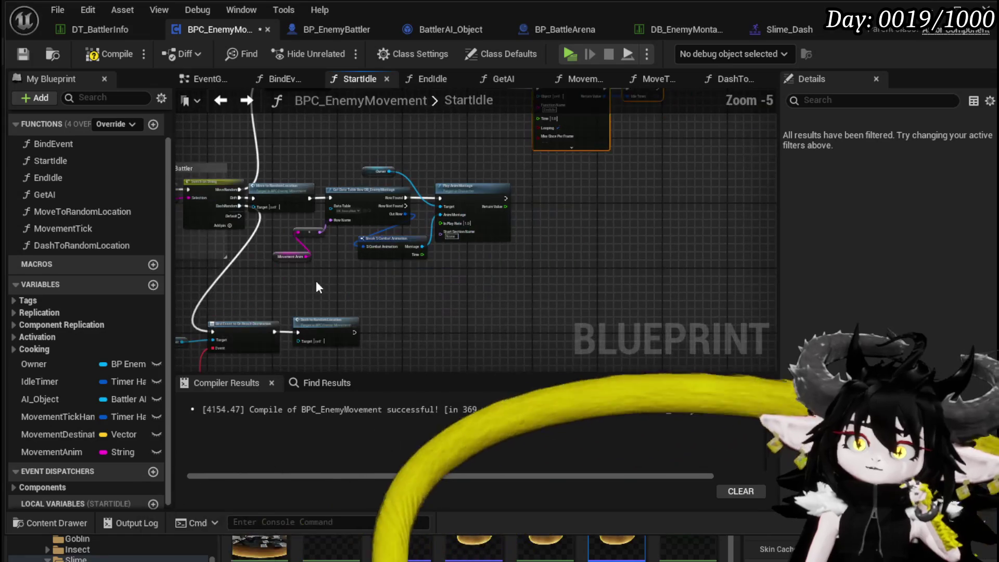
pyautogui.moveTo(391, 195); pyautogui.dragTo(557, 194)
pyautogui.moveTo(377, 173)
pyautogui.mouseDown()
pyautogui.moveTo(587, 171)
pyautogui.moveTo(360, 238)
pyautogui.moveTo(360, 257)
pyautogui.mouseUp()
# Box-select the right-hand group of nodes and move it upward
pyautogui.keyDown('ctrl'); pyautogui.click(563, 149); pyautogui.keyUp('ctrl')
pyautogui.scroll(2, 327, 255)
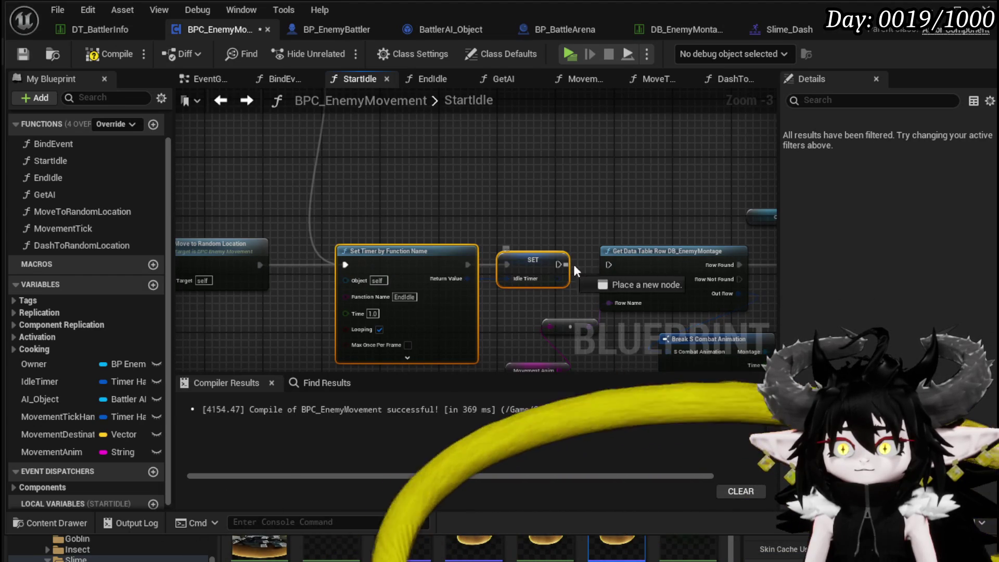
pyautogui.scroll(-2, 613, 264)
pyautogui.moveTo(406, 338); pyautogui.dragTo(744, 221)
pyautogui.moveTo(457, 263)
pyautogui.mouseDown()
pyautogui.moveTo(513, 188)
pyautogui.moveTo(461, 172)
pyautogui.mouseUp()
pyautogui.scroll(2, 296, 221)
# Delete the Drift case from Switch on String, then compile and save BPC_EnemyMovement
pyautogui.click(307, 251)
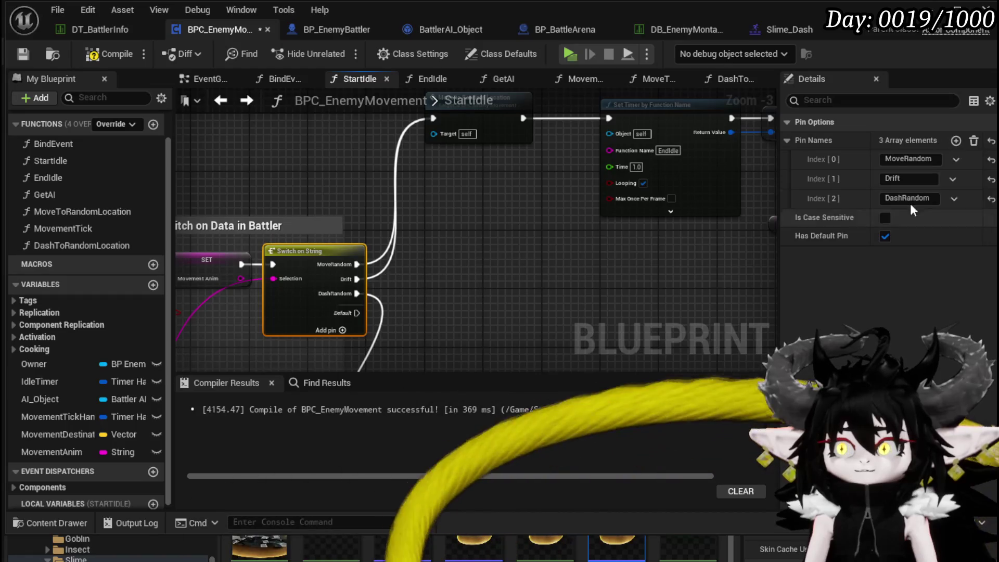
pyautogui.click(954, 179)
pyautogui.click(967, 213)
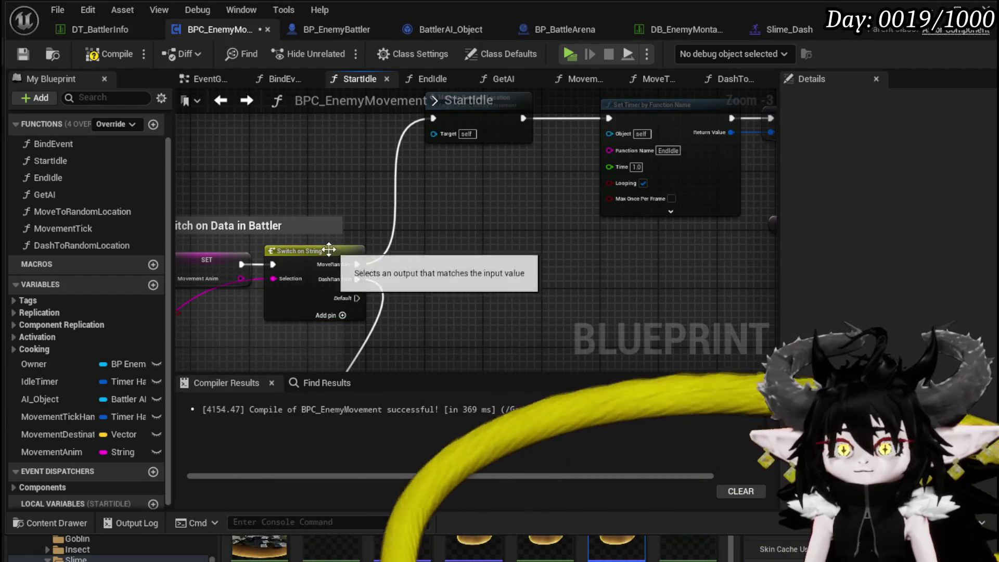
pyautogui.click(106, 53)
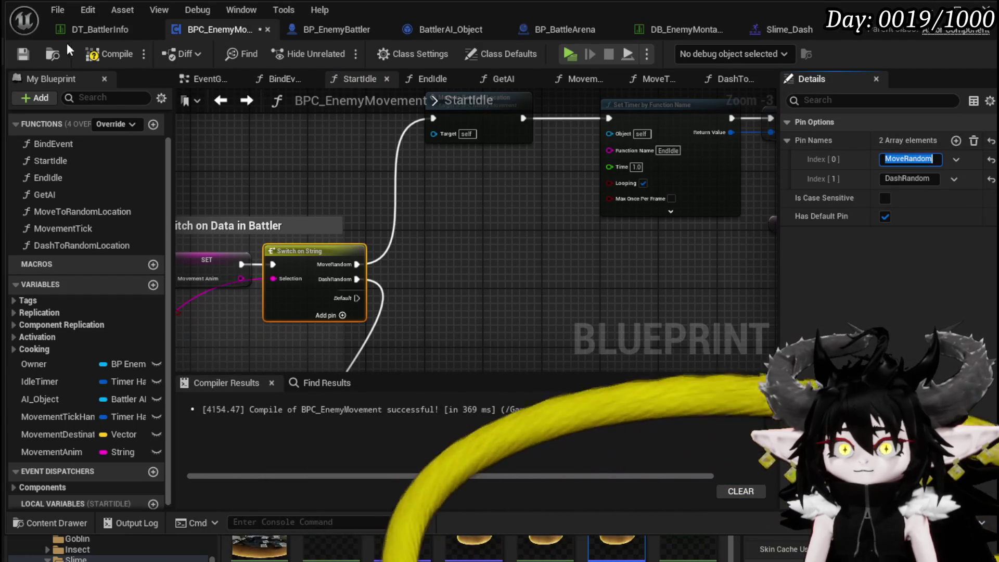
pyautogui.click(15, 52)
pyautogui.click(81, 32)
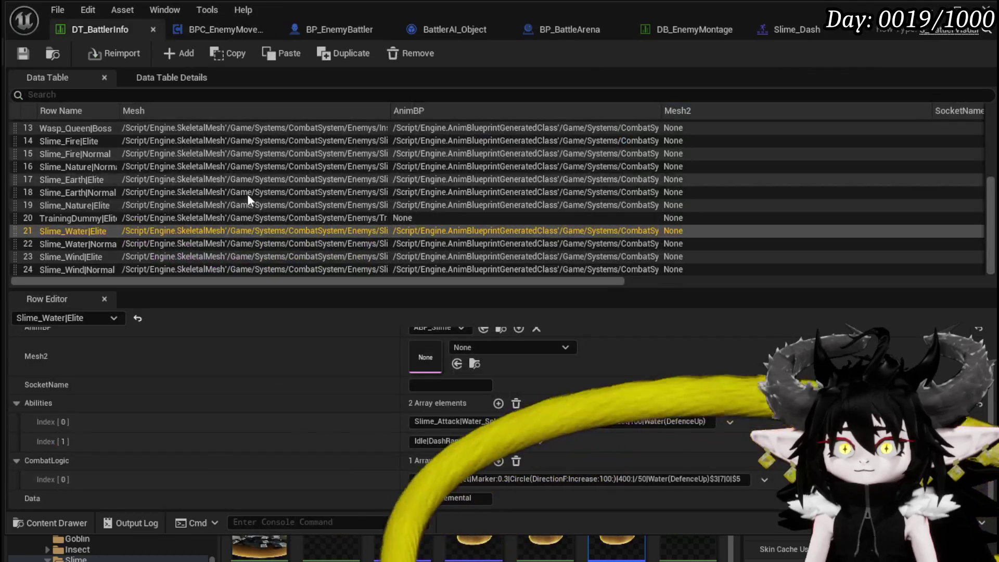
# Change Slime_Wind|Elite's third ability to Idle|MoveRandom|Slime_Hover and save DT_BattlerInfo
pyautogui.click(80, 258)
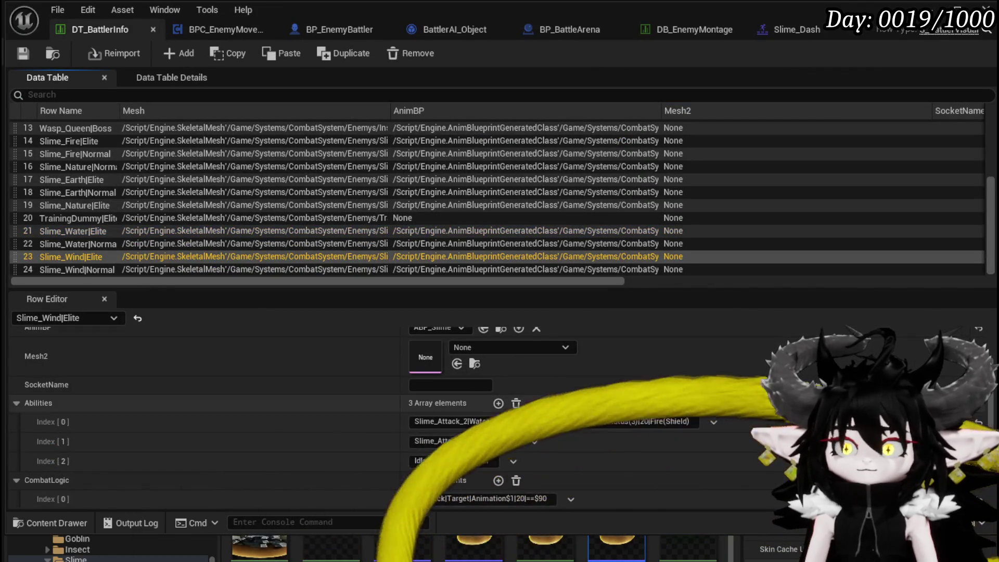
pyautogui.doubleClick(436, 461)
pyautogui.write('MoveRandom|Slime_Hover')
pyautogui.press('Return')
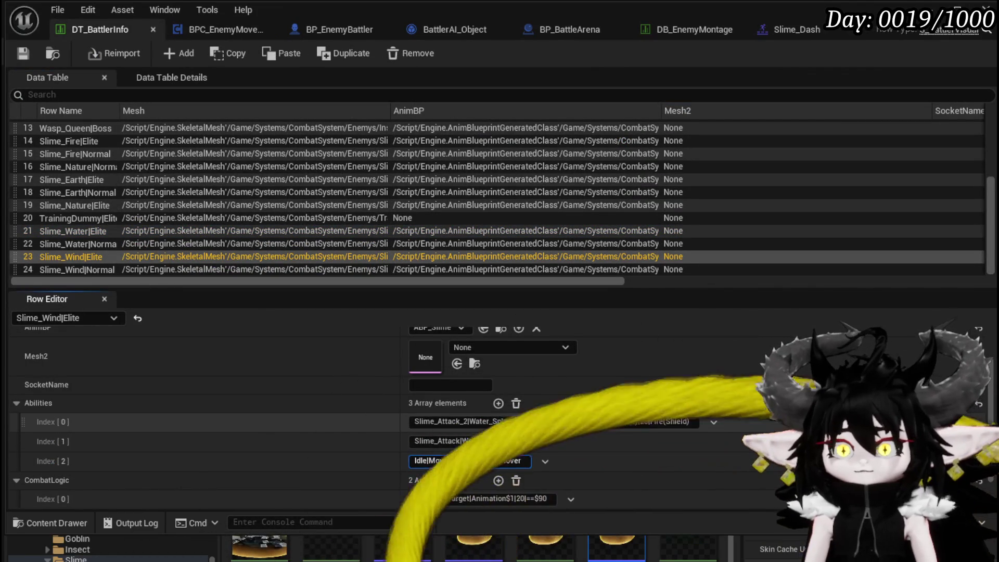
pyautogui.click(21, 54)
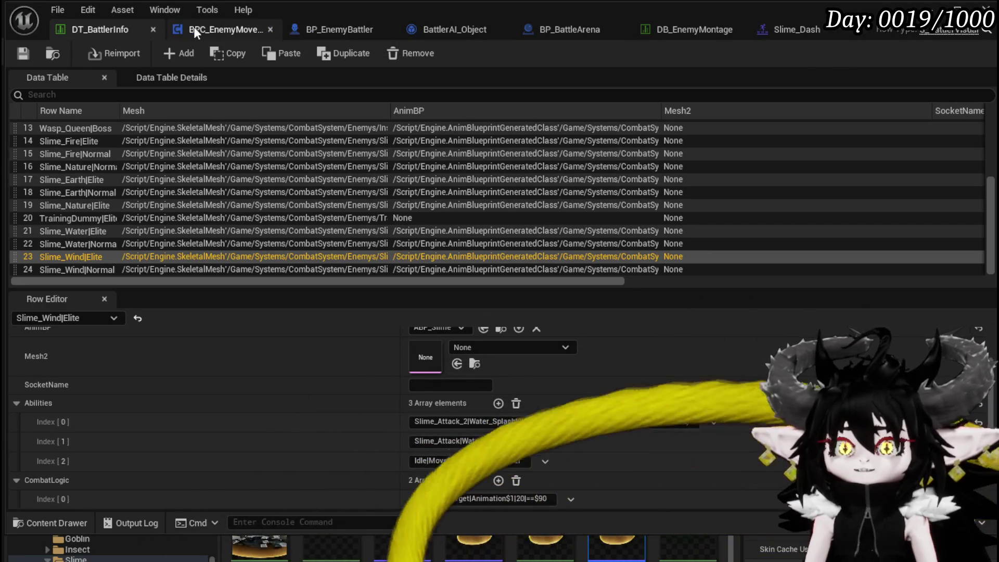
pyautogui.click(214, 28)
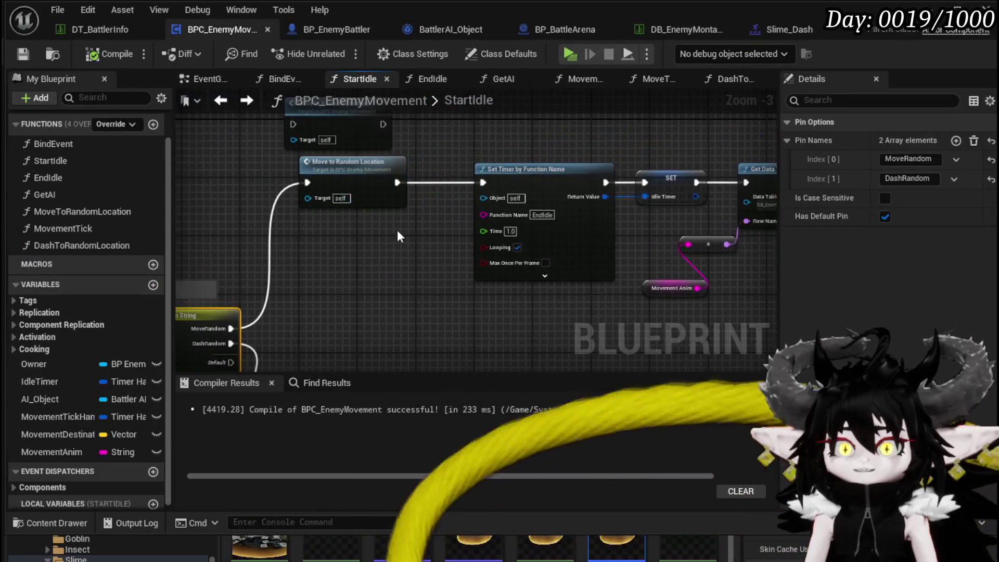
# Inspect BPC_EnemyMovement's MoveToRandomLocation, then go to BP_EnemyBattler's GetRandomReachablePoint graph
pyautogui.moveTo(312, 172); pyautogui.dragTo(341, 232)
pyautogui.doubleClick(342, 232)
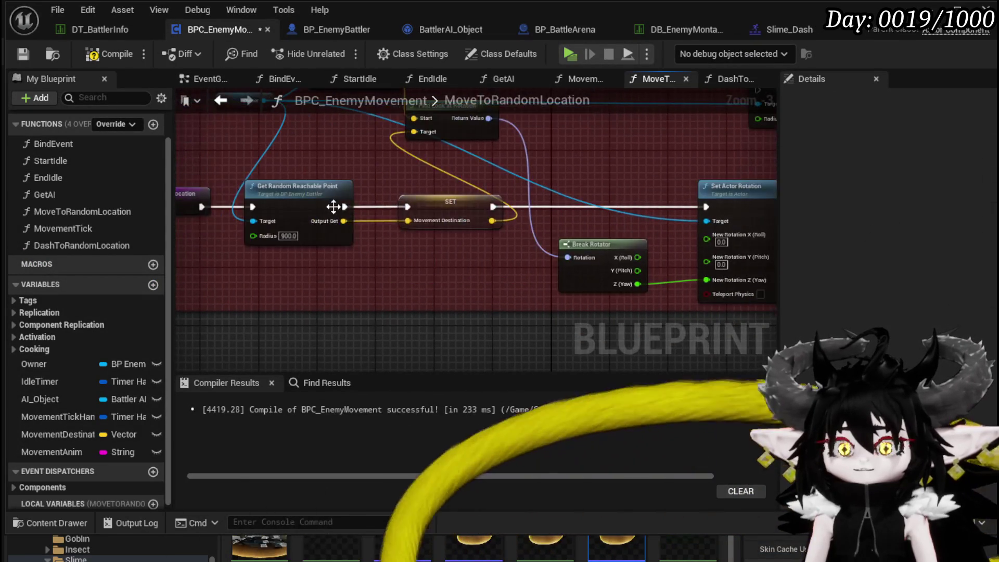
pyautogui.click(333, 29)
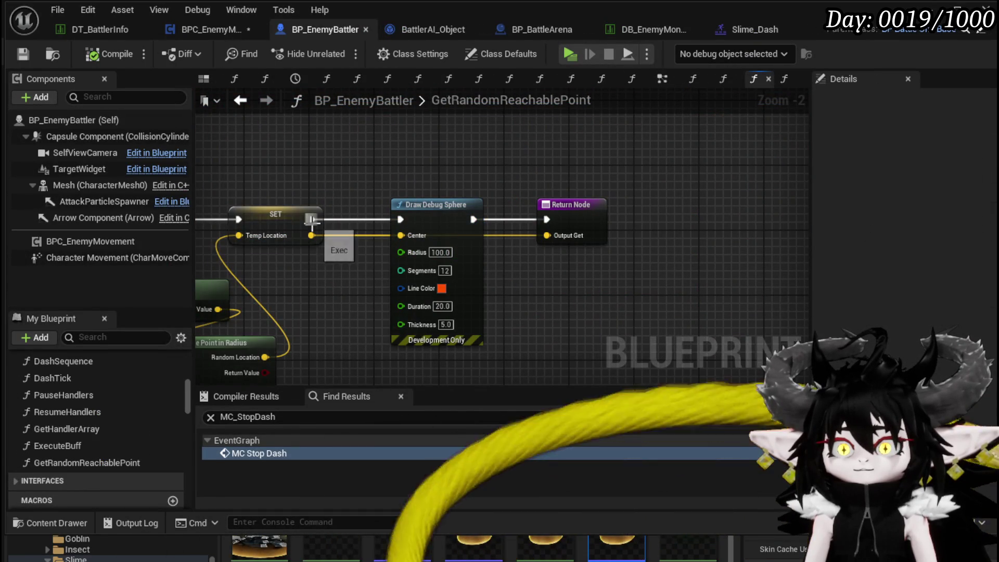
# Remove the Draw Debug Sphere node and launch a standalone playtest of the game
pyautogui.hotkey('ctrl', 'z')
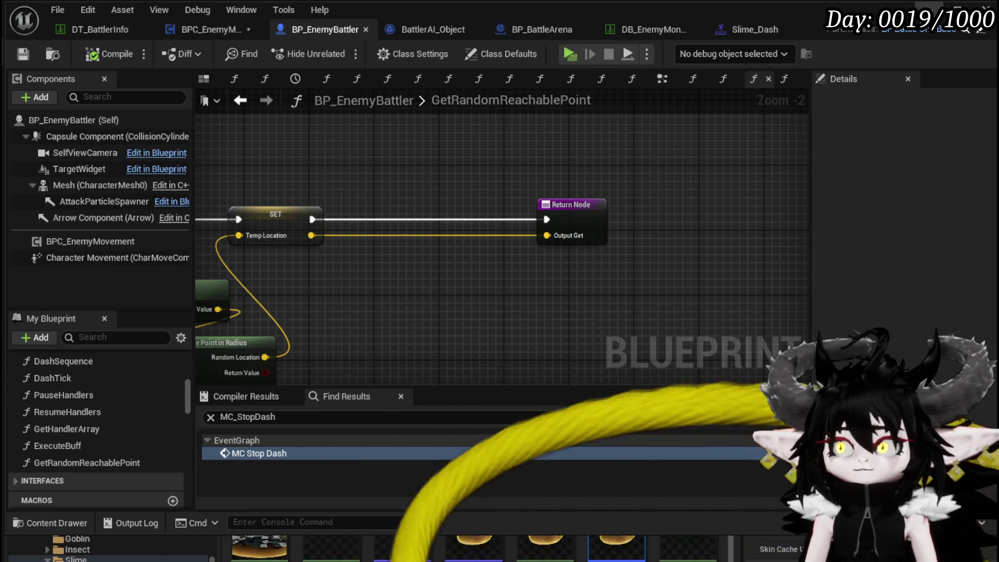
pyautogui.click(928, 9)
pyautogui.click(337, 50)
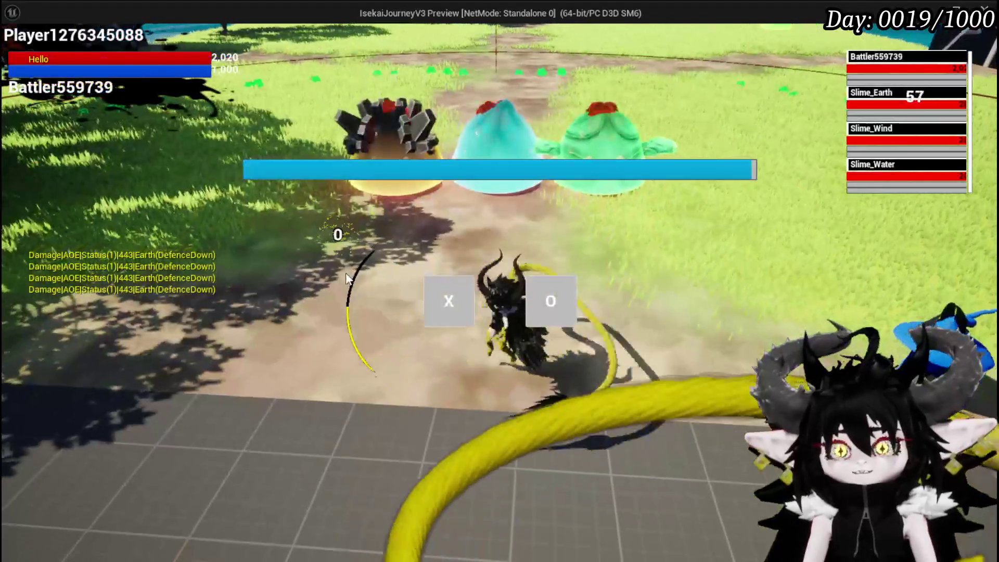
pyautogui.click(441, 306)
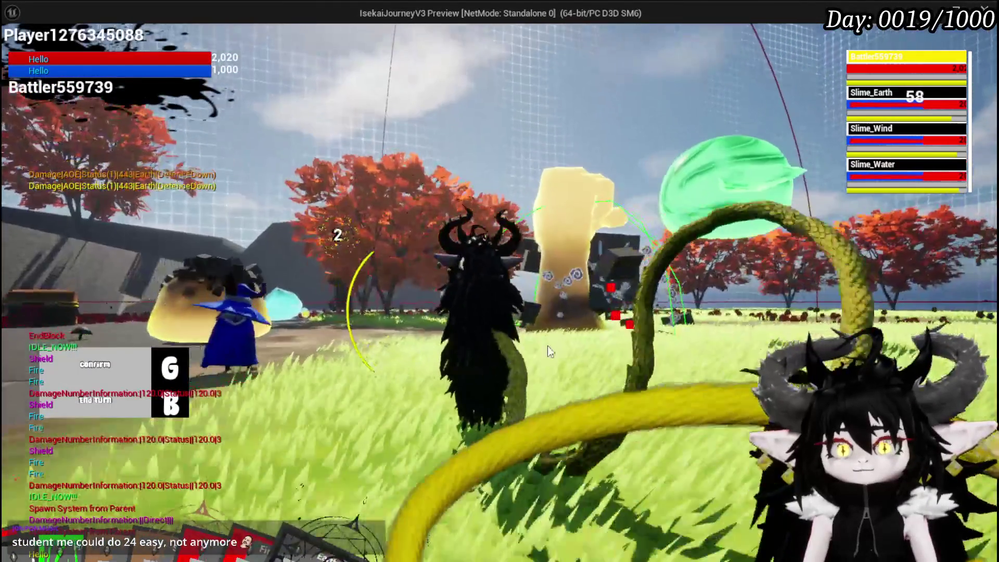
pyautogui.press('g')
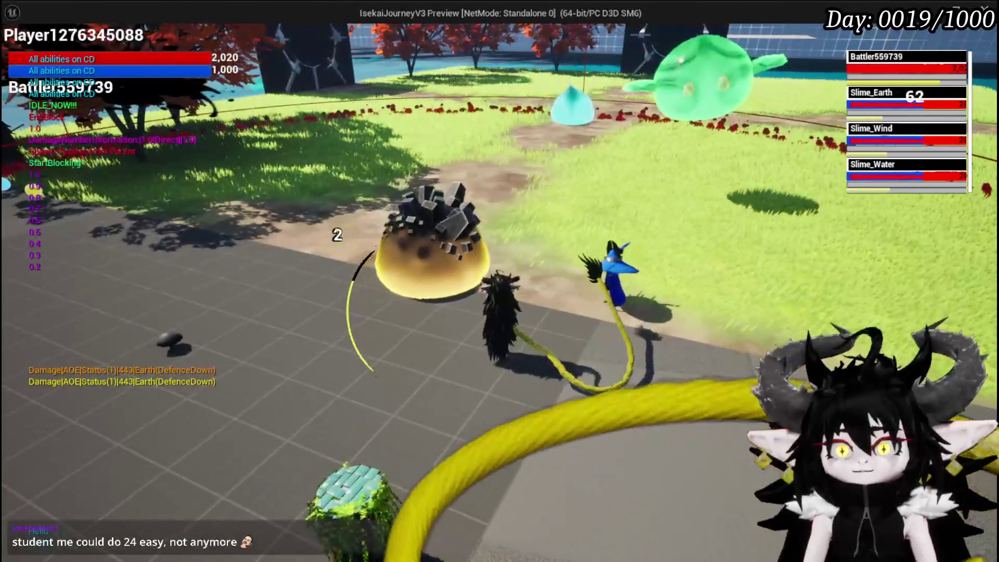
pyautogui.hotkey('alt', 'Tab')
pyautogui.press('Escape')
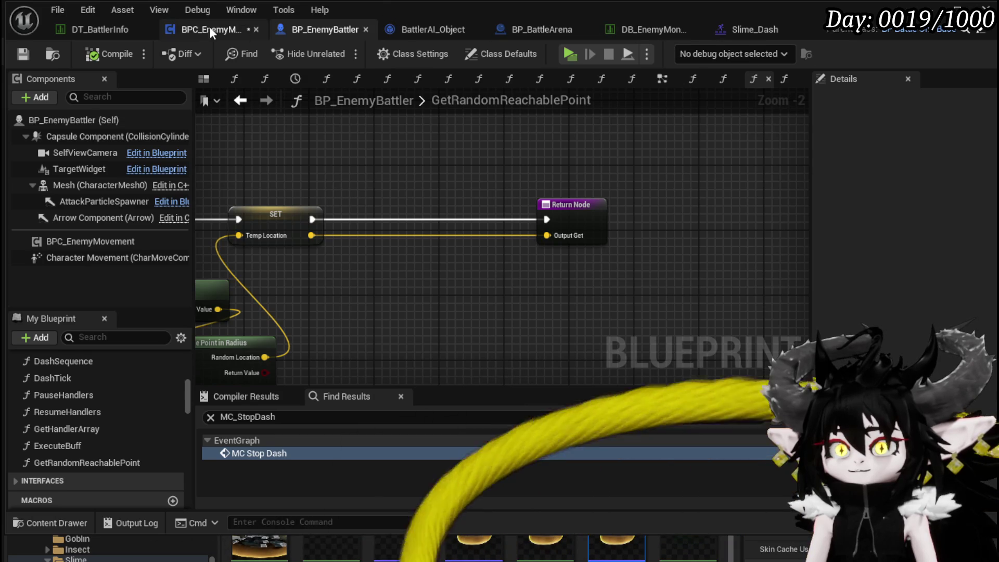
# Save BPC_EnemyMovement and open its DashToRandomLocation function graph
pyautogui.click(220, 29)
pyautogui.click(33, 53)
pyautogui.scroll(-2, 477, 148)
pyautogui.moveTo(477, 148)
pyautogui.mouseDown()
pyautogui.moveTo(207, 157)
pyautogui.moveTo(511, 179)
pyautogui.mouseUp()
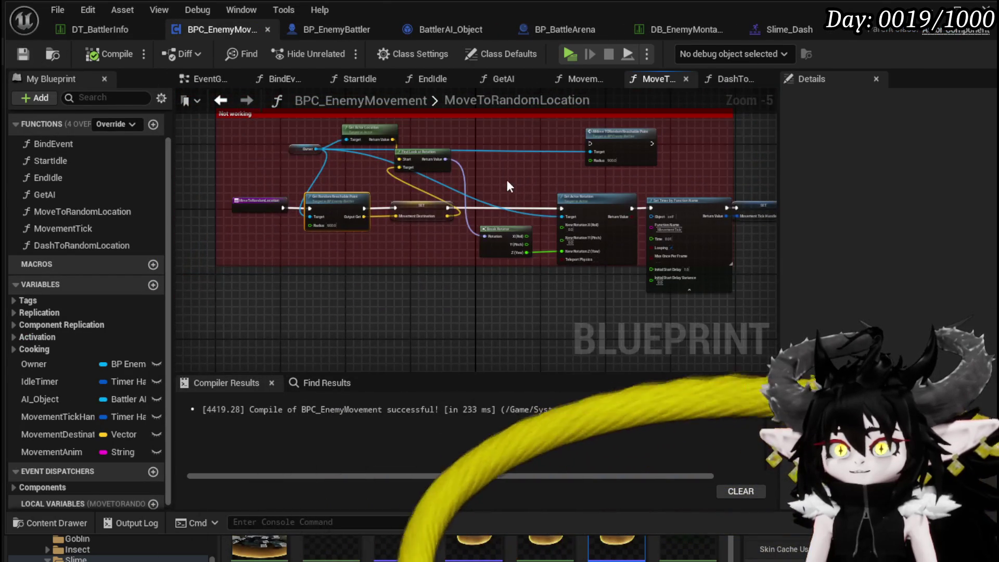
pyautogui.doubleClick(76, 242)
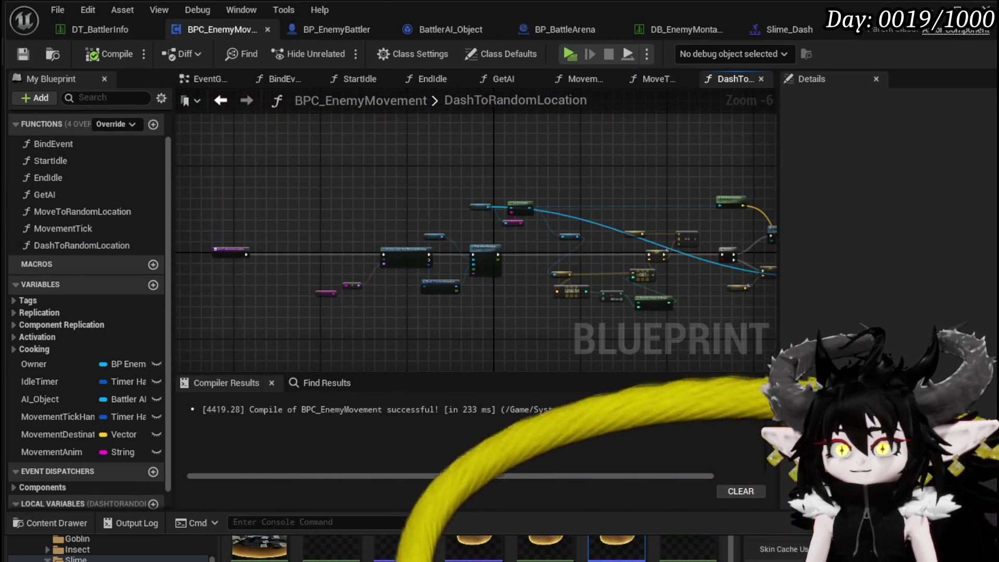
# Insert a Branch on DashToRandomLocation's entry exec wire, before the data table lookup
pyautogui.scroll(3, 416, 224)
pyautogui.moveTo(414, 225)
pyautogui.mouseDown()
pyautogui.moveTo(198, 217)
pyautogui.moveTo(272, 211)
pyautogui.mouseUp()
pyautogui.moveTo(322, 242); pyautogui.dragTo(311, 237)
pyautogui.moveTo(484, 210)
pyautogui.mouseDown()
pyautogui.moveTo(273, 224)
pyautogui.moveTo(502, 211)
pyautogui.moveTo(427, 186)
pyautogui.moveTo(289, 223)
pyautogui.mouseUp()
pyautogui.click(420, 228)
pyautogui.moveTo(336, 303); pyautogui.dragTo(378, 276)
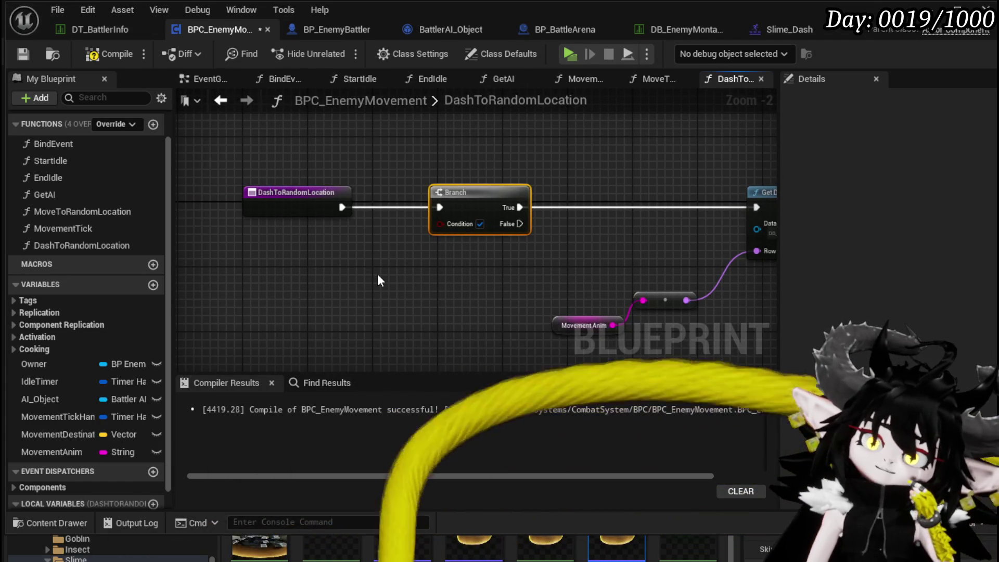
pyautogui.doubleClick(50, 179)
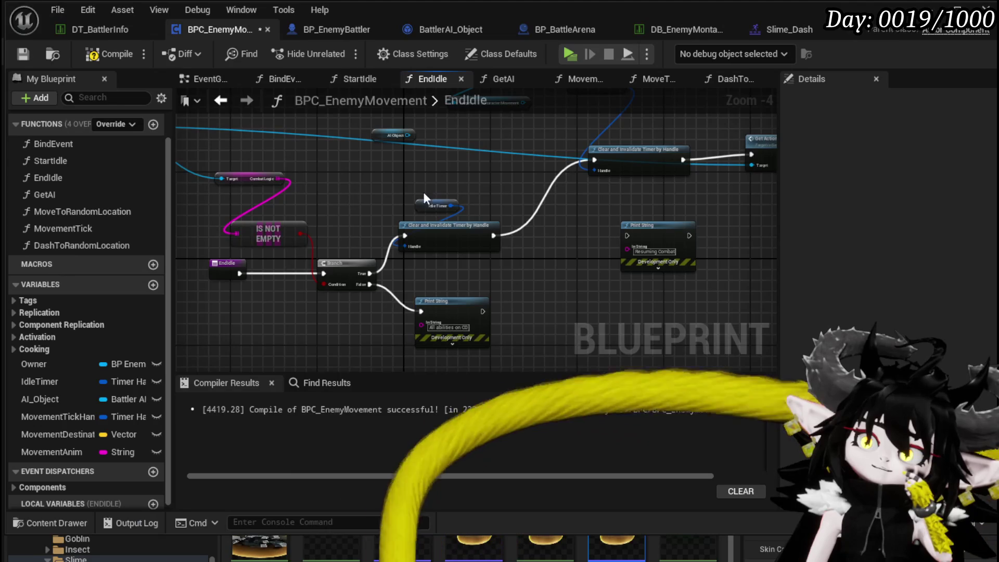
# Review the EndIdle graph, then compile and save BPC_EnemyMovement
pyautogui.moveTo(385, 192); pyautogui.dragTo(262, 196)
pyautogui.click(602, 152)
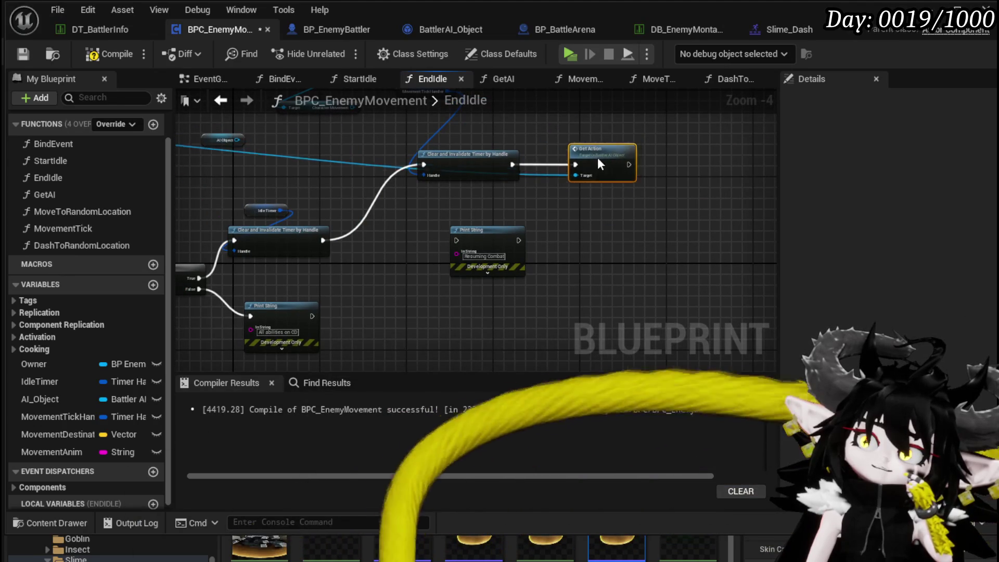
pyautogui.moveTo(466, 213); pyautogui.dragTo(595, 215)
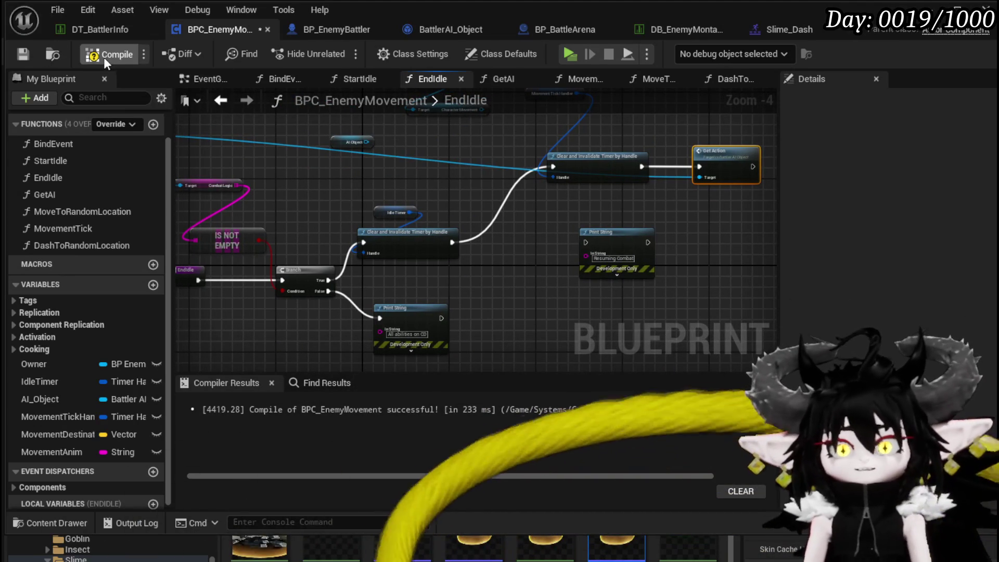
pyautogui.click(104, 57)
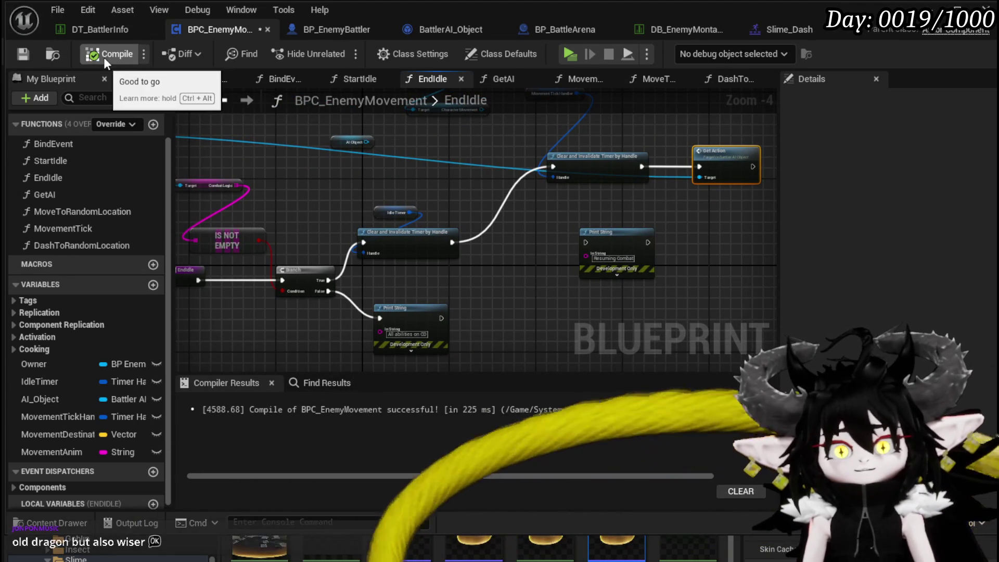
pyautogui.click(23, 54)
# Check EndIdle's entry and timer-clearing nodes, then go back to DashToRandomLocation
pyautogui.moveTo(301, 180)
pyautogui.mouseDown()
pyautogui.moveTo(413, 172)
pyautogui.moveTo(319, 164)
pyautogui.moveTo(537, 183)
pyautogui.moveTo(526, 184)
pyautogui.mouseUp()
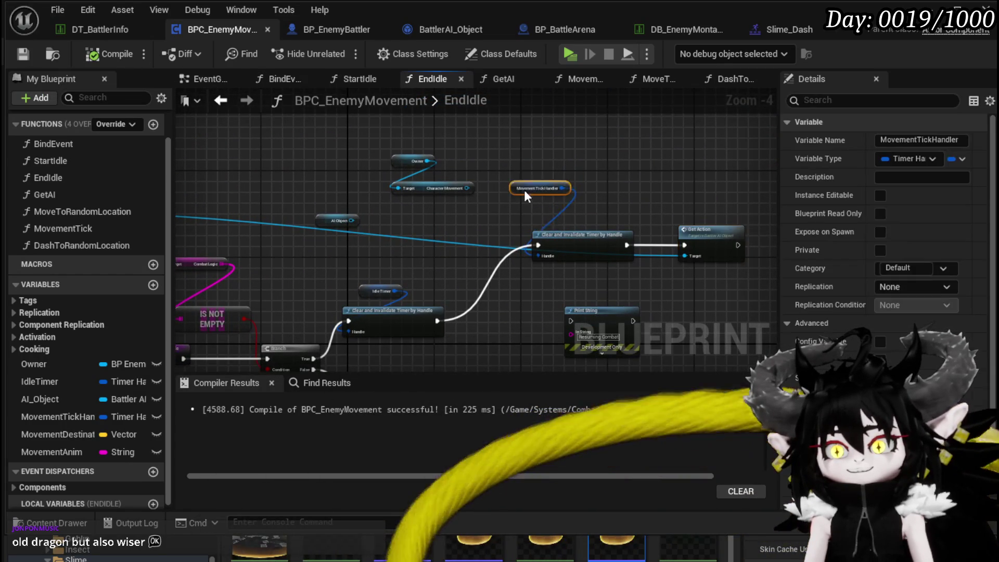
pyautogui.moveTo(485, 139); pyautogui.dragTo(485, 138)
pyautogui.moveTo(458, 212)
pyautogui.mouseDown()
pyautogui.moveTo(366, 139)
pyautogui.moveTo(270, 156)
pyautogui.moveTo(401, 195)
pyautogui.mouseUp()
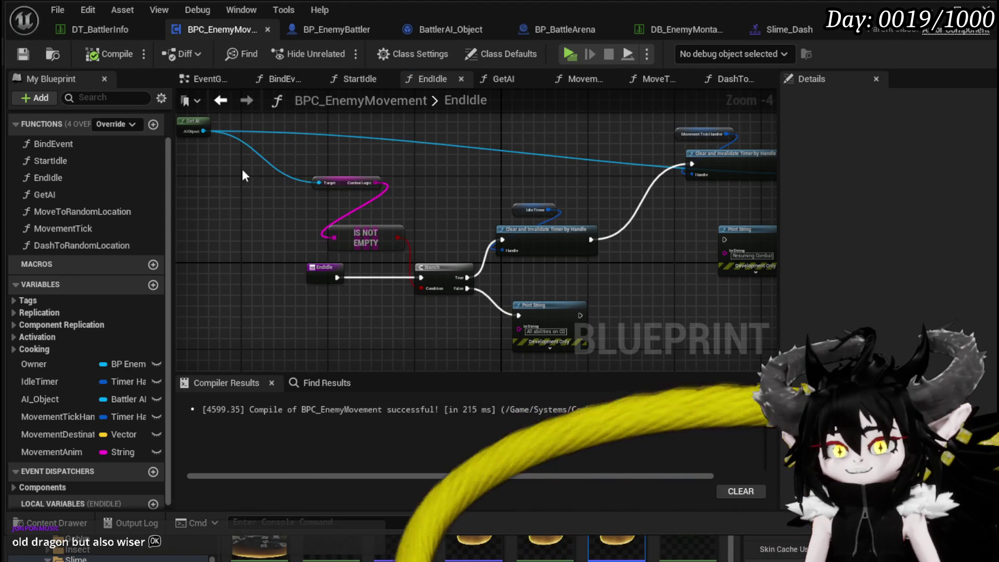
pyautogui.click(737, 84)
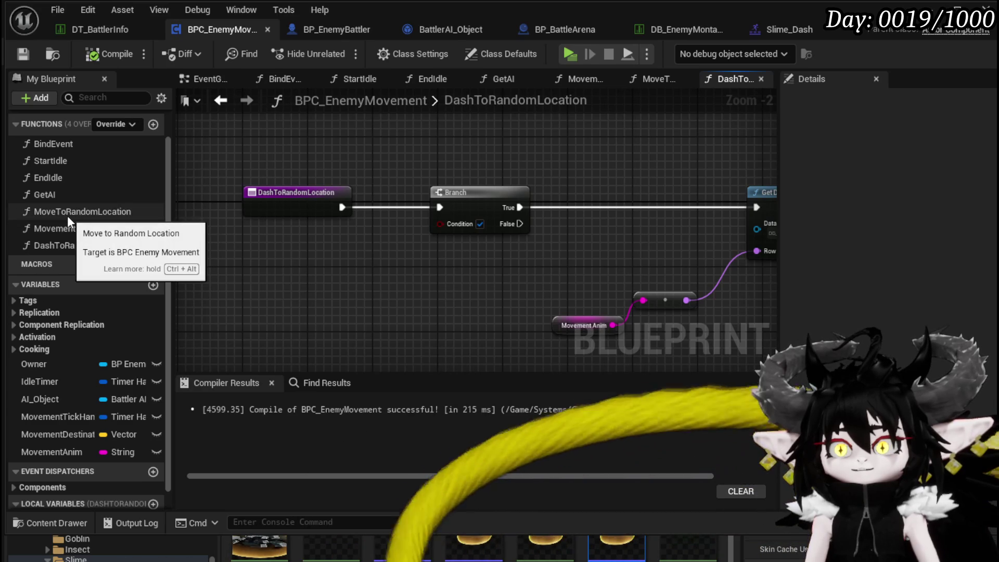
# Wire an End Idle call between DashToRandomLocation's entry and Get Data Table Row
pyautogui.moveTo(57, 179)
pyautogui.mouseDown()
pyautogui.moveTo(383, 289)
pyautogui.moveTo(329, 290)
pyautogui.mouseUp()
pyautogui.moveTo(186, 225)
pyautogui.mouseDown()
pyautogui.moveTo(270, 234)
pyautogui.moveTo(288, 289)
pyautogui.mouseUp()
pyautogui.moveTo(379, 257); pyautogui.dragTo(375, 147)
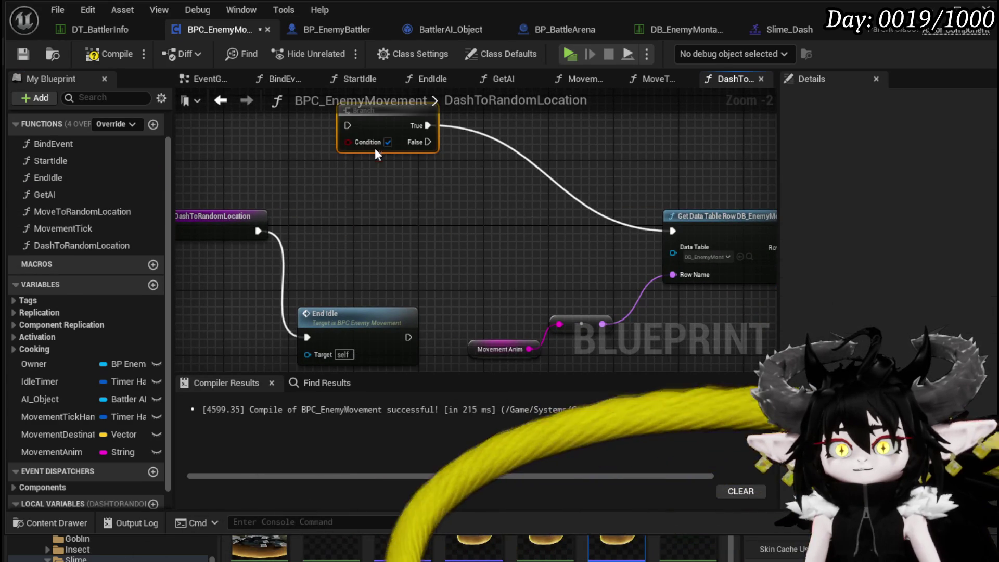
pyautogui.moveTo(357, 326)
pyautogui.mouseDown()
pyautogui.moveTo(362, 214)
pyautogui.moveTo(686, 243)
pyautogui.moveTo(674, 236)
pyautogui.mouseUp()
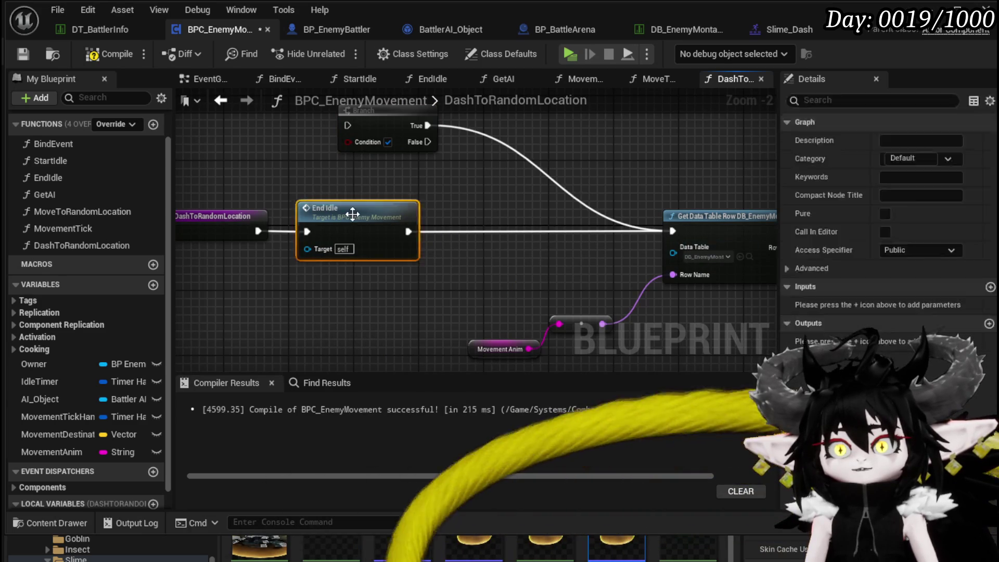
pyautogui.doubleClick(352, 214)
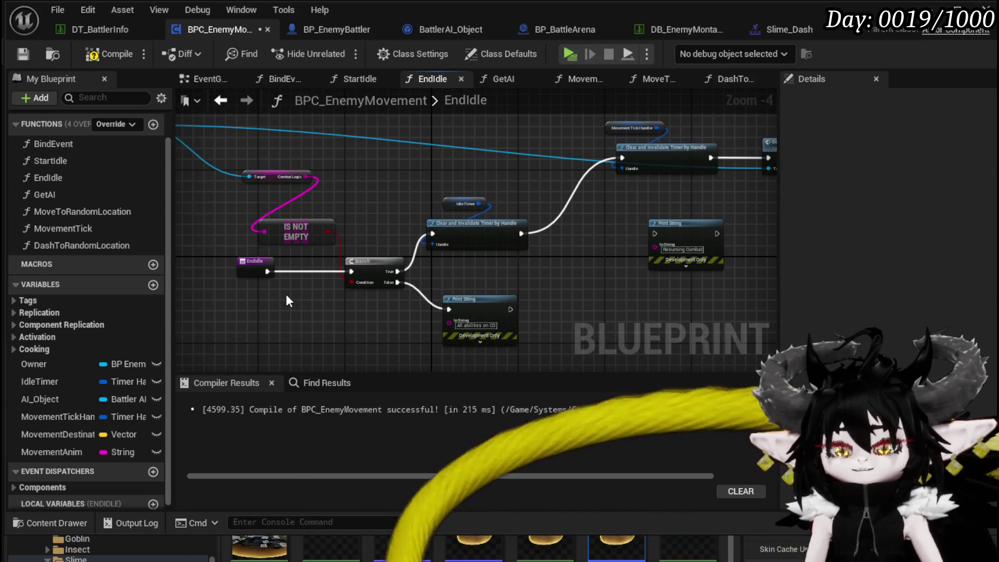
# Give EndIdle a Return Node beside the Branch and route the failure Print String into it
pyautogui.click(255, 263)
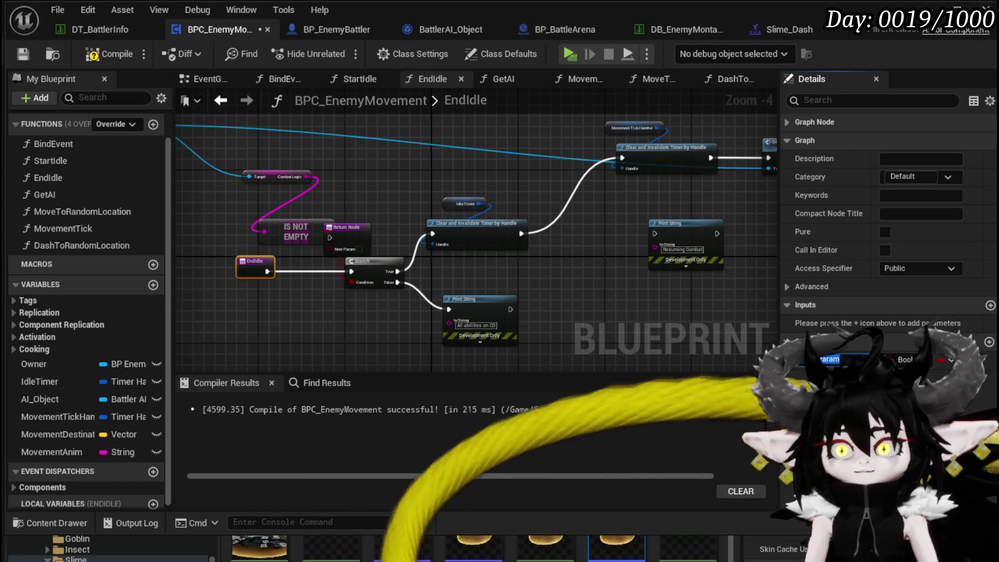
pyautogui.write('ctio')
pyautogui.write('s')
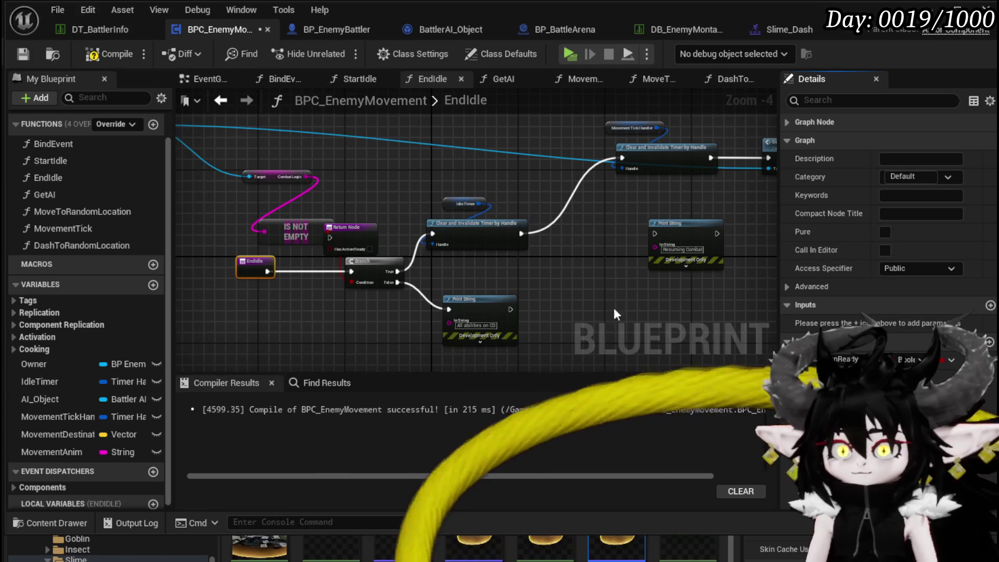
pyautogui.moveTo(345, 234); pyautogui.dragTo(425, 258)
pyautogui.moveTo(606, 276)
pyautogui.mouseDown()
pyautogui.moveTo(452, 282)
pyautogui.moveTo(530, 224)
pyautogui.moveTo(641, 167)
pyautogui.moveTo(681, 273)
pyautogui.moveTo(640, 164)
pyautogui.mouseUp()
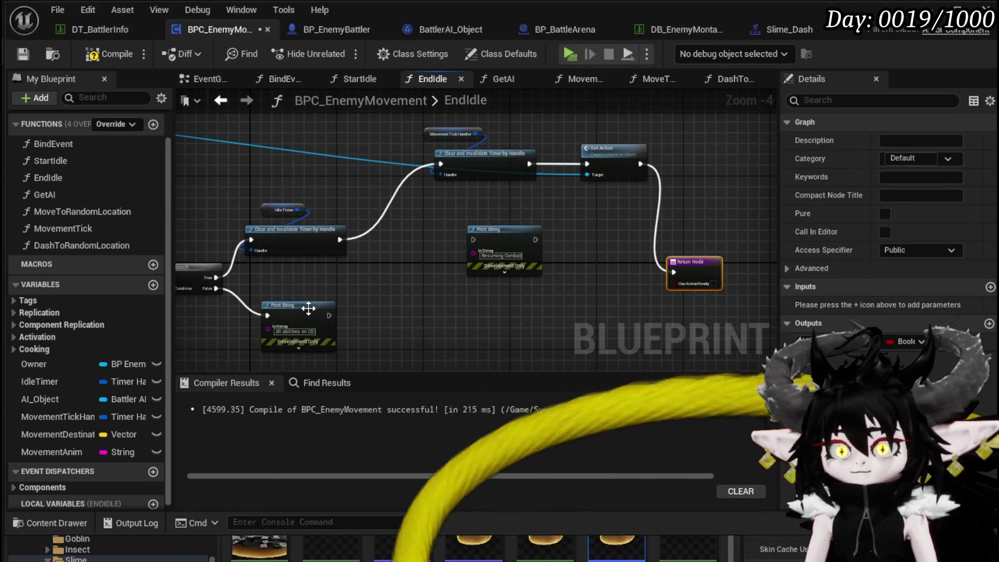
pyautogui.moveTo(329, 315); pyautogui.dragTo(674, 275)
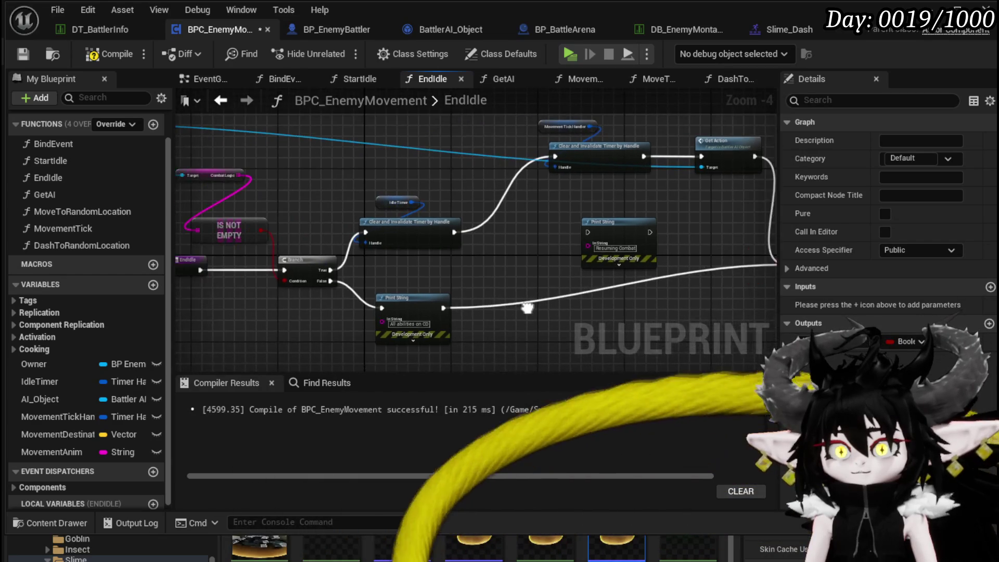
# Position the IS NOT EMPTY check near the return, then shift it and the EndIdle entry left
pyautogui.moveTo(263, 223)
pyautogui.mouseDown()
pyautogui.moveTo(669, 260)
pyautogui.moveTo(506, 303)
pyautogui.mouseUp()
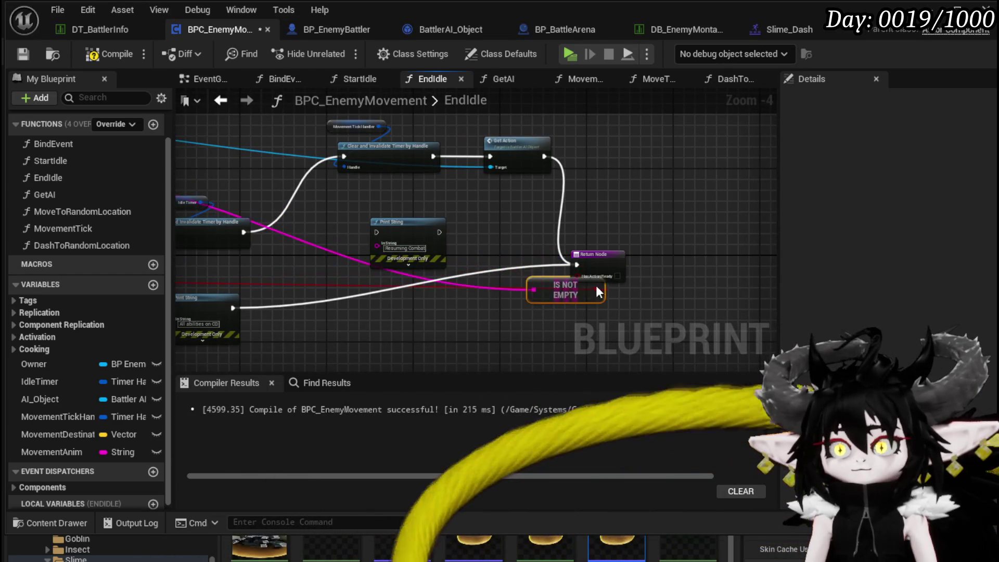
pyautogui.moveTo(603, 260); pyautogui.dragTo(633, 308)
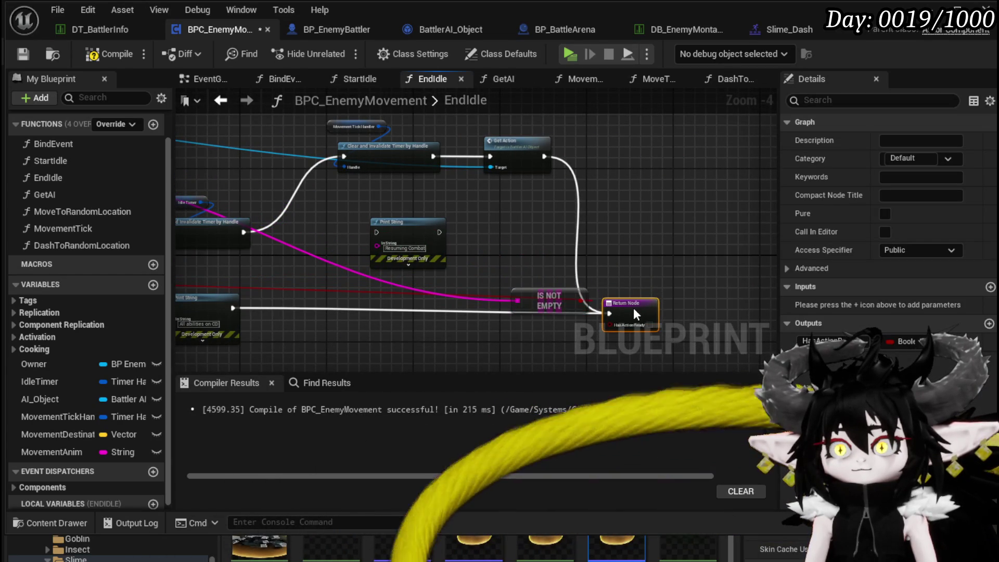
pyautogui.moveTo(551, 302)
pyautogui.mouseDown()
pyautogui.moveTo(248, 199)
pyautogui.moveTo(83, 267)
pyautogui.moveTo(503, 264)
pyautogui.moveTo(508, 240)
pyautogui.mouseUp()
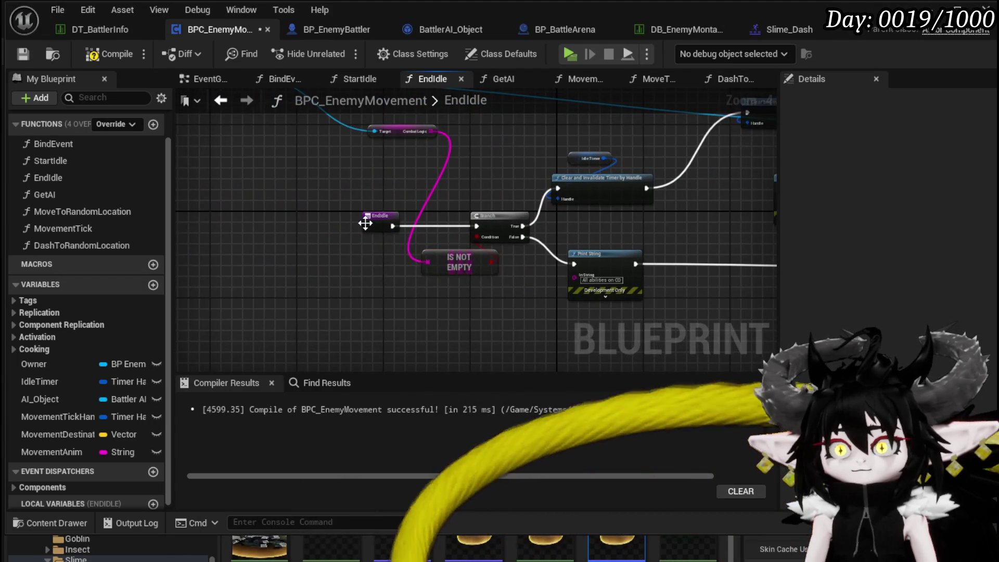
pyautogui.moveTo(384, 225); pyautogui.dragTo(292, 225)
pyautogui.moveTo(461, 263); pyautogui.dragTo(375, 262)
pyautogui.rightClick(285, 224)
pyautogui.click(427, 267)
pyautogui.rightClick(404, 265)
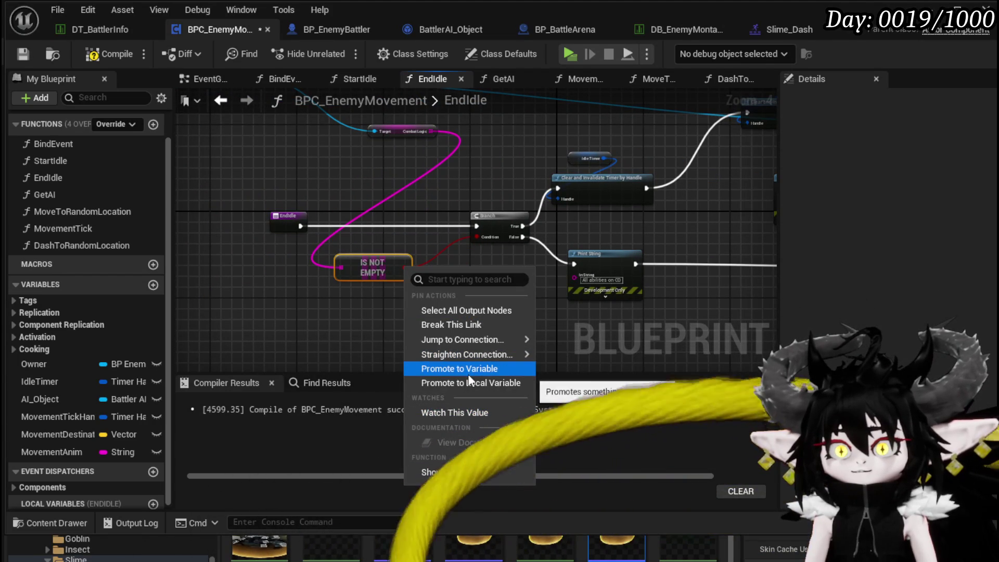
# Promote the IS NOT EMPTY result to a local TempBool and place SET TempBool before the Branch
pyautogui.click(469, 382)
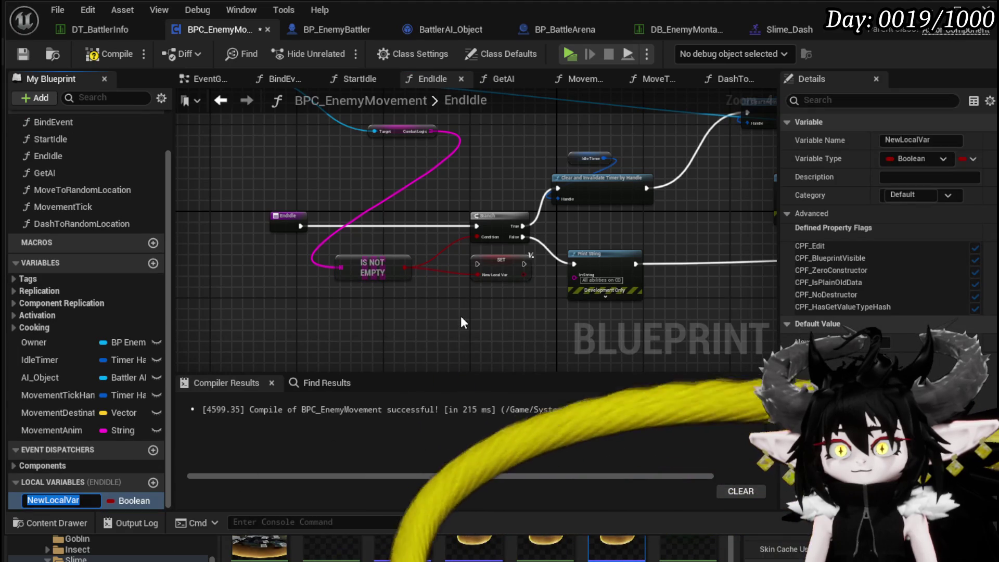
pyautogui.write('TempBool')
pyautogui.press('Return')
pyautogui.click(500, 267)
pyautogui.moveTo(500, 268)
pyautogui.mouseDown()
pyautogui.moveTo(441, 230)
pyautogui.moveTo(412, 225)
pyautogui.moveTo(473, 224)
pyautogui.moveTo(449, 228)
pyautogui.moveTo(476, 226)
pyautogui.moveTo(478, 237)
pyautogui.mouseUp()
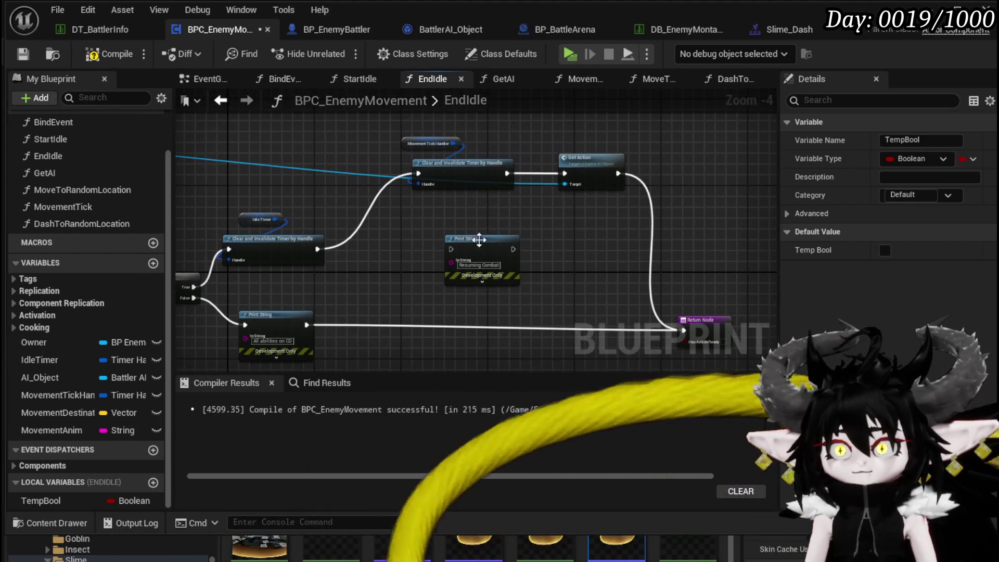
# Feed a TempBool getter into the Return Node's HasActionReady and compile BPC_EnemyMovement
pyautogui.click(564, 184)
pyautogui.moveTo(655, 150); pyautogui.dragTo(654, 156)
pyautogui.moveTo(651, 271); pyautogui.dragTo(570, 223)
pyautogui.moveTo(42, 500)
pyautogui.mouseDown()
pyautogui.moveTo(91, 470)
pyautogui.moveTo(322, 424)
pyautogui.mouseUp()
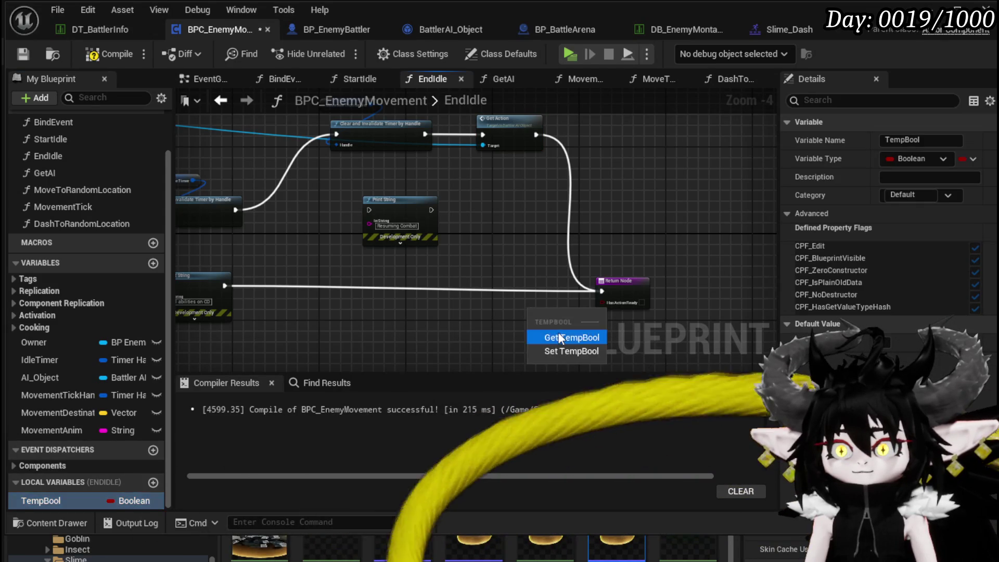
pyautogui.moveTo(566, 308); pyautogui.dragTo(598, 304)
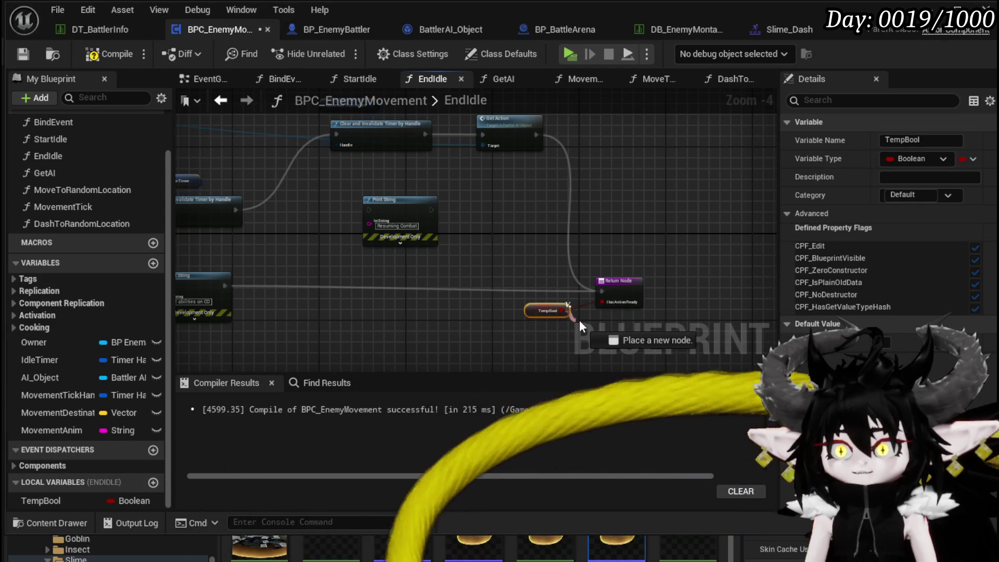
pyautogui.moveTo(390, 304); pyautogui.dragTo(473, 285)
pyautogui.click(473, 286)
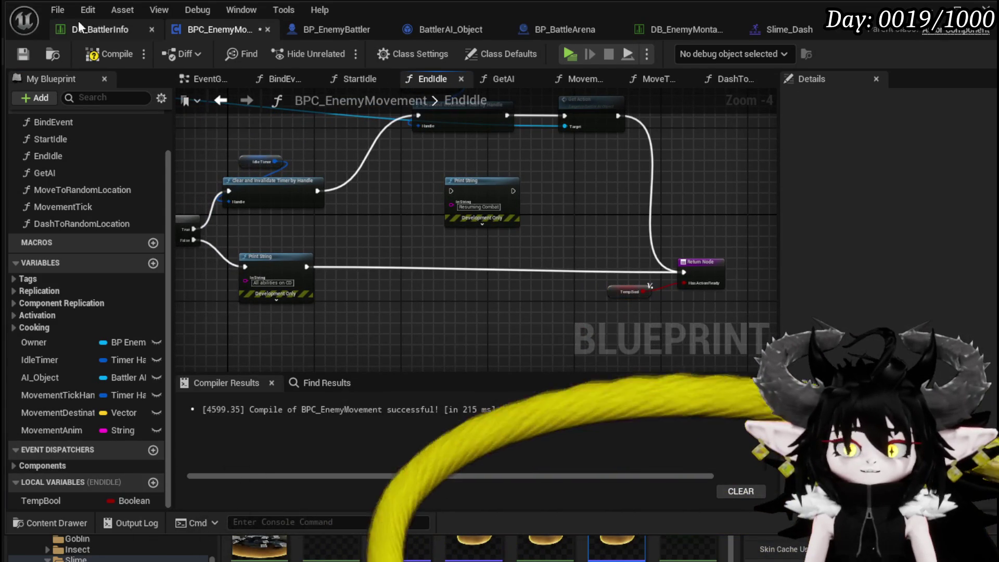
pyautogui.click(100, 54)
pyautogui.moveTo(464, 190)
pyautogui.mouseDown()
pyautogui.moveTo(421, 223)
pyautogui.moveTo(524, 223)
pyautogui.moveTo(396, 216)
pyautogui.moveTo(418, 185)
pyautogui.mouseUp()
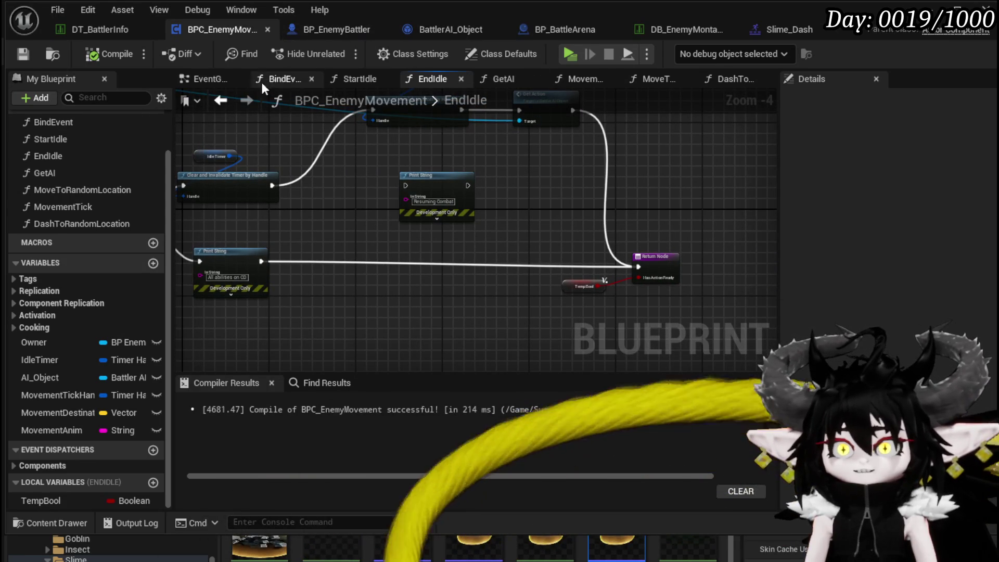
# Branch after End Idle in DashToRandomLocation, sending False to Get Data Table Row, and delete the extra Branch
pyautogui.click(223, 100)
pyautogui.press('b')
pyautogui.moveTo(608, 242); pyautogui.dragTo(672, 230)
pyautogui.press('Delete')
# Straighten and tidy the DashToRandomLocation execution chain
pyautogui.moveTo(251, 209); pyautogui.dragTo(495, 281)
pyautogui.press('q')
pyautogui.click(494, 190)
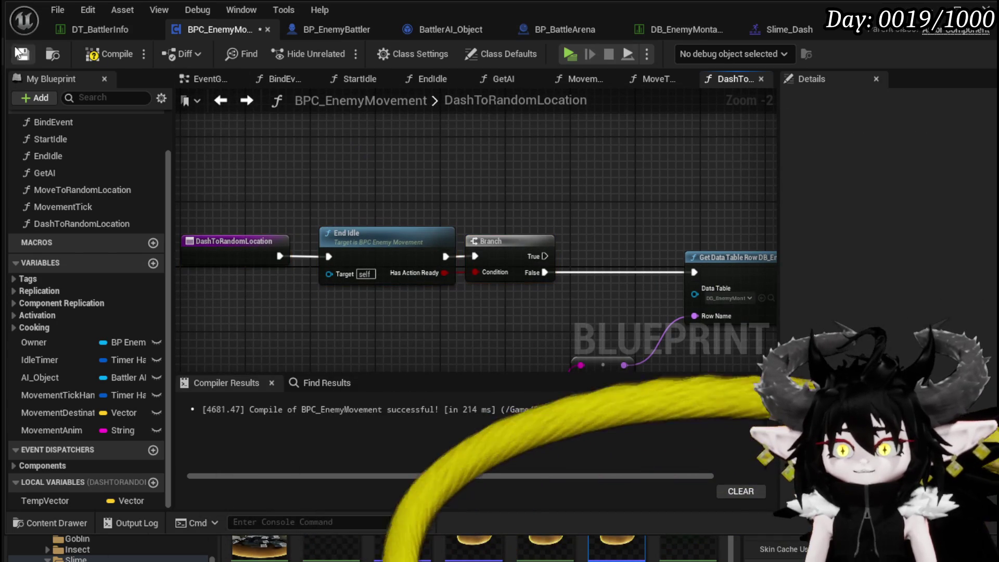
pyautogui.moveTo(190, 183); pyautogui.dragTo(567, 306)
pyautogui.click(490, 193)
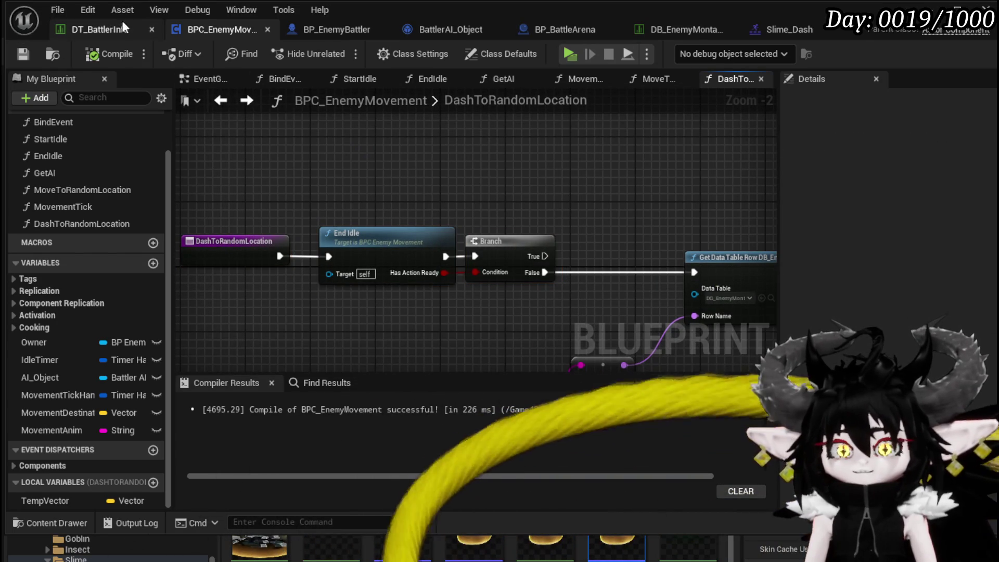
pyautogui.moveTo(469, 174); pyautogui.dragTo(396, 177)
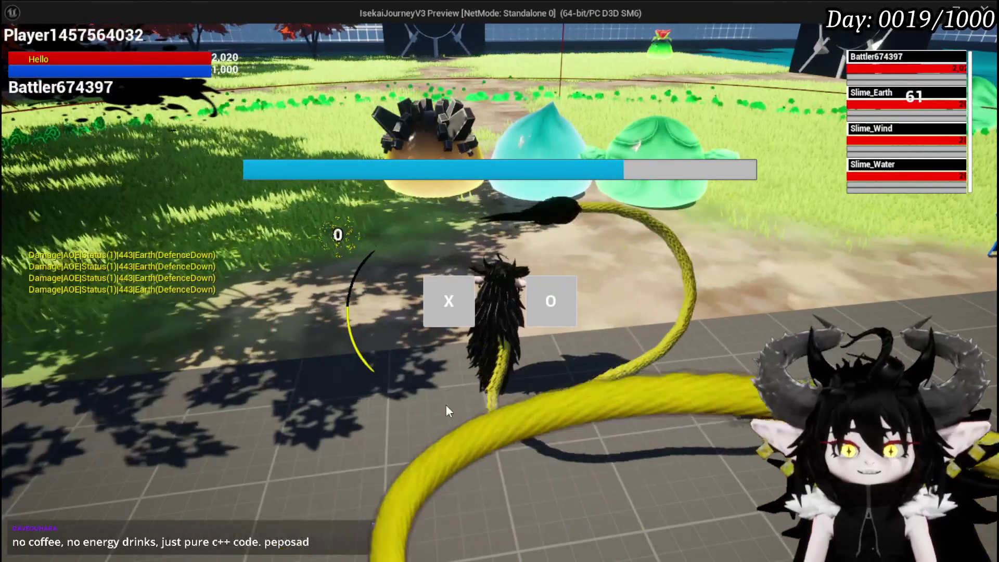
pyautogui.click(448, 300)
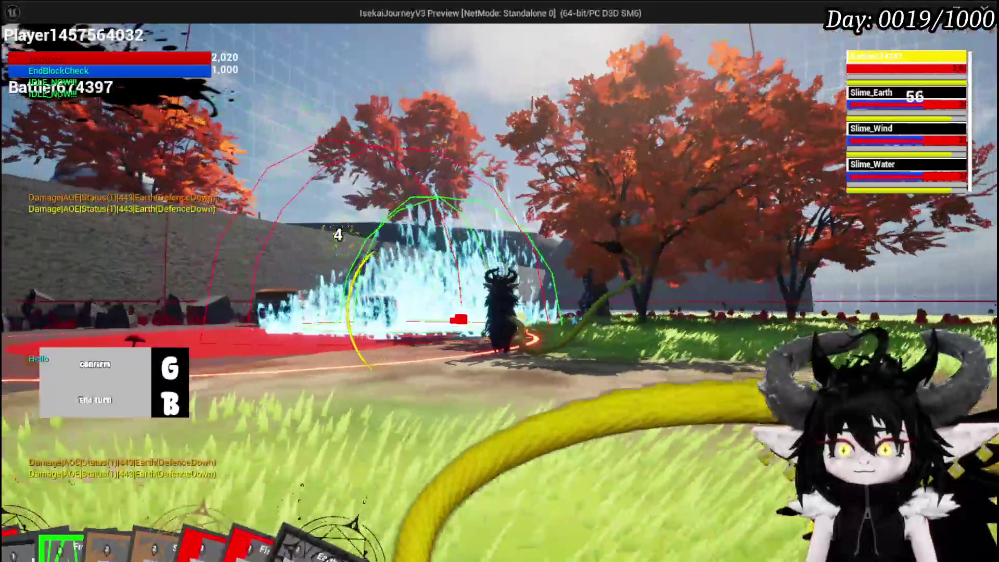
pyautogui.press('g')
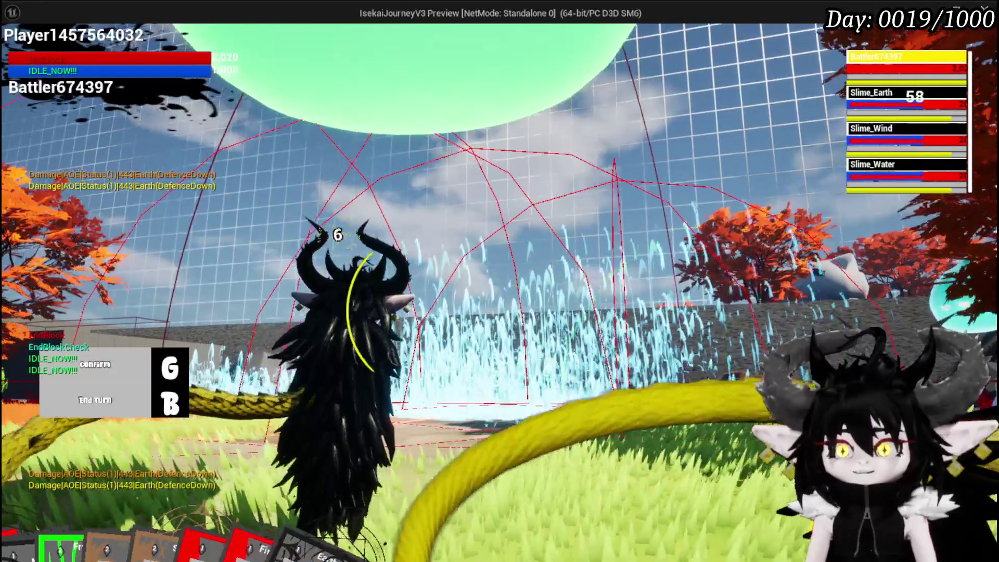
pyautogui.press('d')
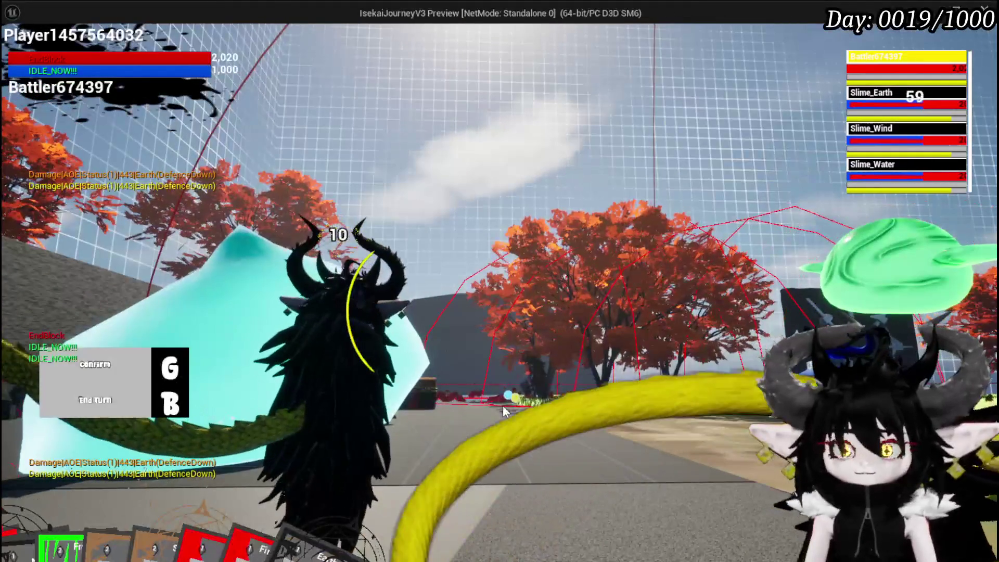
pyautogui.hotkey('alt', 'Tab')
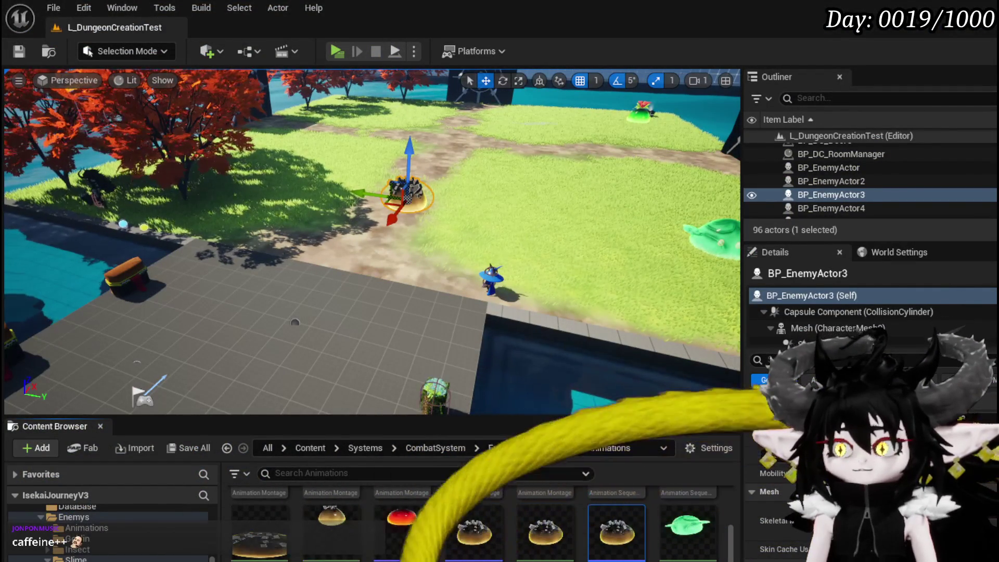
pyautogui.hotkey('alt', 'Tab')
pyautogui.moveTo(398, 163)
pyautogui.mouseDown()
pyautogui.moveTo(253, 156)
pyautogui.moveTo(286, 156)
pyautogui.mouseUp()
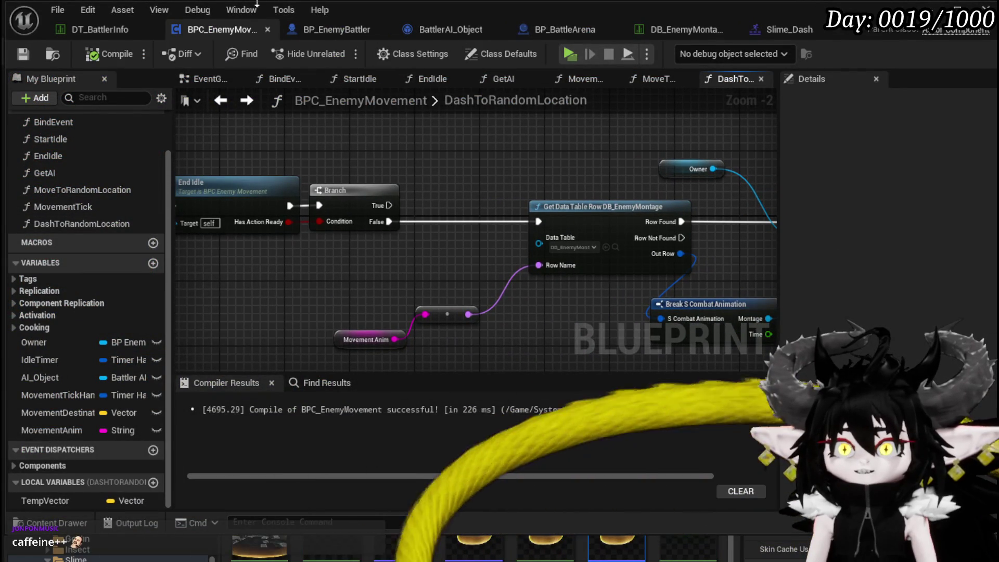
pyautogui.click(72, 27)
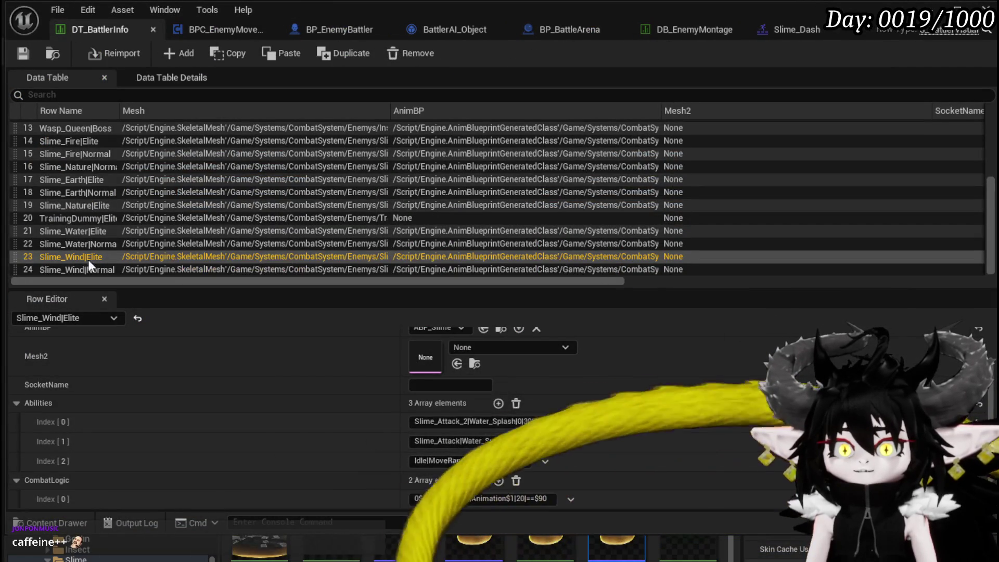
# Open the Slime_Water|Normal row and delete its N, NE, E, SE and S CombatLogic move entries
pyautogui.click(79, 244)
pyautogui.scroll(-6, 572, 416)
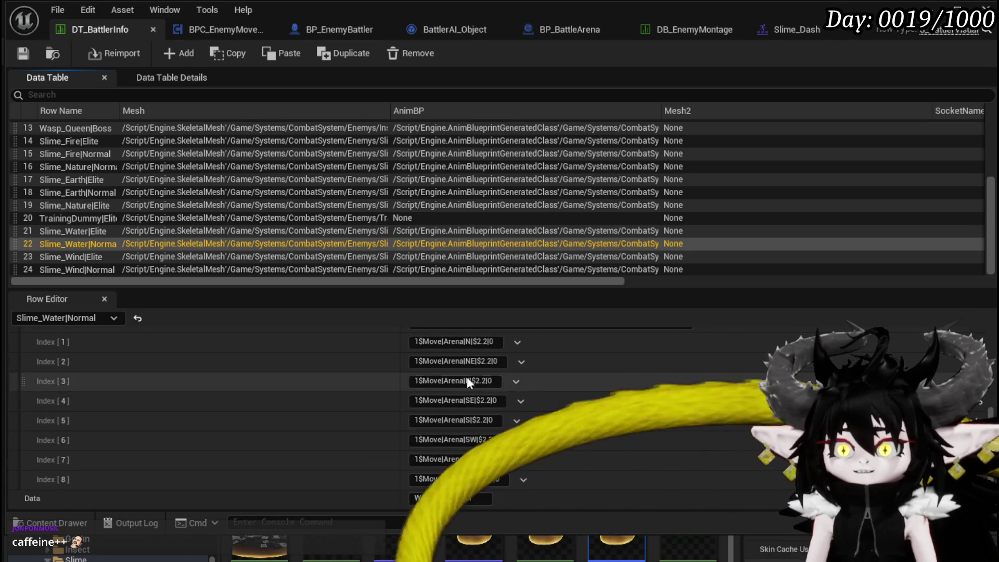
pyautogui.scroll(2, 545, 395)
pyautogui.scroll(-2, 438, 379)
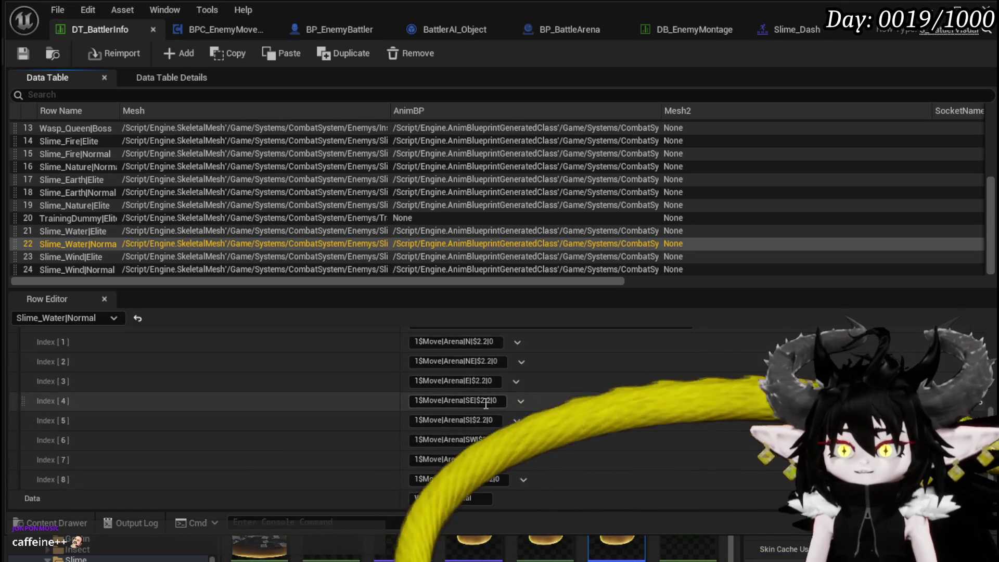
pyautogui.scroll(1, 533, 364)
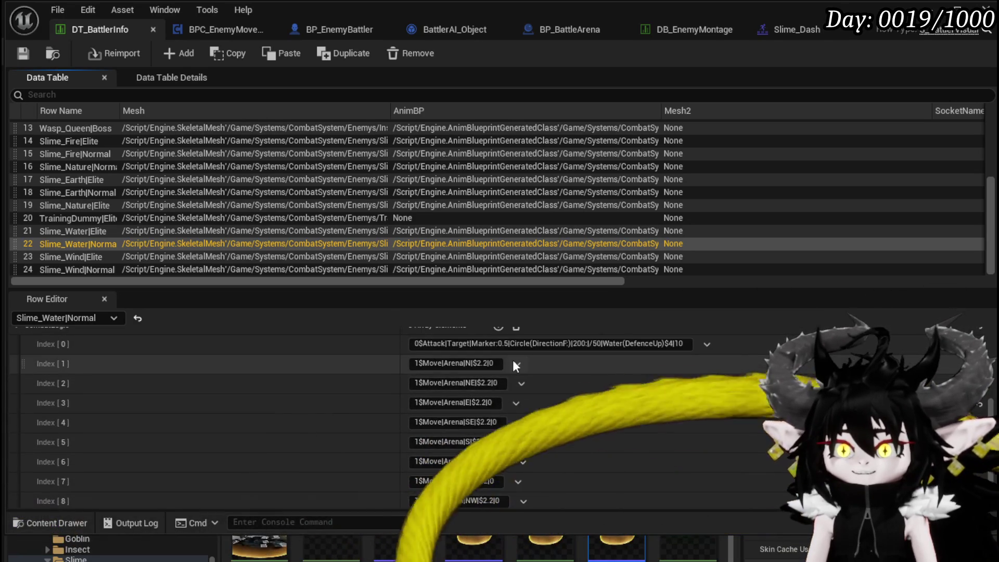
pyautogui.click(516, 363)
pyautogui.click(539, 400)
pyautogui.click(521, 364)
pyautogui.click(535, 402)
pyautogui.scroll(1, 517, 377)
pyautogui.click(516, 382)
pyautogui.click(557, 419)
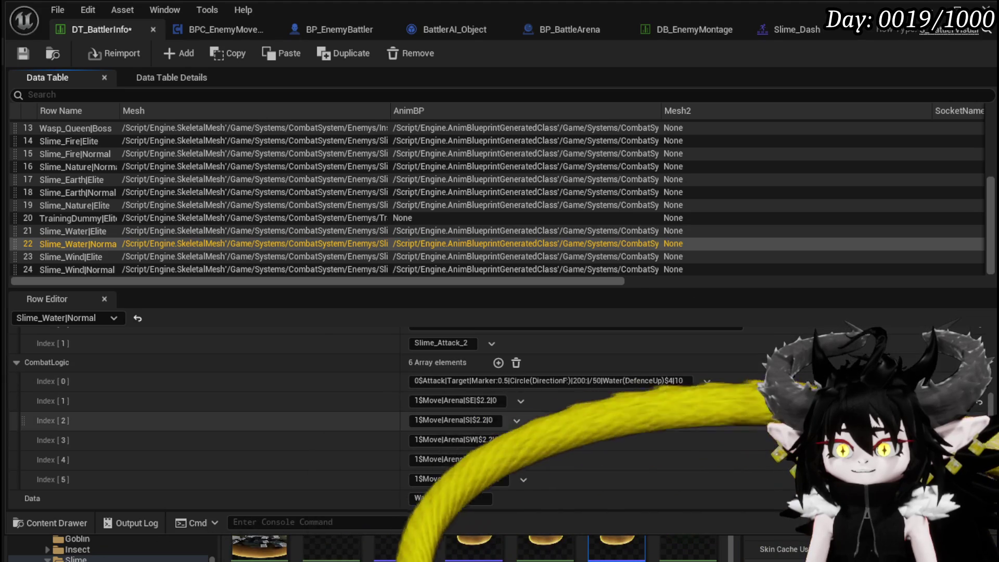
pyautogui.scroll(2, 515, 406)
pyautogui.click(517, 421)
pyautogui.click(539, 440)
# Delete the remaining SW and W move entries, leaving only the 0$Attack|Target|Marker entry
pyautogui.click(516, 420)
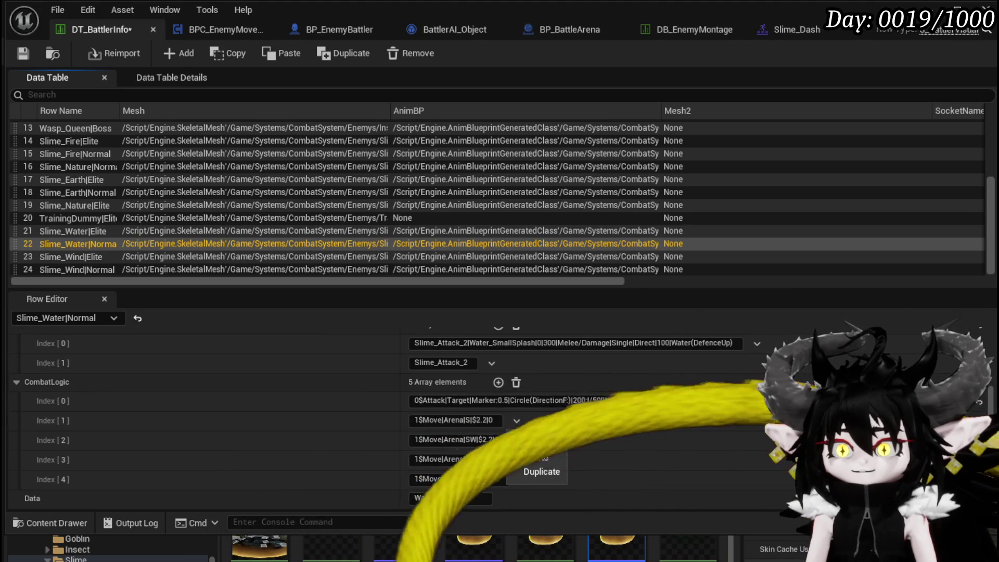
pyautogui.click(538, 451)
pyautogui.scroll(1, 520, 444)
pyautogui.click(521, 441)
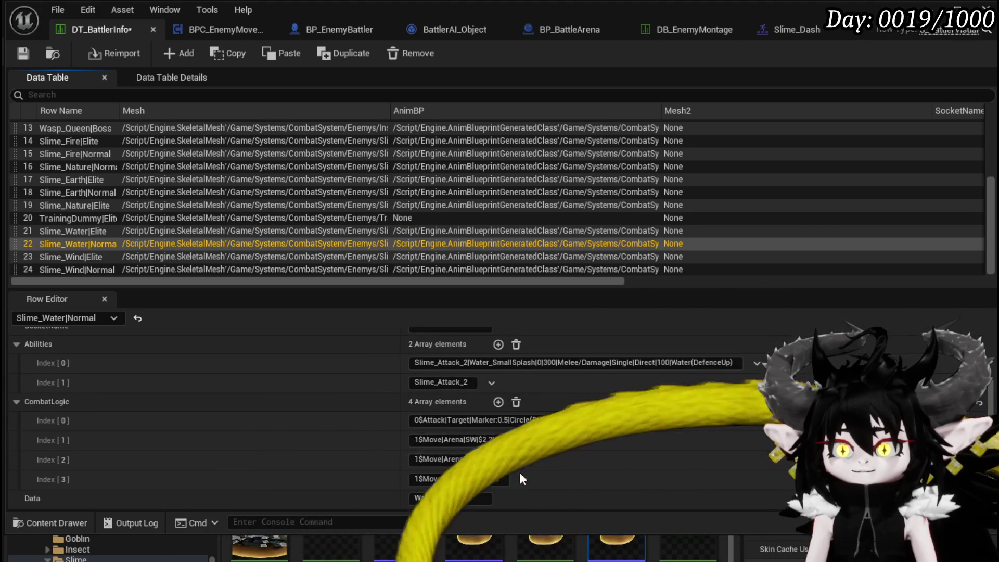
pyautogui.click(528, 476)
pyautogui.scroll(1, 526, 468)
pyautogui.click(518, 460)
pyautogui.click(536, 504)
pyautogui.click(519, 476)
pyautogui.click(518, 460)
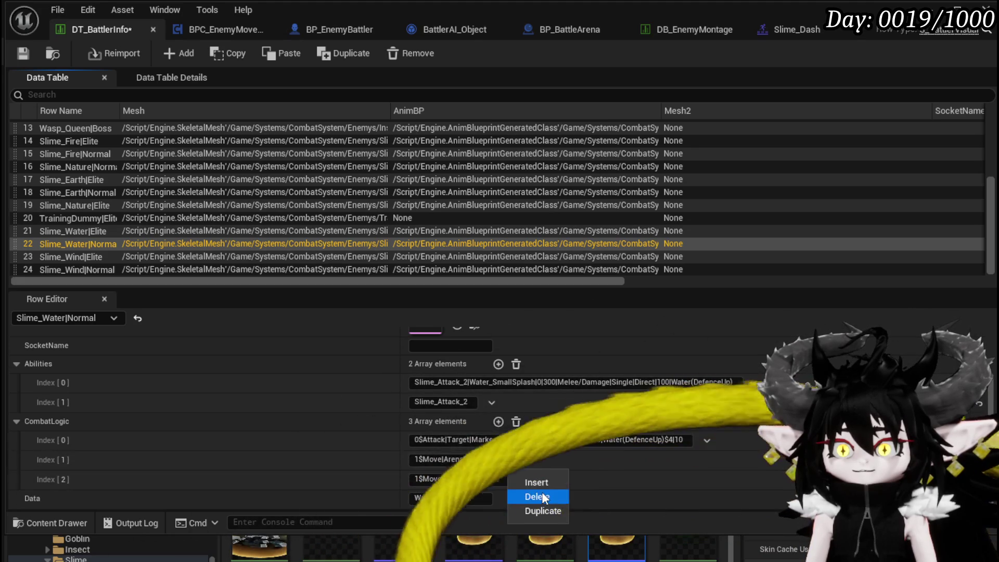
pyautogui.click(541, 492)
pyautogui.click(519, 479)
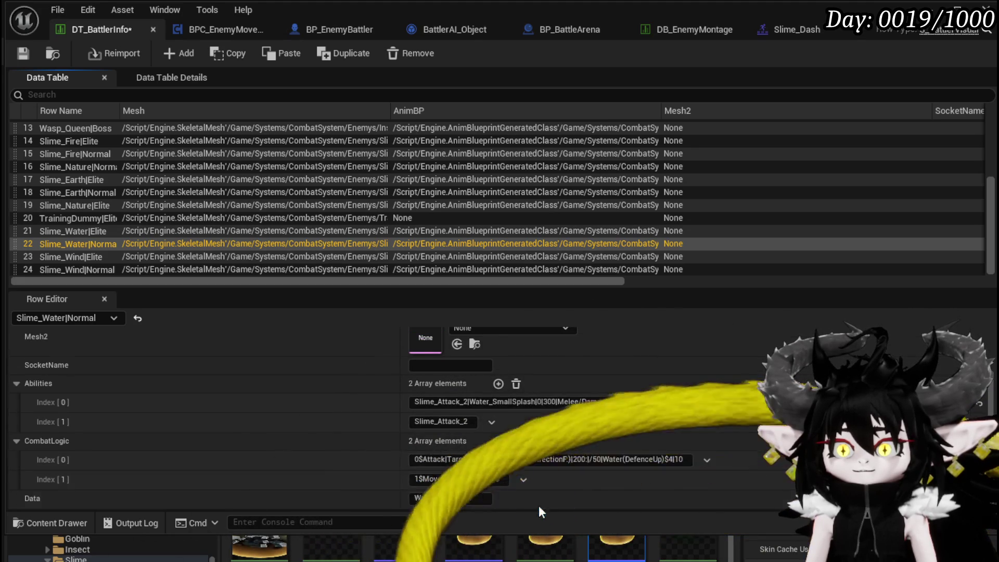
pyautogui.click(545, 511)
pyautogui.click(417, 441)
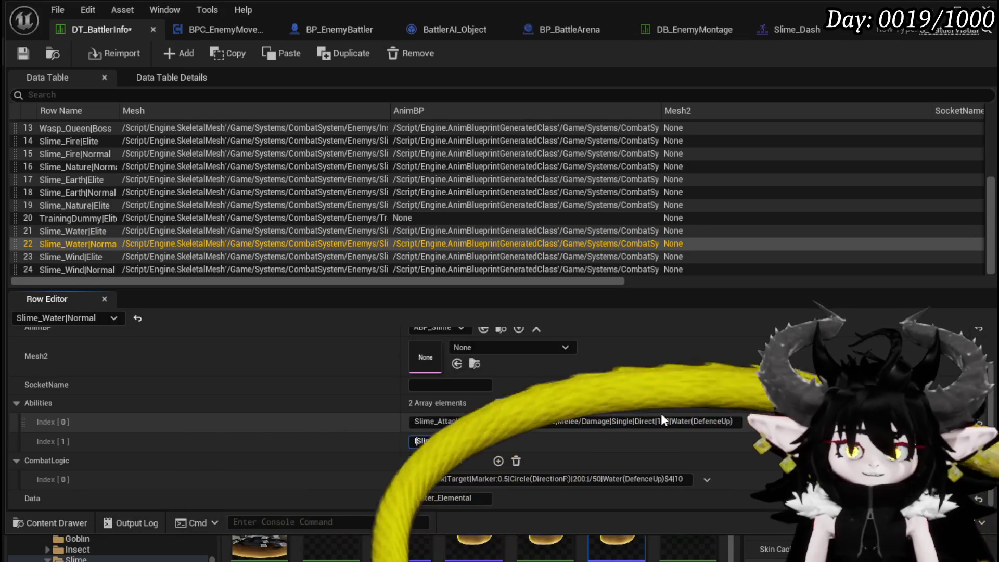
# Change Slime_Water|Normal's second ability to Idle|DashRandom|Slime_Dash and save DT_BattlerInfo
pyautogui.write('Idle')
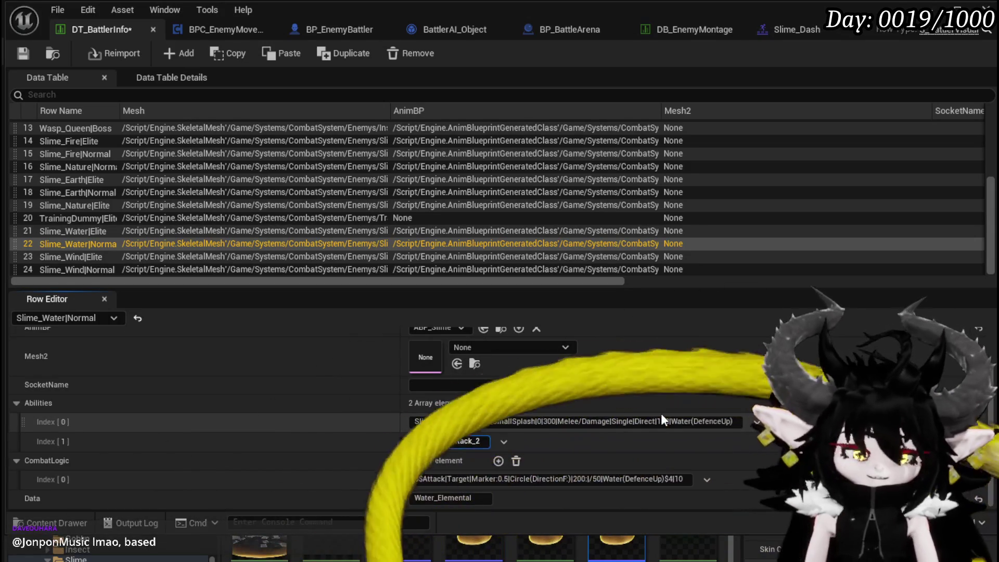
pyautogui.write('|RDash')
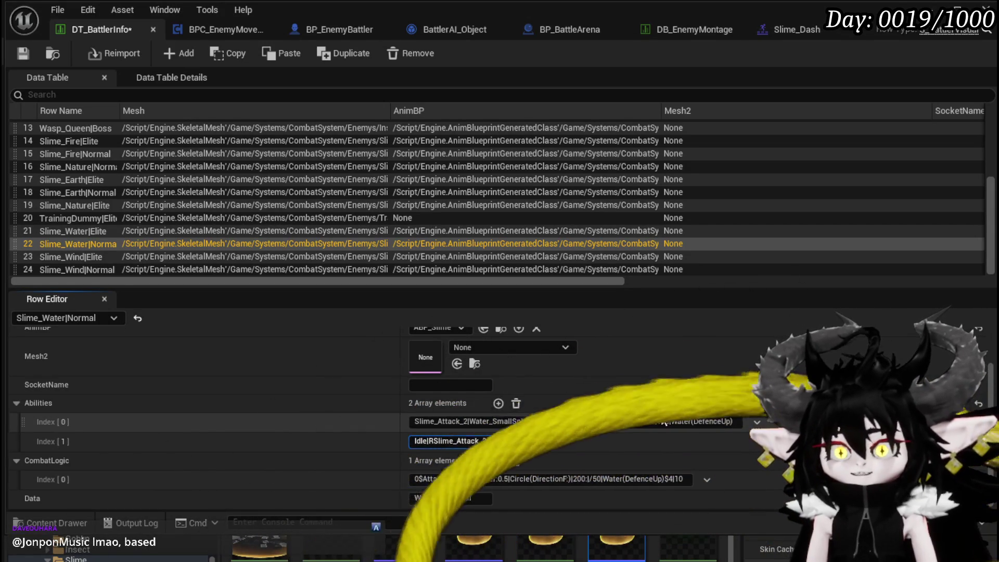
pyautogui.write('andom')
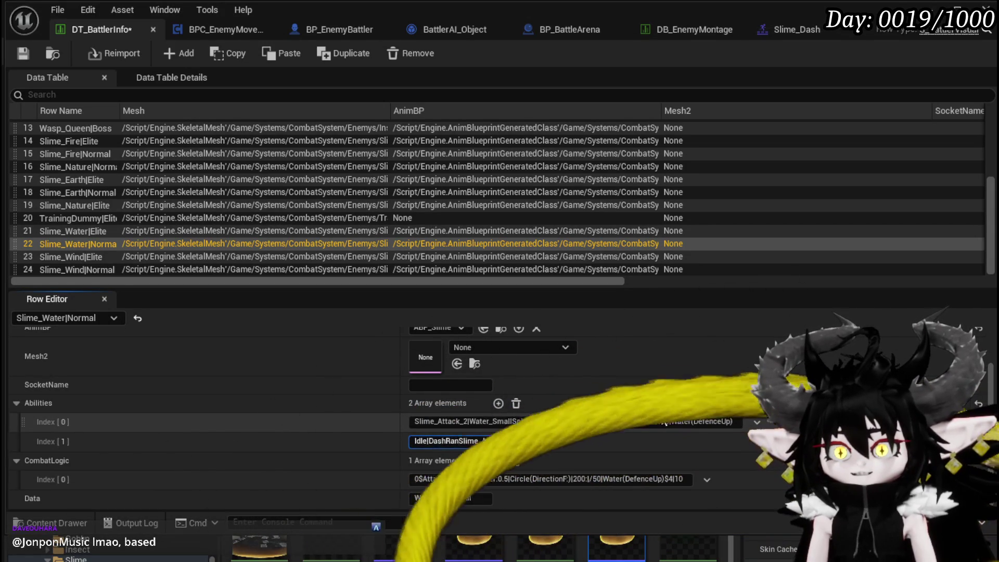
pyautogui.write('|')
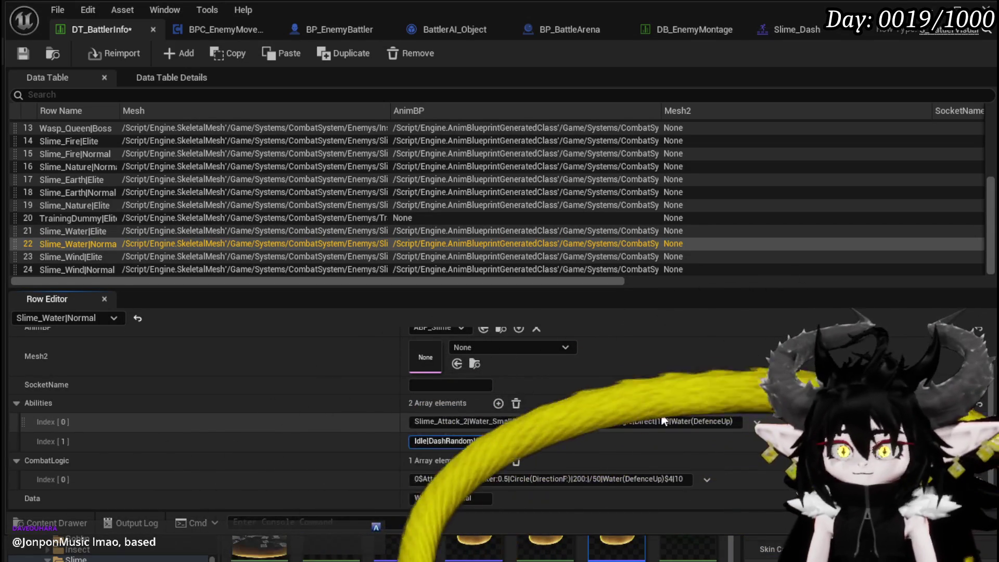
pyautogui.hotkey('shift', 'End')
pyautogui.write('Slime_Da')
pyautogui.write('sh')
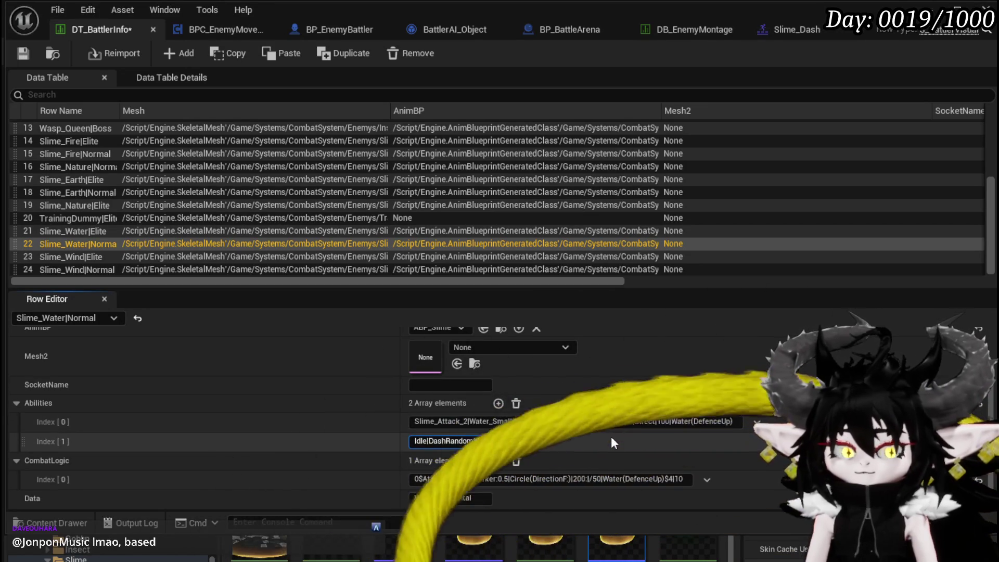
pyautogui.press('Return')
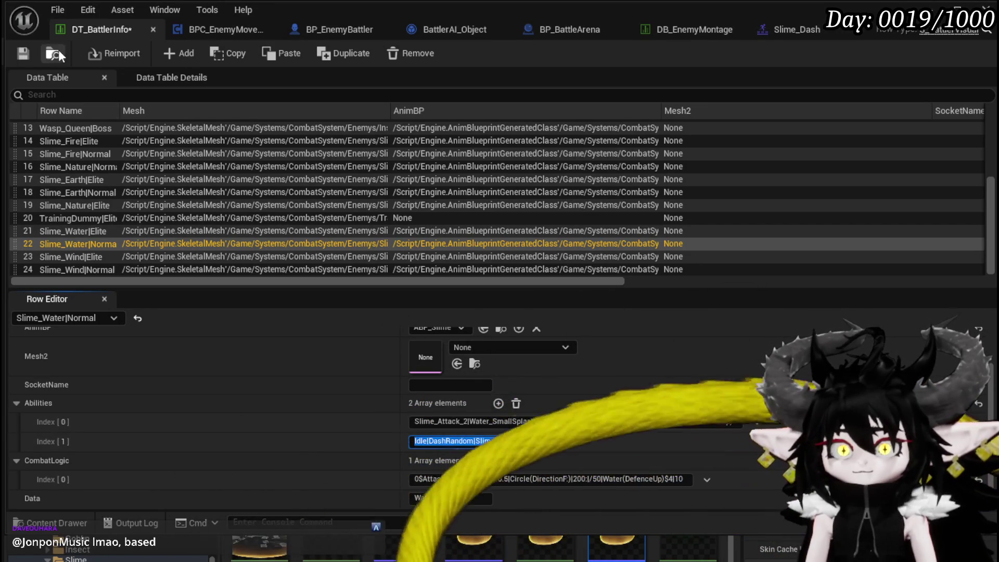
pyautogui.click(23, 53)
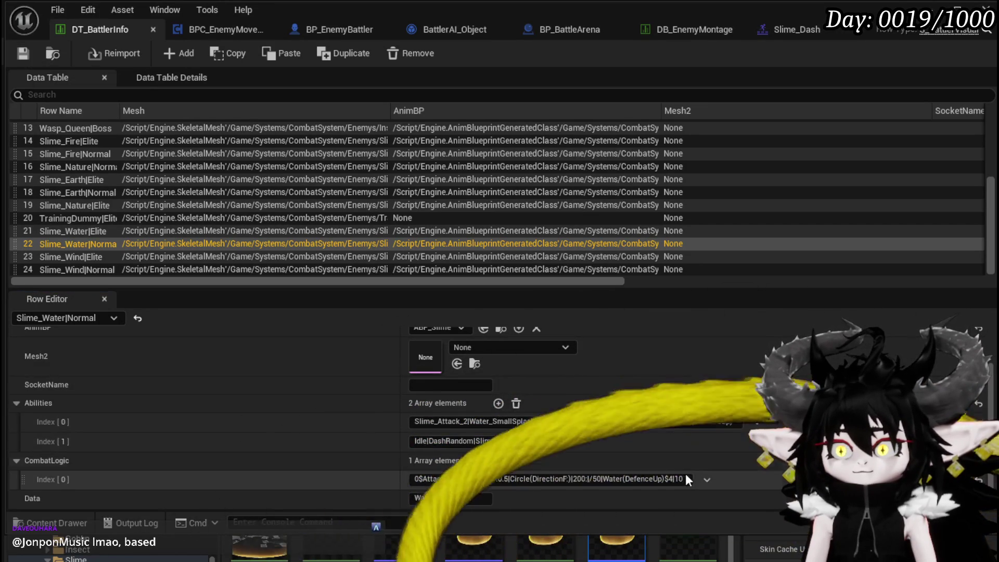
# Make the CombatLogic entry end in $4|10|8, then return to the L_DungeonCreationTest level view
pyautogui.click(666, 478)
pyautogui.press('End')
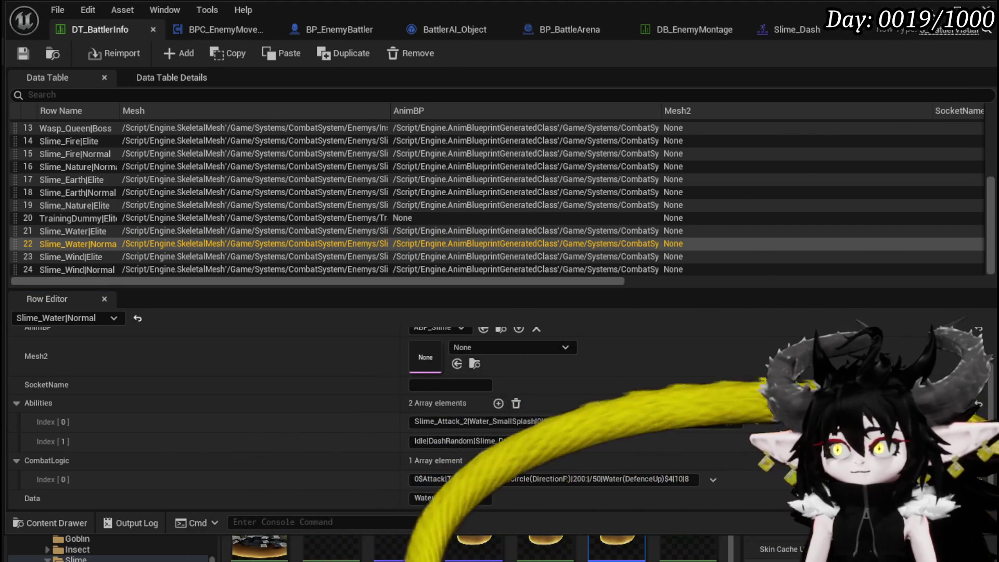
pyautogui.click(957, 9)
pyautogui.moveTo(364, 234)
pyautogui.mouseDown()
pyautogui.moveTo(270, 219)
pyautogui.moveTo(281, 249)
pyautogui.moveTo(315, 186)
pyautogui.mouseUp()
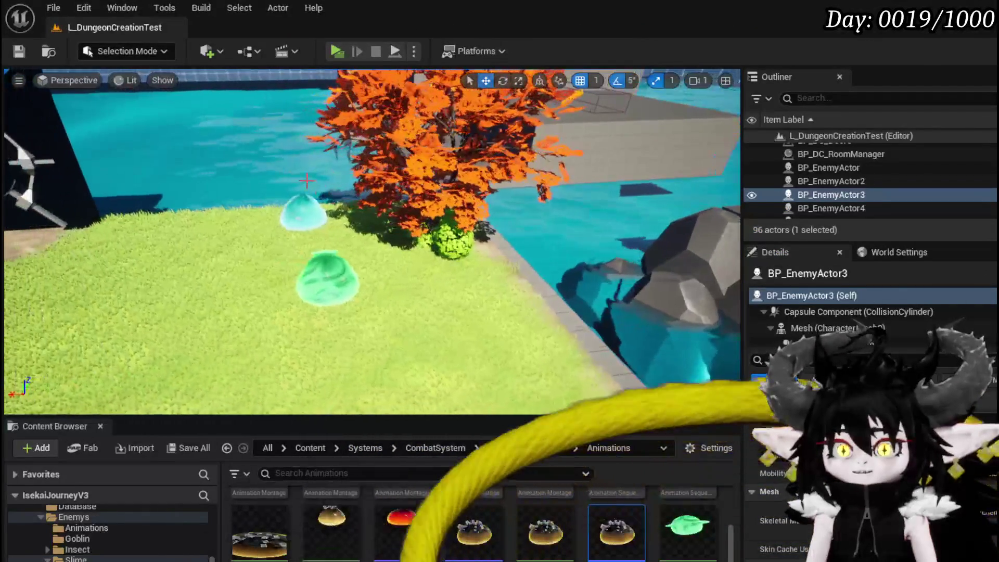
pyautogui.click(336, 50)
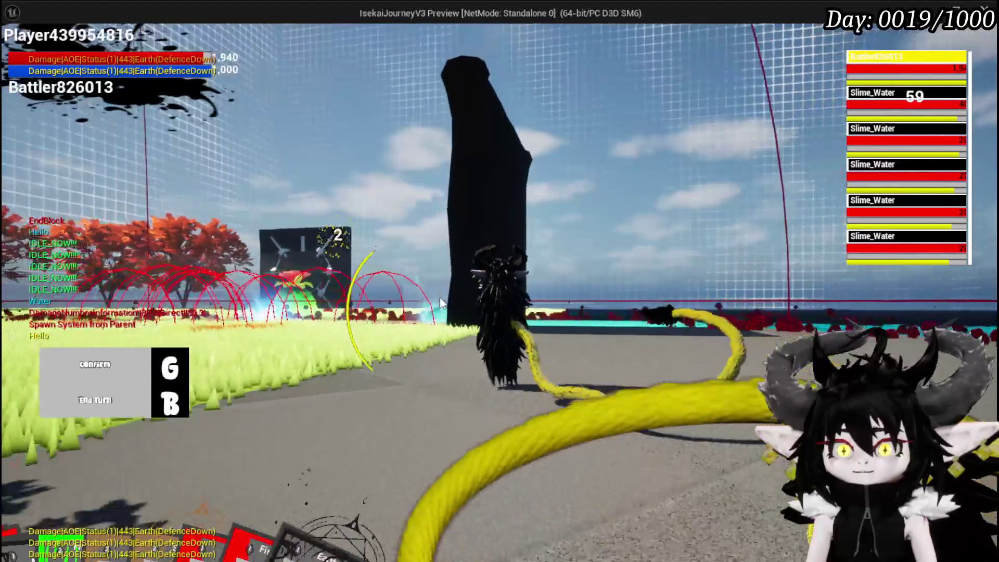
pyautogui.press('g')
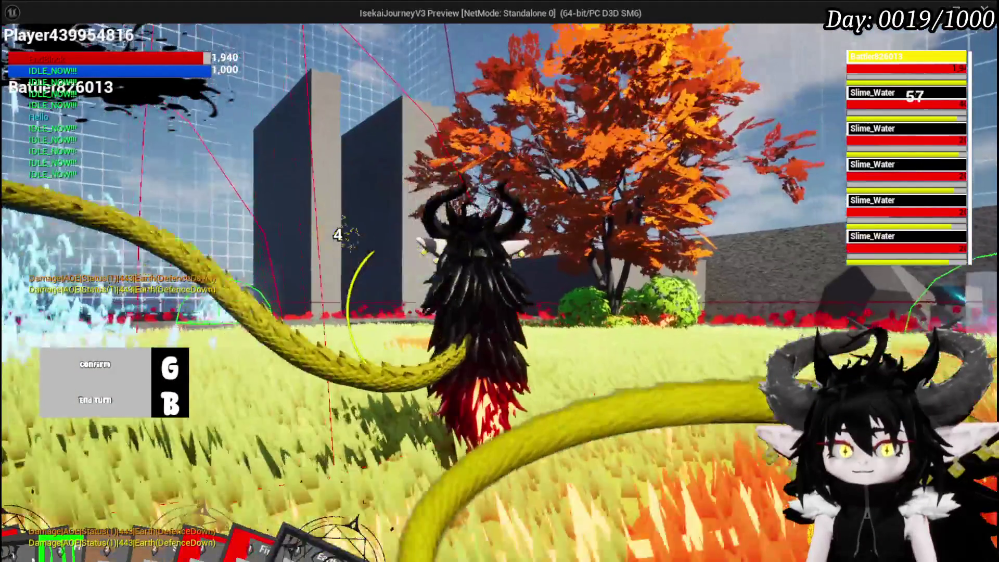
pyautogui.press('b')
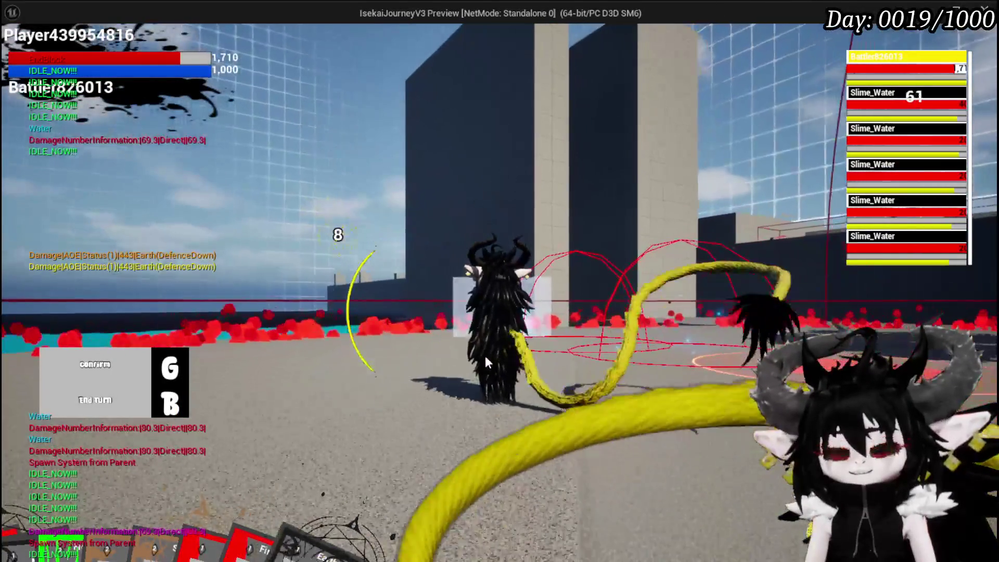
pyautogui.press('g')
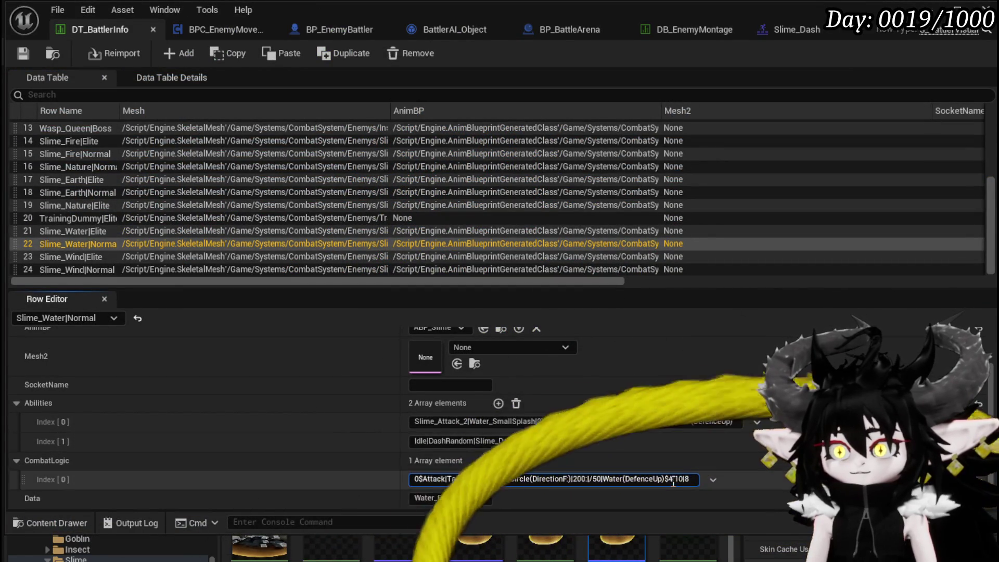
# Edit the Slime_Water|Normal CombatLogic entry so its ending reads $4|1|8 rather than $4|10|8
pyautogui.press('Return')
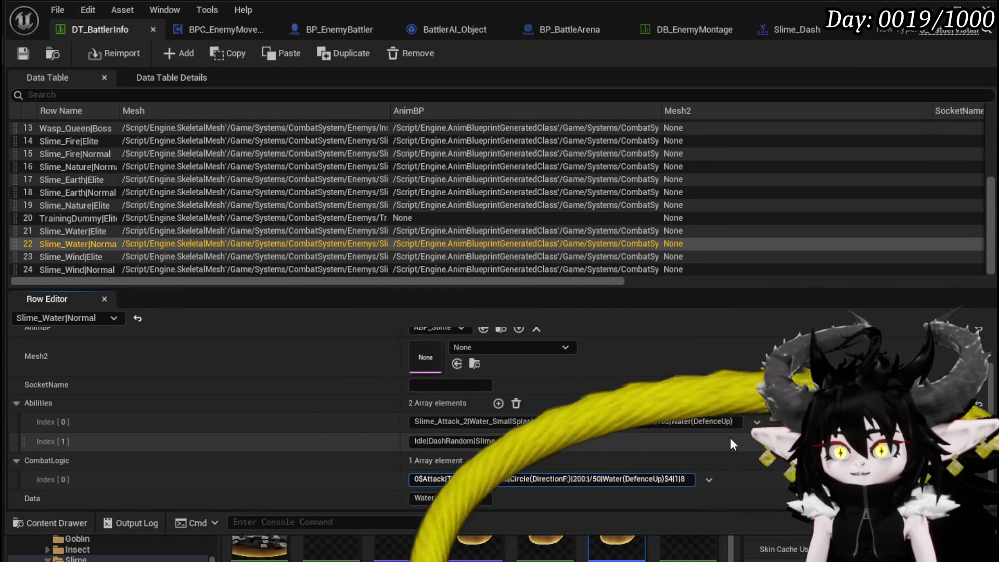
pyautogui.hotkey('ctrl', 'a')
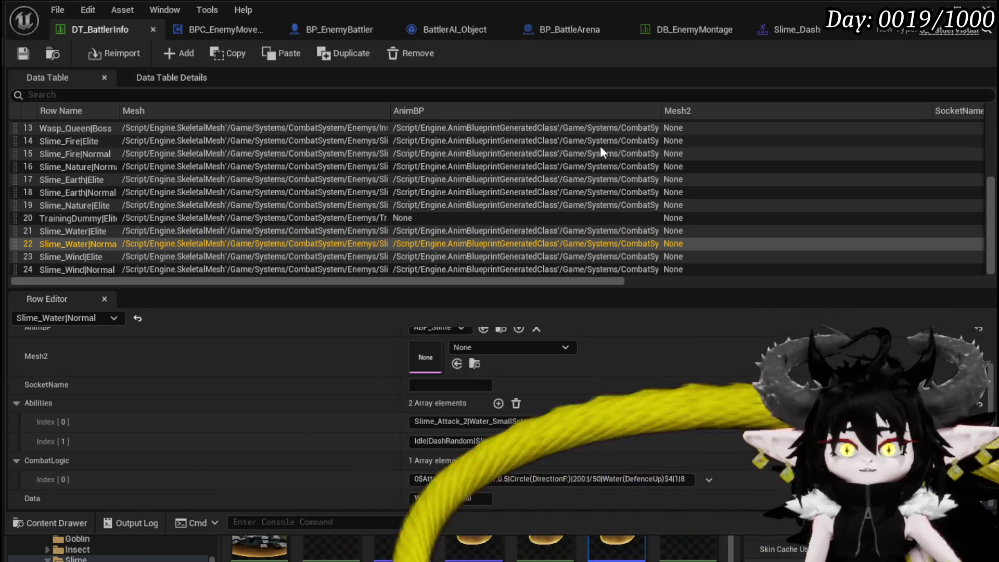
pyautogui.press('Return')
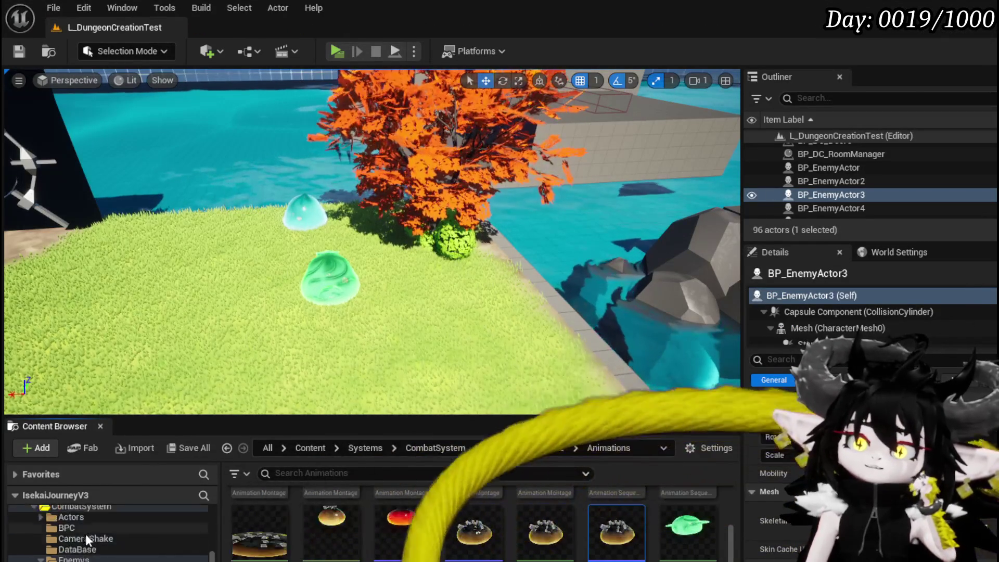
# Browse to the CombatAttacks folder and inspect BP_BaseMarker's CreateHitZone function graph
pyautogui.scroll(2, 84, 529)
pyautogui.click(72, 518)
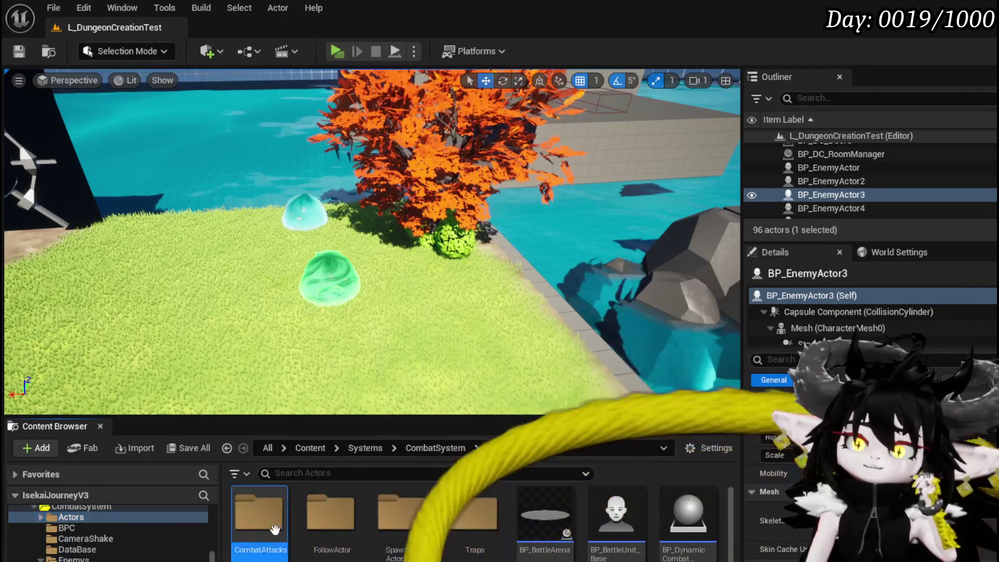
pyautogui.doubleClick(259, 515)
pyautogui.doubleClick(232, 508)
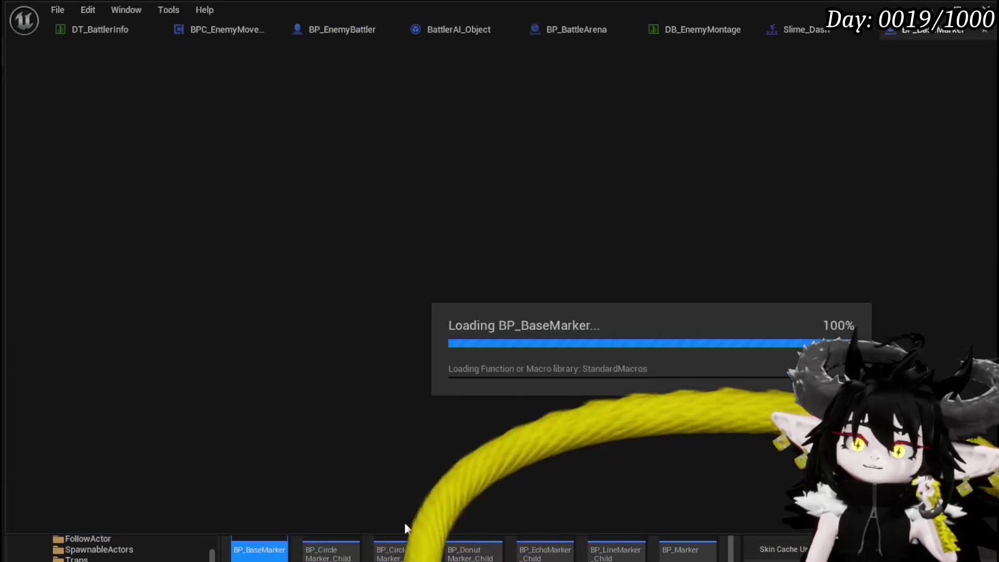
pyautogui.scroll(-3, 390, 252)
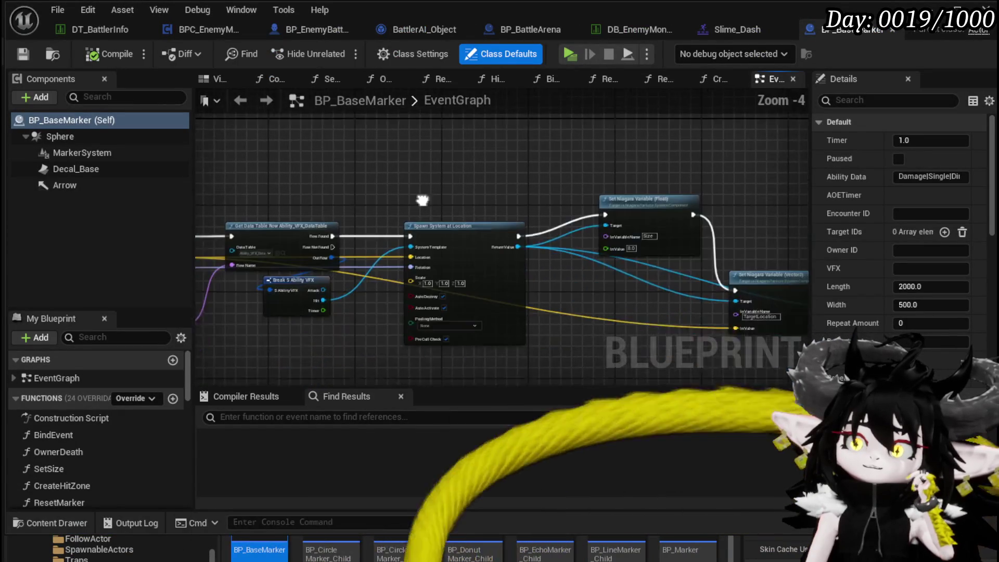
pyautogui.scroll(3, 326, 346)
pyautogui.scroll(-1, 442, 347)
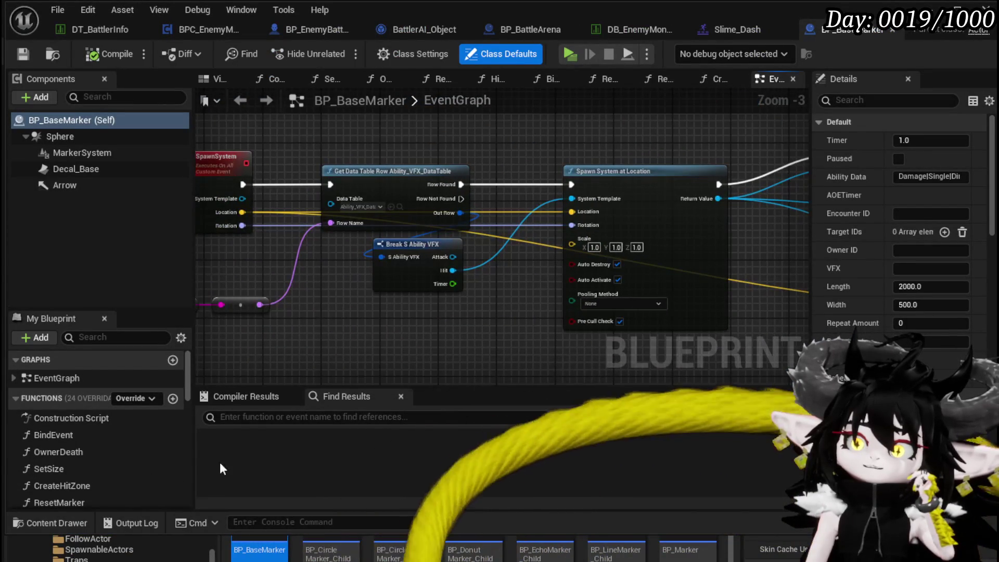
pyautogui.doubleClick(97, 487)
pyautogui.scroll(-2, 617, 310)
pyautogui.scroll(2, 529, 312)
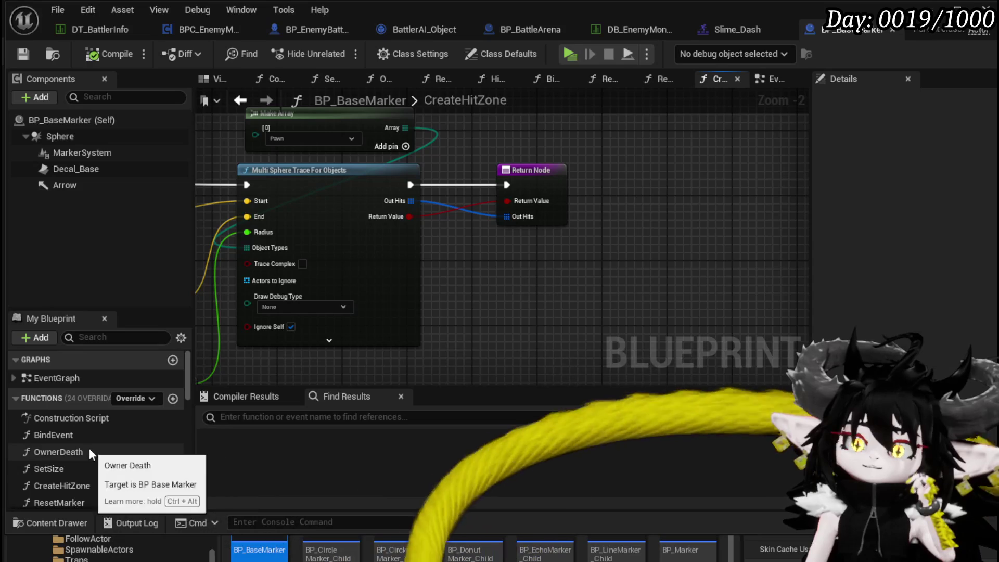
pyautogui.scroll(-2, 94, 450)
pyautogui.scroll(-1, 567, 301)
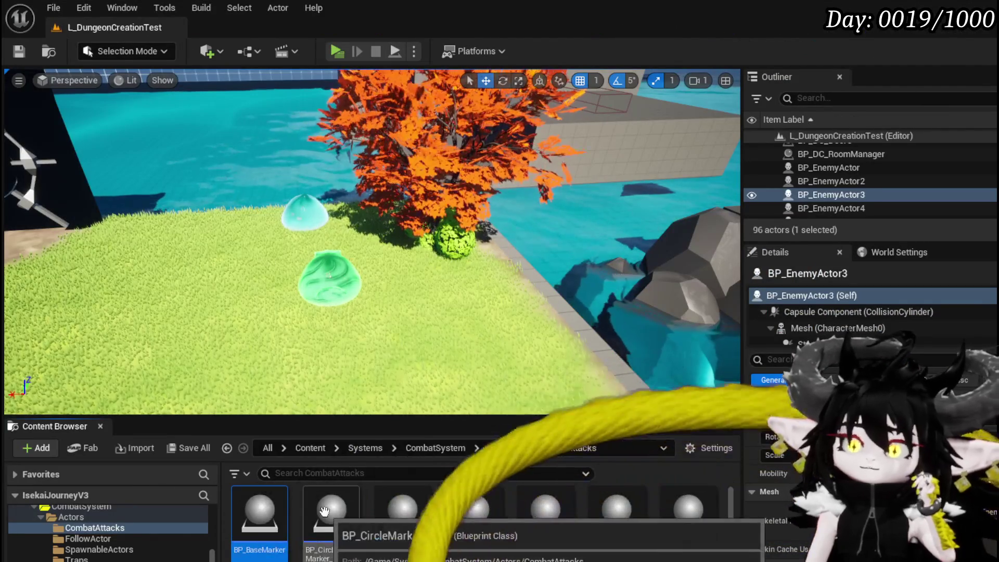
# Set BP_CircleMarker_Child's sphere trace Draw Debug Type to None, save, and launch a standalone playtest
pyautogui.doubleClick(331, 512)
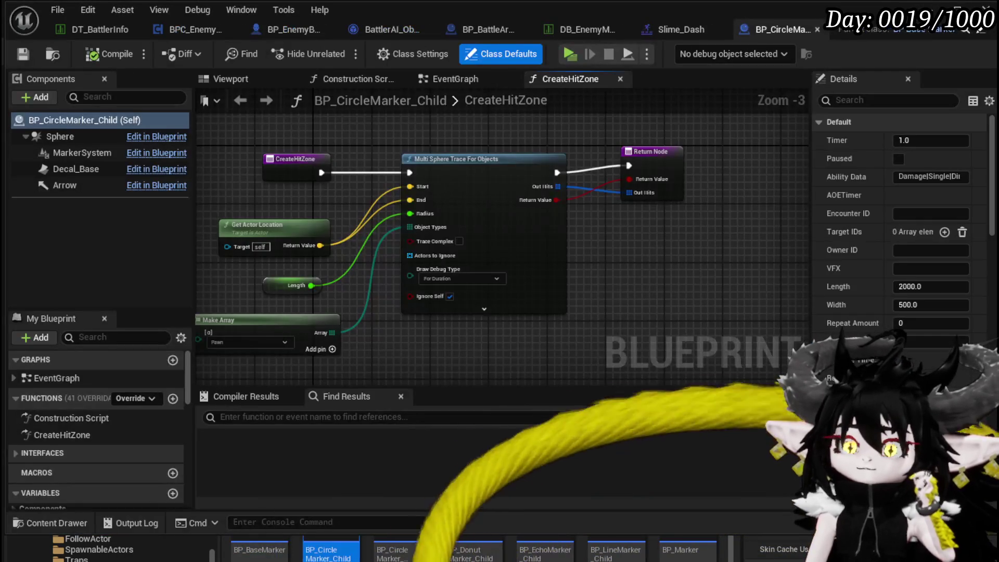
pyautogui.click(450, 278)
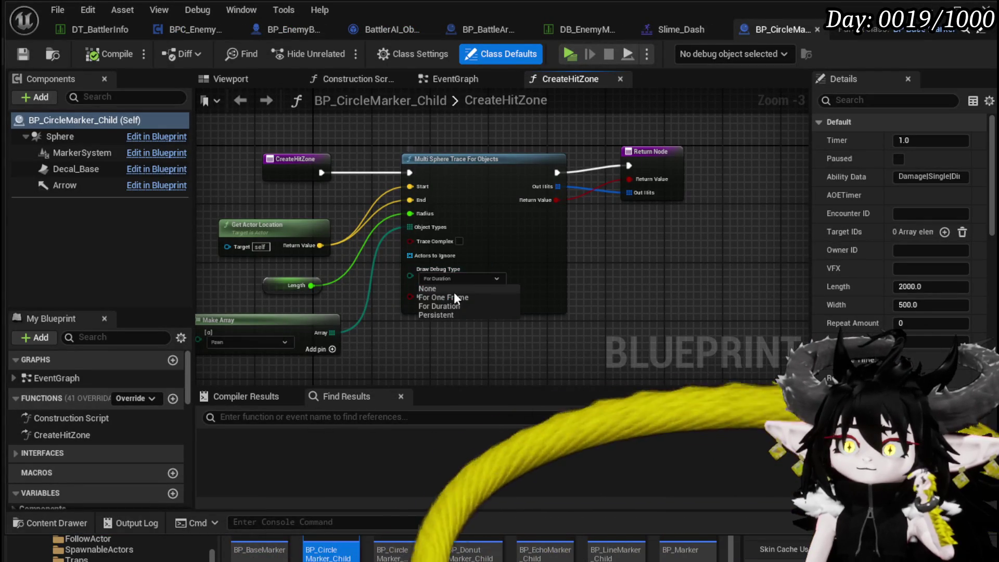
pyautogui.click(451, 290)
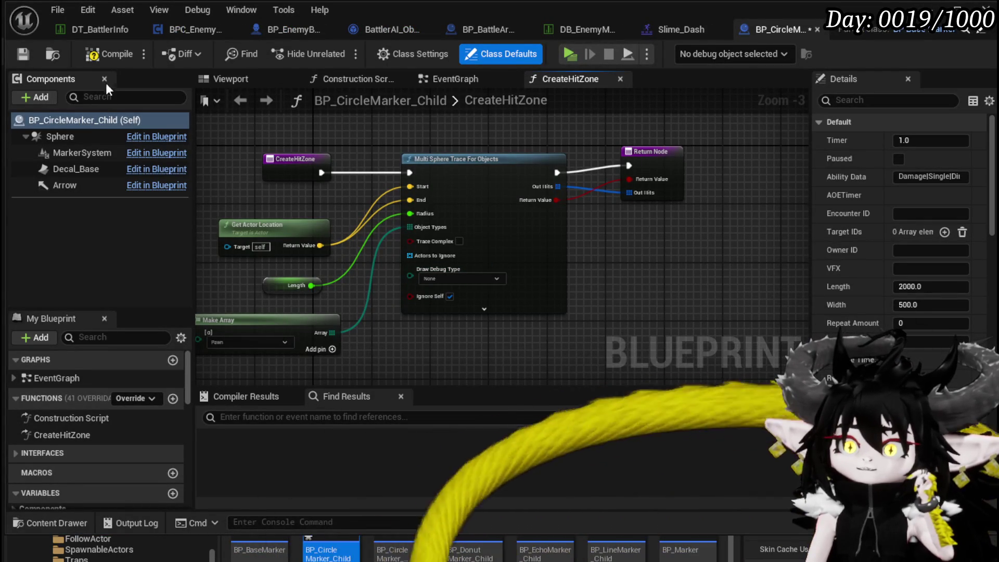
pyautogui.click(21, 57)
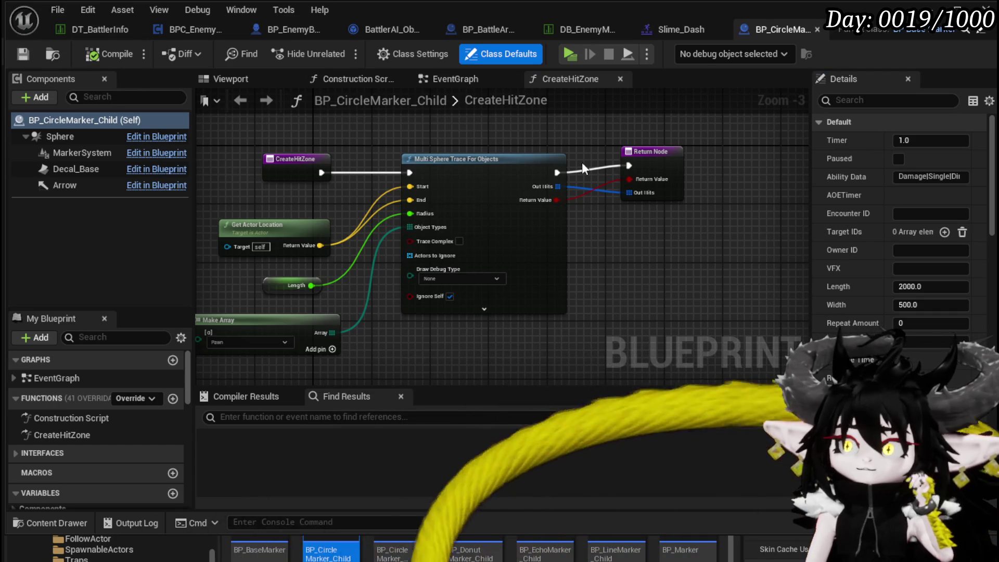
pyautogui.click(714, 30)
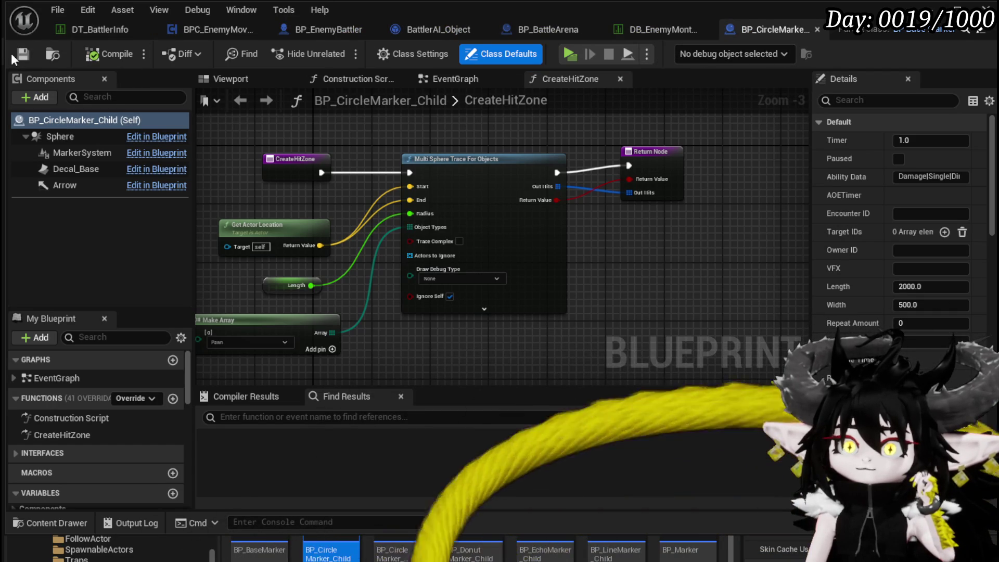
pyautogui.hotkey('alt', 'p')
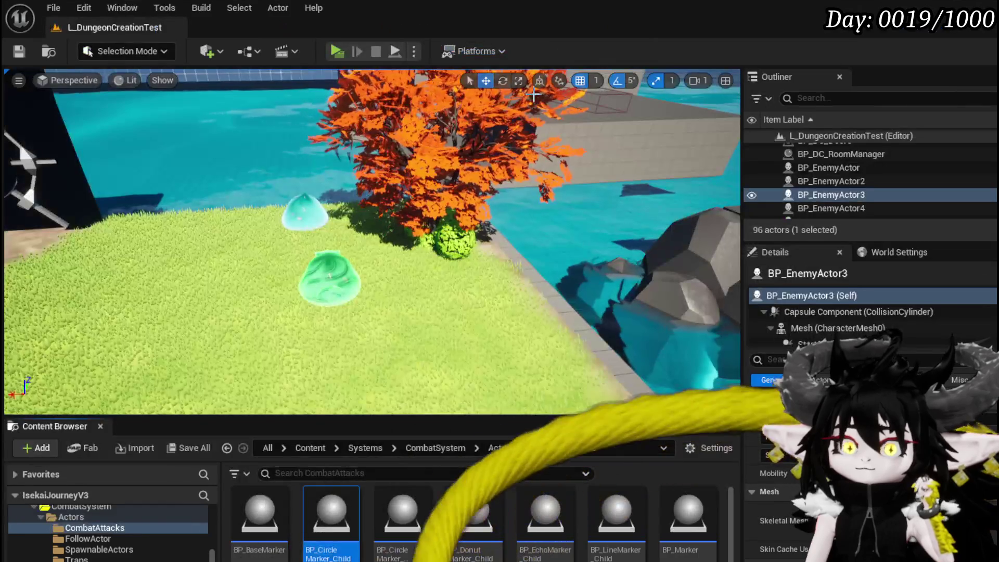
# Fight the Water slimes in the standalone playtest, then exit and save the current level
pyautogui.press('w')
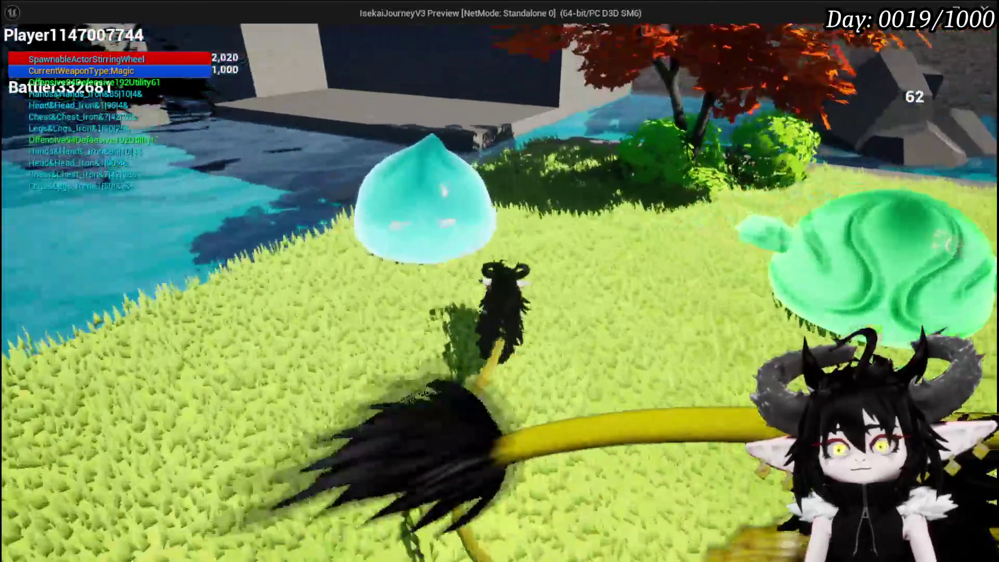
pyautogui.click(500, 281)
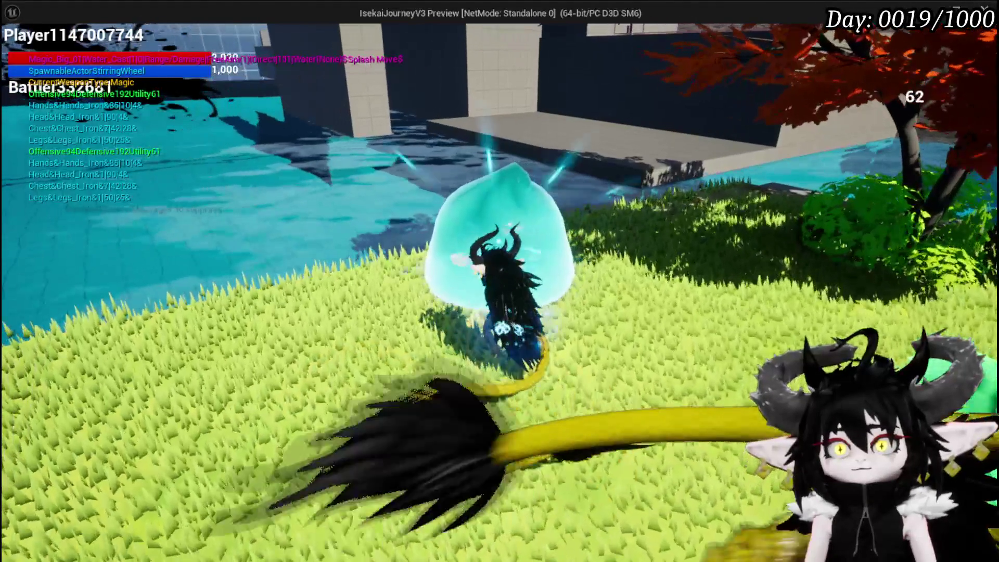
pyautogui.click(499, 281)
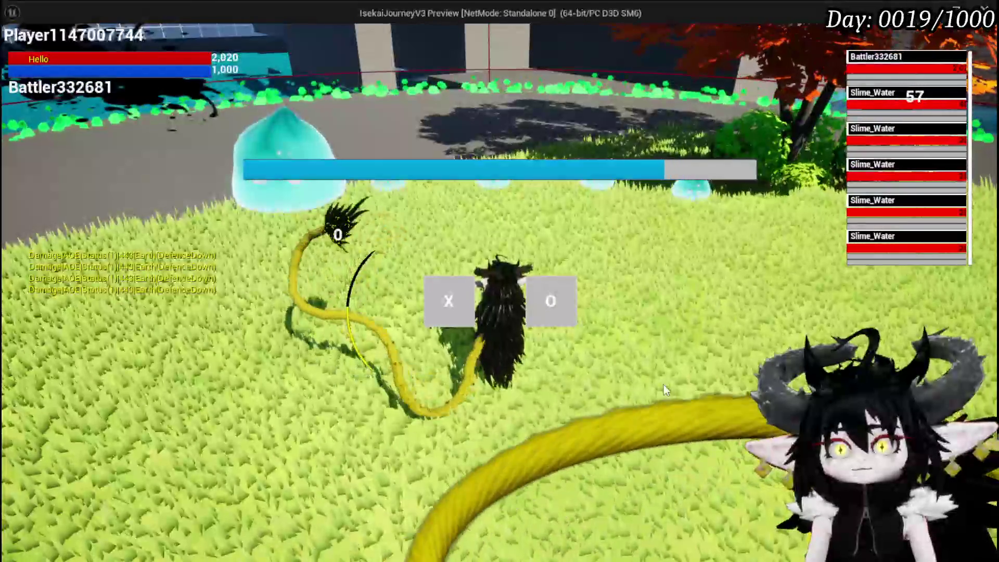
pyautogui.click(455, 298)
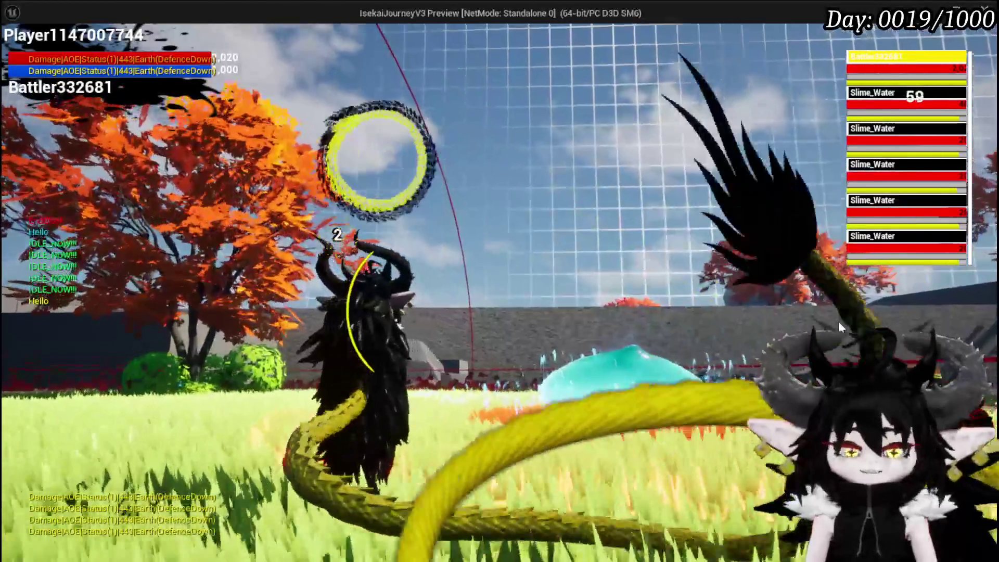
pyautogui.press('Escape')
pyautogui.click(28, 47)
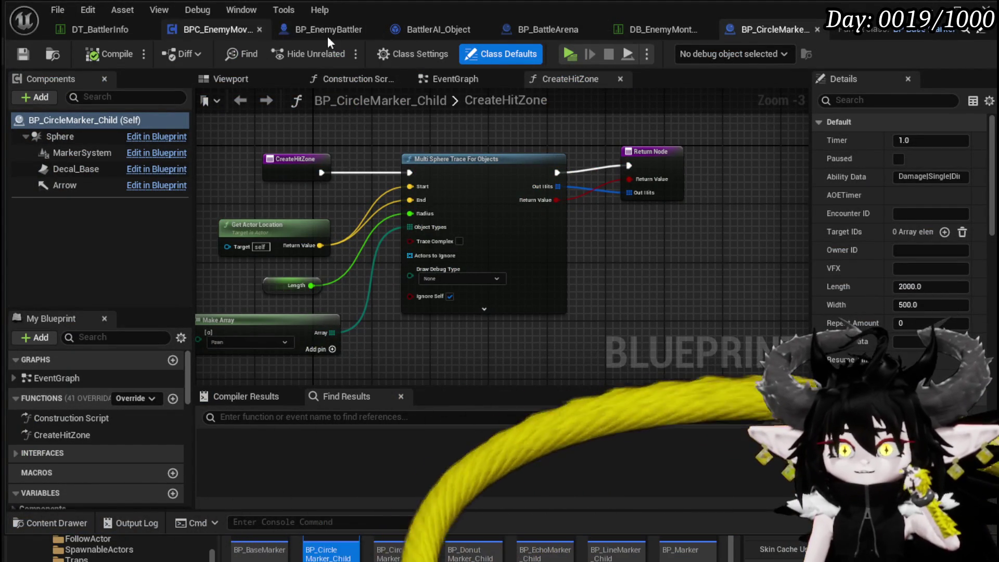
# Append $ so Slime_Water|Normal's CombatLogic ends in $4|10|$8, then save DT_BattlerInfo
pyautogui.click(99, 30)
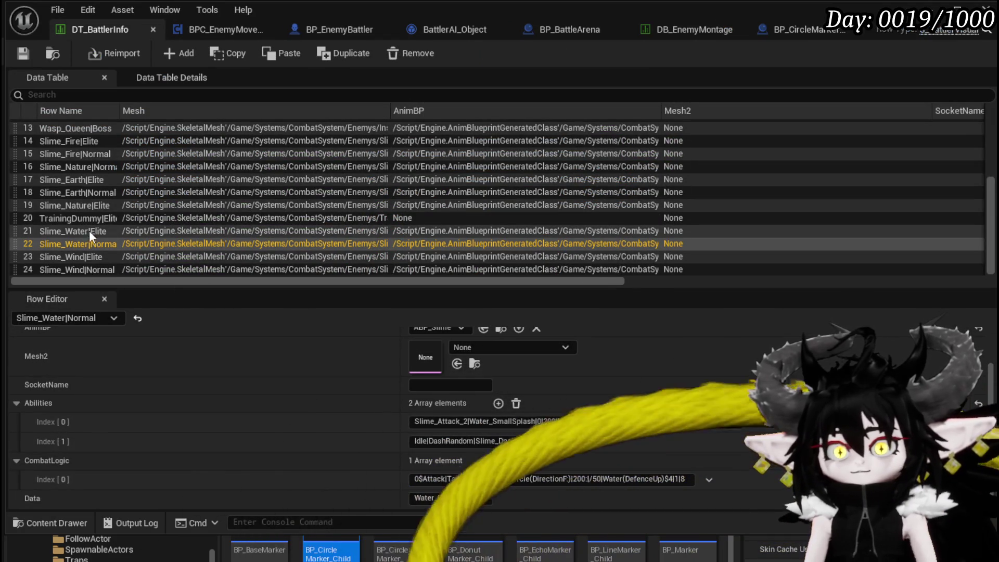
pyautogui.click(107, 229)
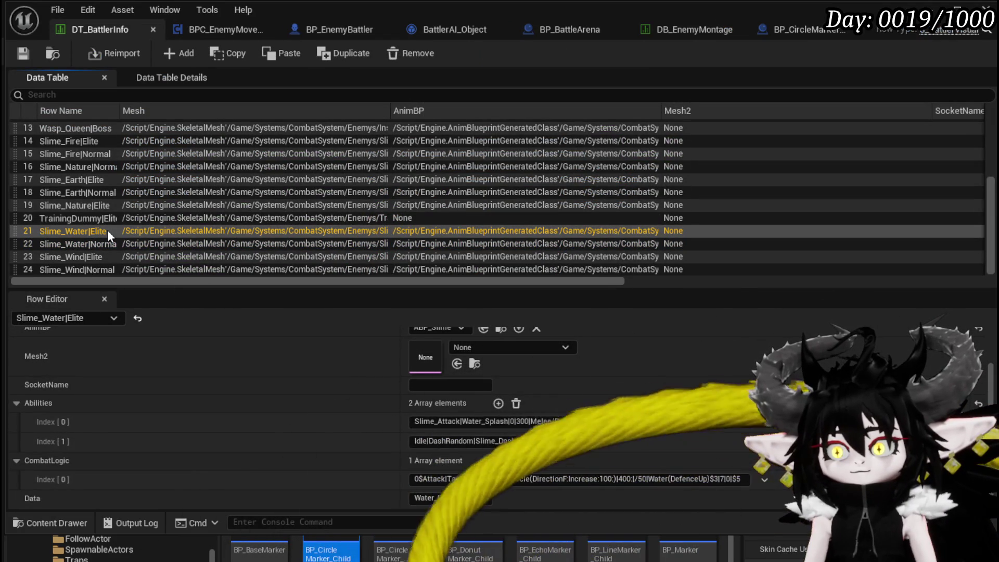
pyautogui.click(104, 244)
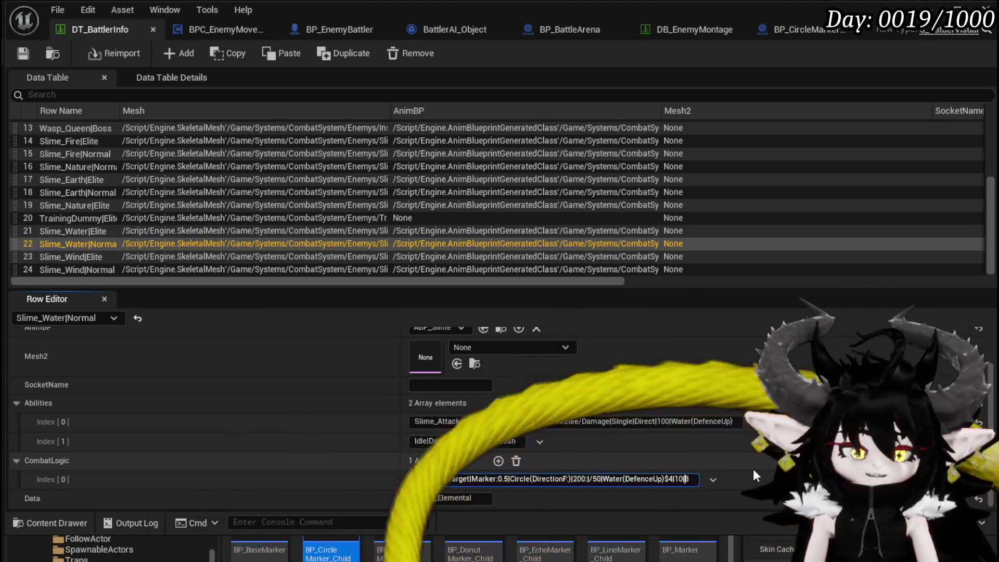
pyautogui.press('End')
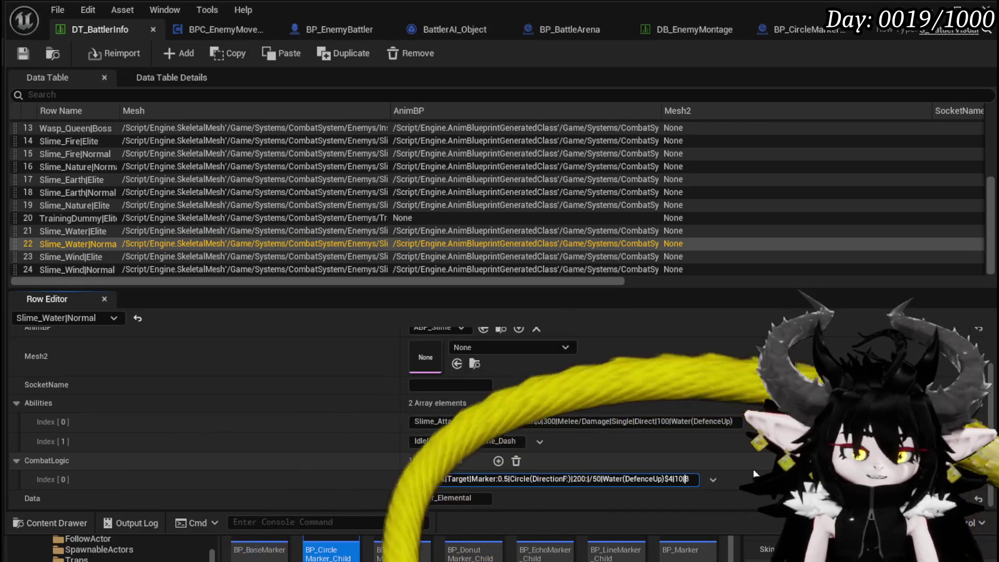
pyautogui.write('$')
pyautogui.press('Return')
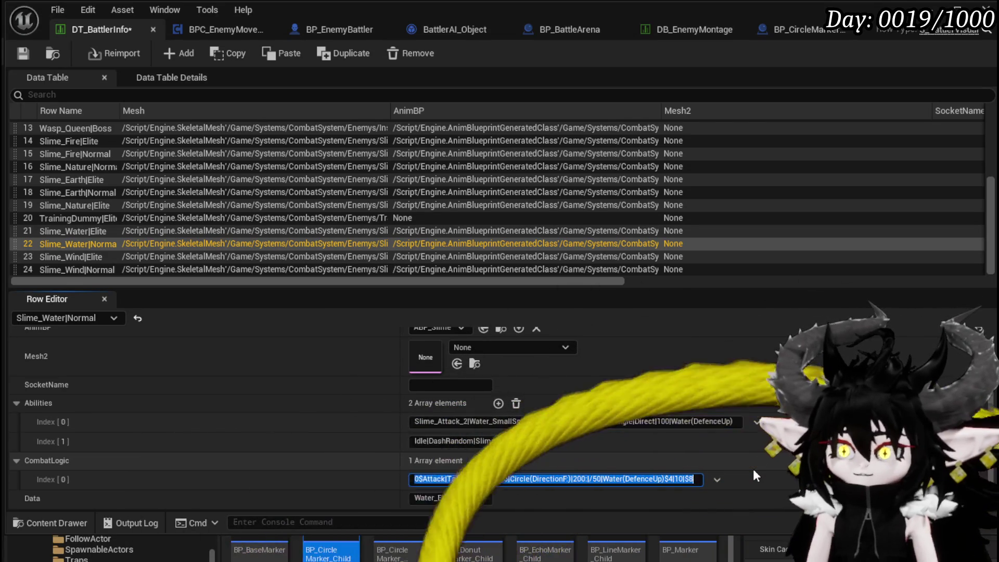
pyautogui.hotkey('ctrl', 'shift', 's')
pyautogui.click(753, 509)
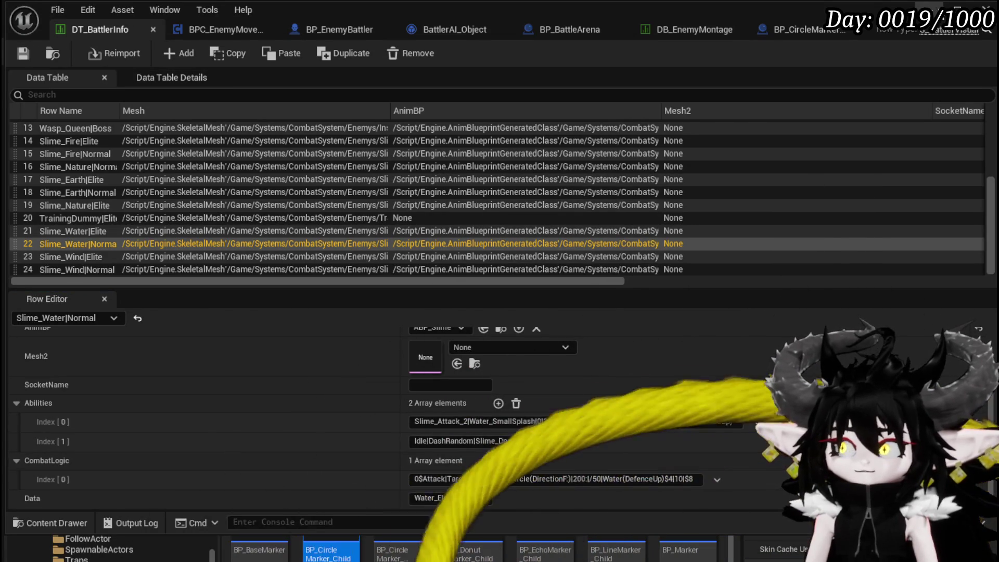
pyautogui.hotkey('alt', 'Tab')
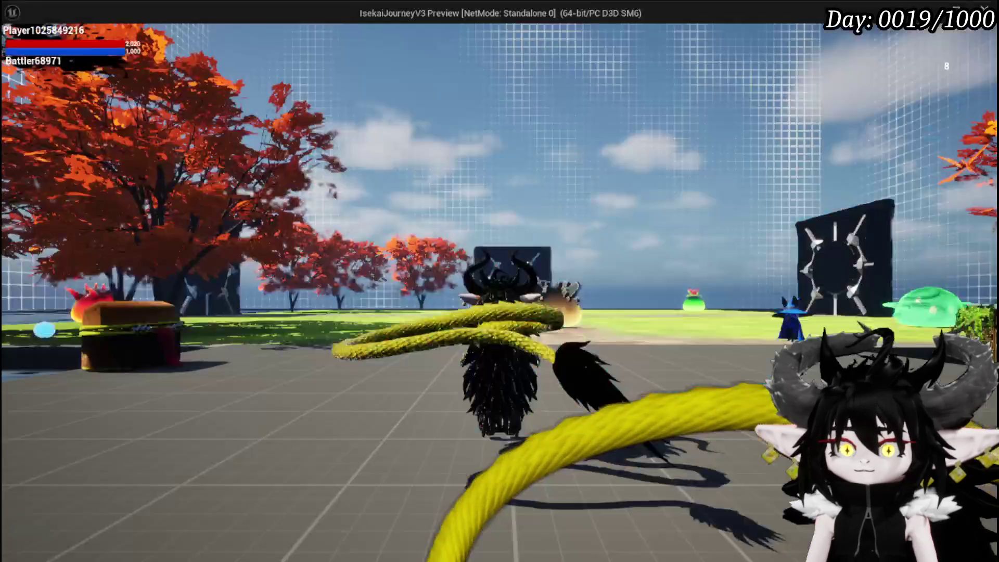
# Walk toward the cyan slime, restart the playtest, fight a turn, then stop the preview
pyautogui.press('w')
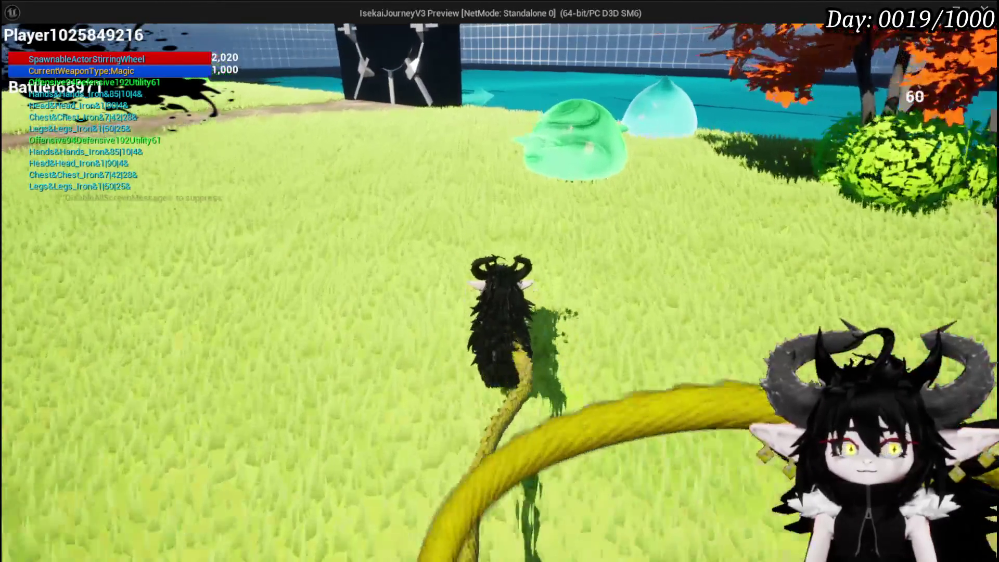
pyautogui.press('w')
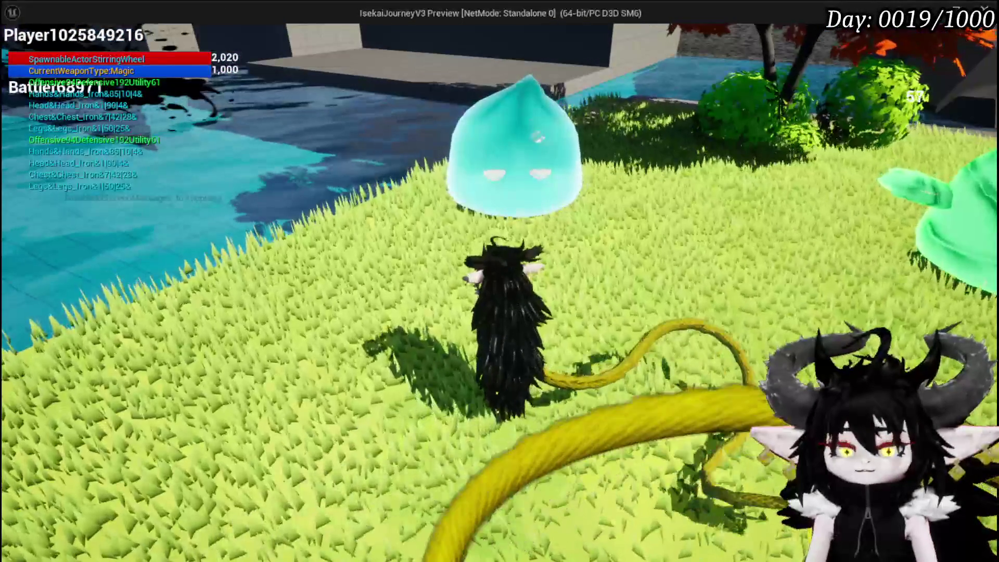
pyautogui.press('Escape')
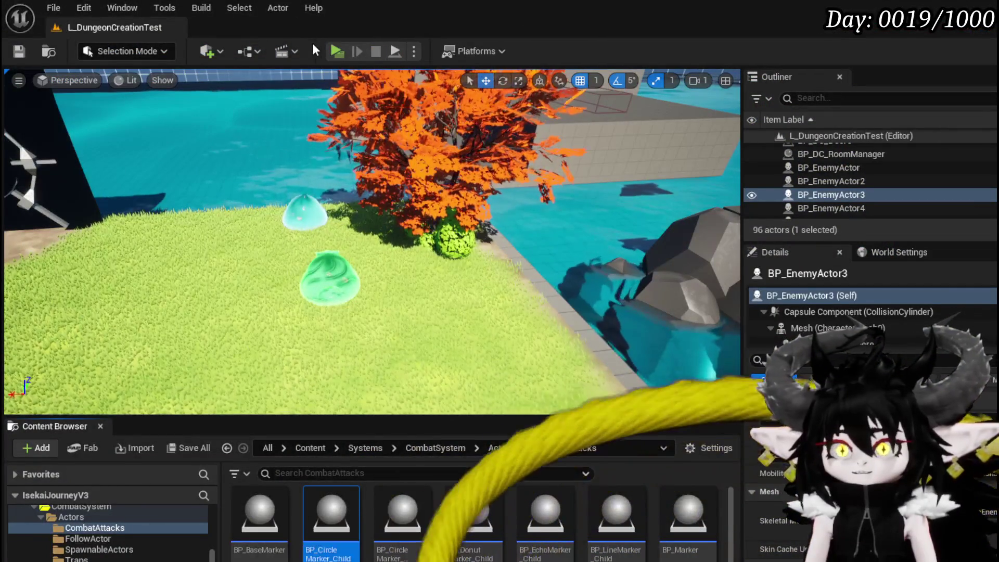
pyautogui.click(337, 51)
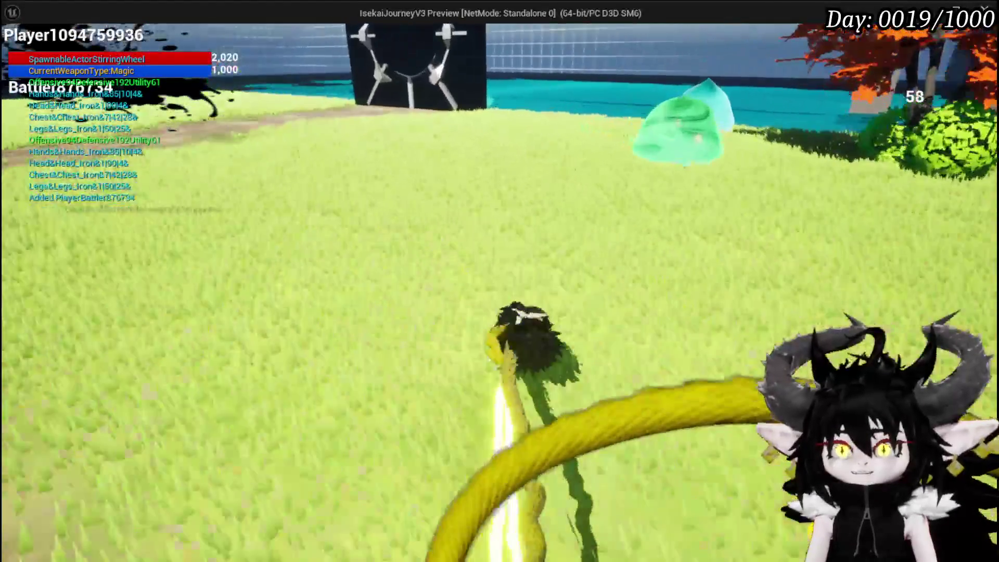
pyautogui.press('w')
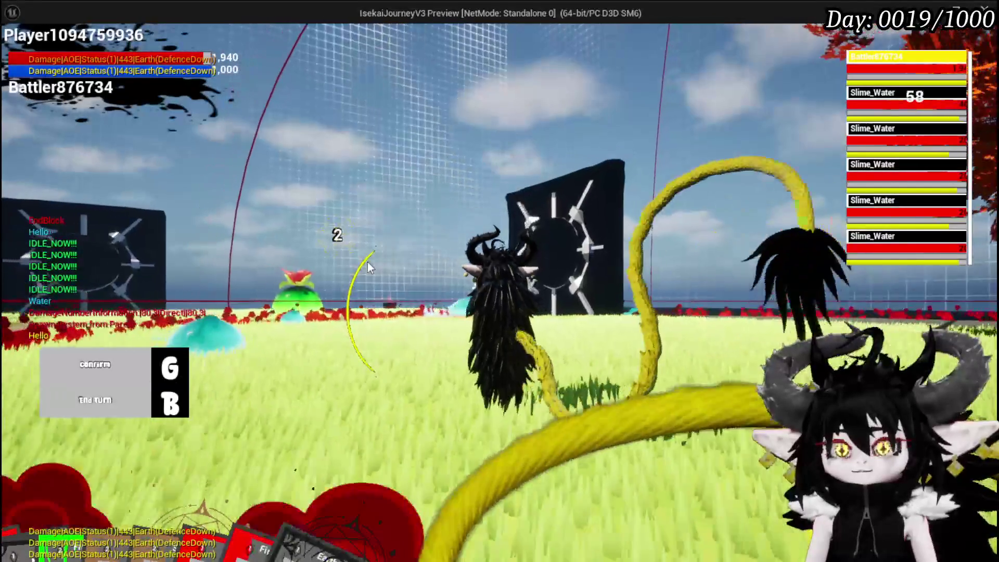
pyautogui.press('g')
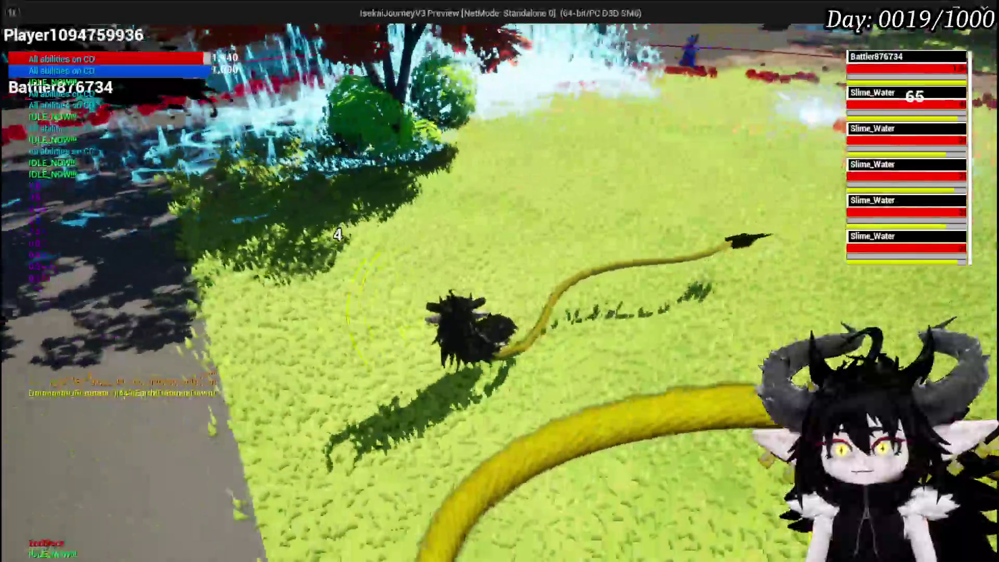
pyautogui.press('Escape')
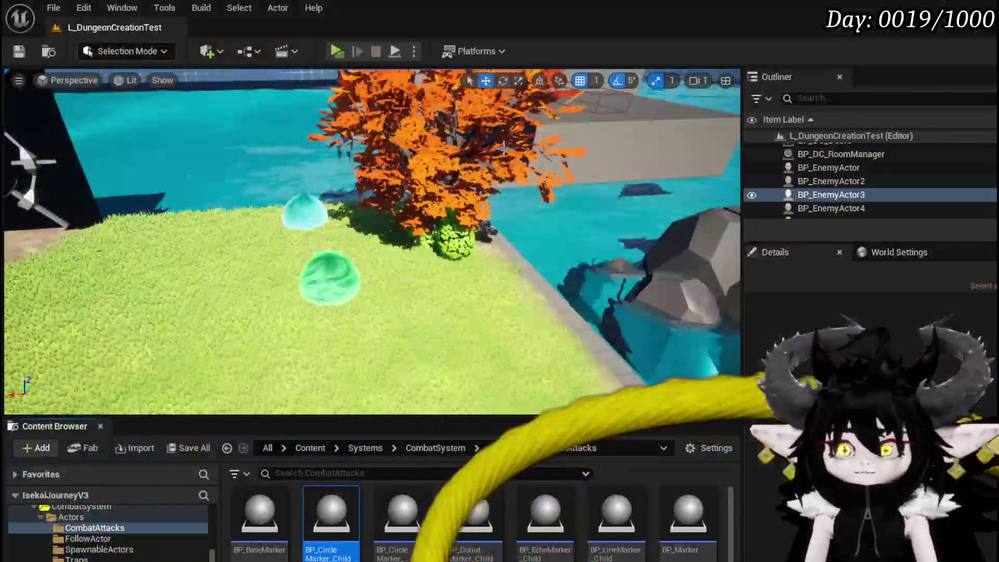
# Save all, recheck the DT_BattlerInfo window, and start a new playtest of the level
pyautogui.click(19, 51)
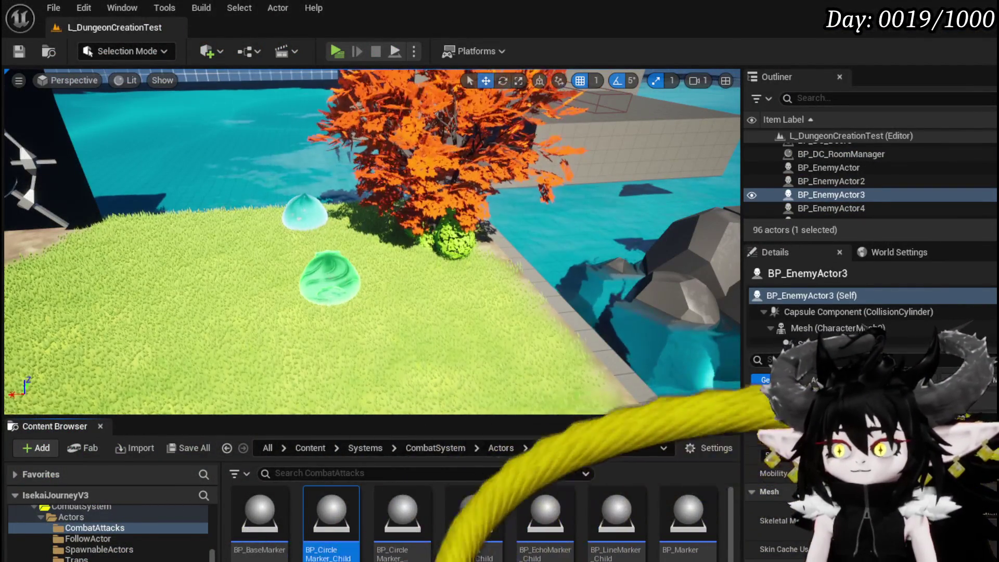
pyautogui.hotkey('alt', 'Tab')
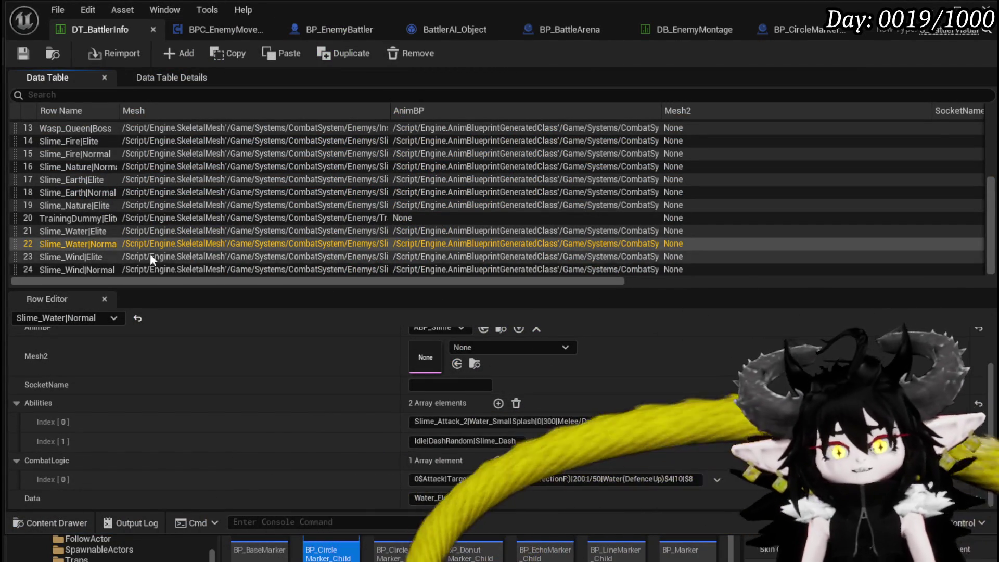
pyautogui.hotkey('alt', 'Tab')
pyautogui.click(331, 55)
# Approach the blue slime and end turns with B and G until the slimes attack
pyautogui.press('w')
pyautogui.press('w')
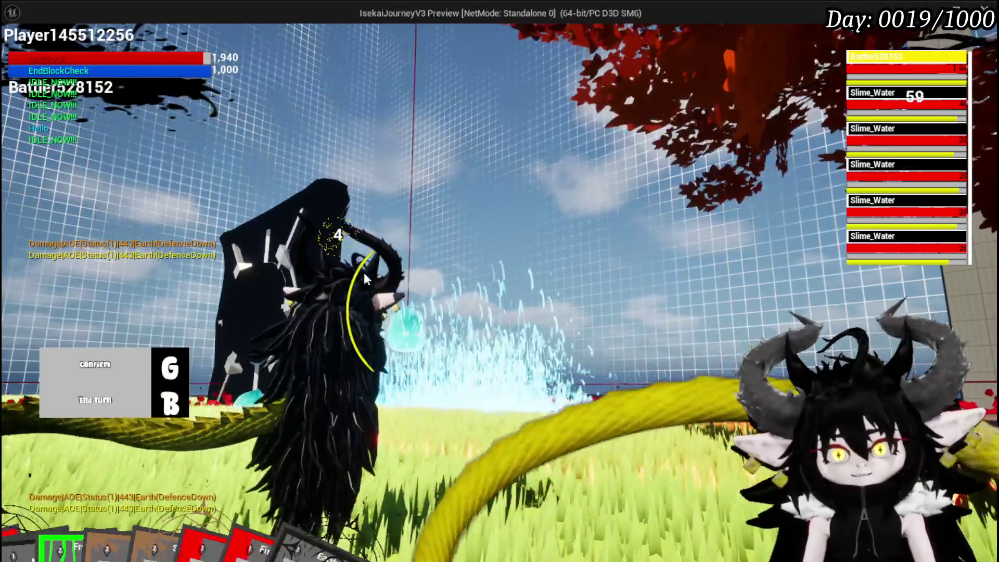
pyautogui.press('b')
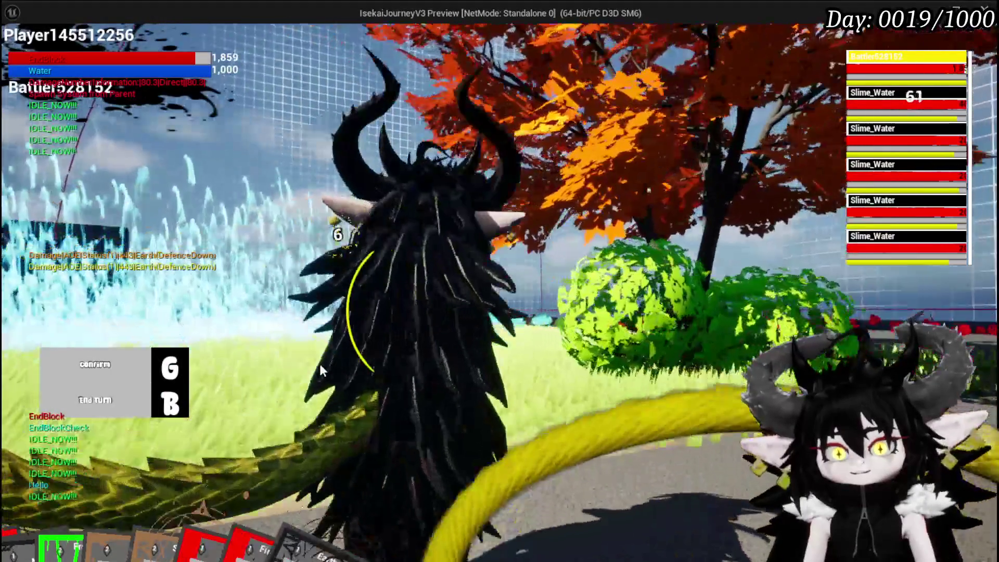
pyautogui.press('g')
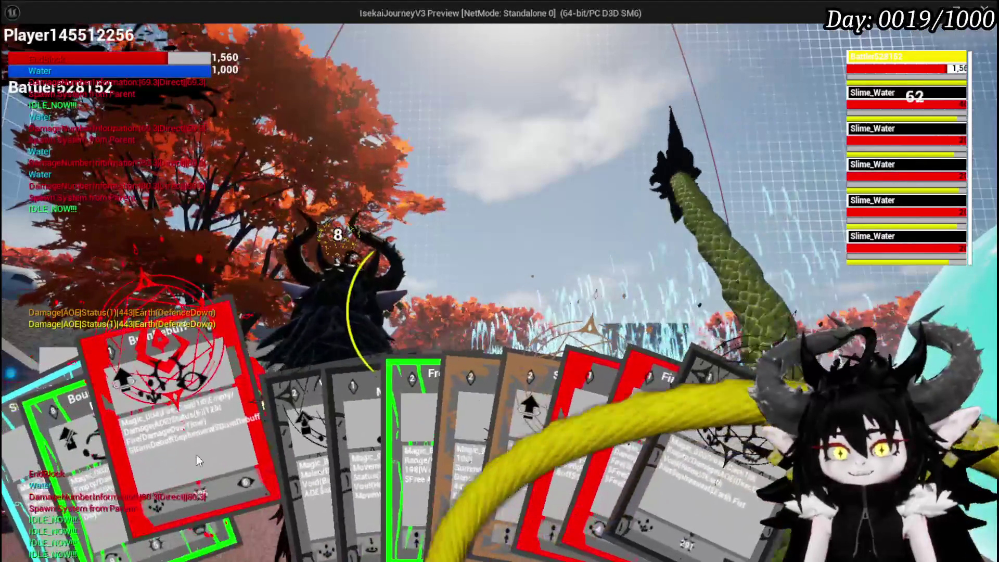
# Cast Void AOE and Void Movement, end the turn, then cast Void Movement again and end it
pyautogui.click(264, 441)
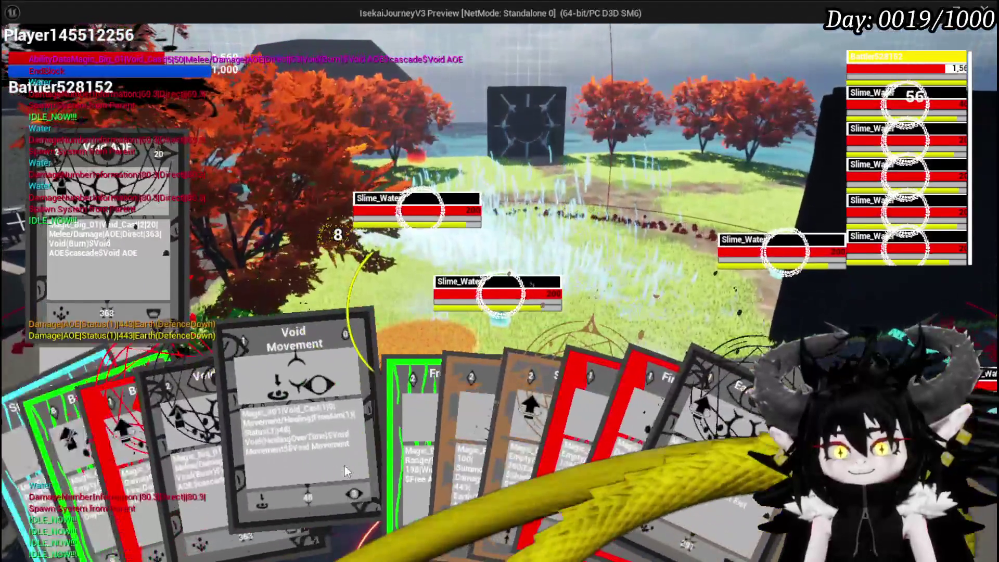
pyautogui.click(345, 466)
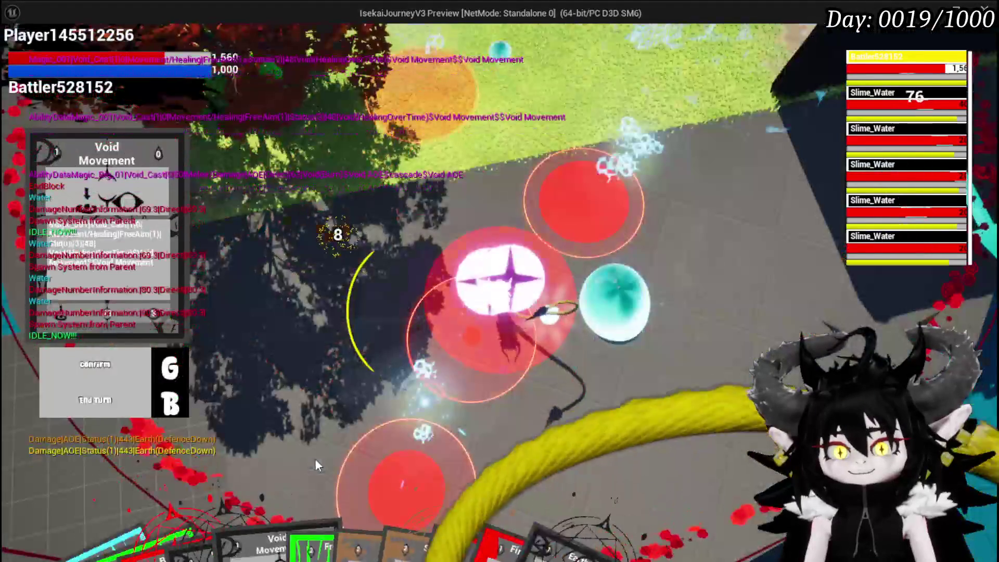
pyautogui.press('g')
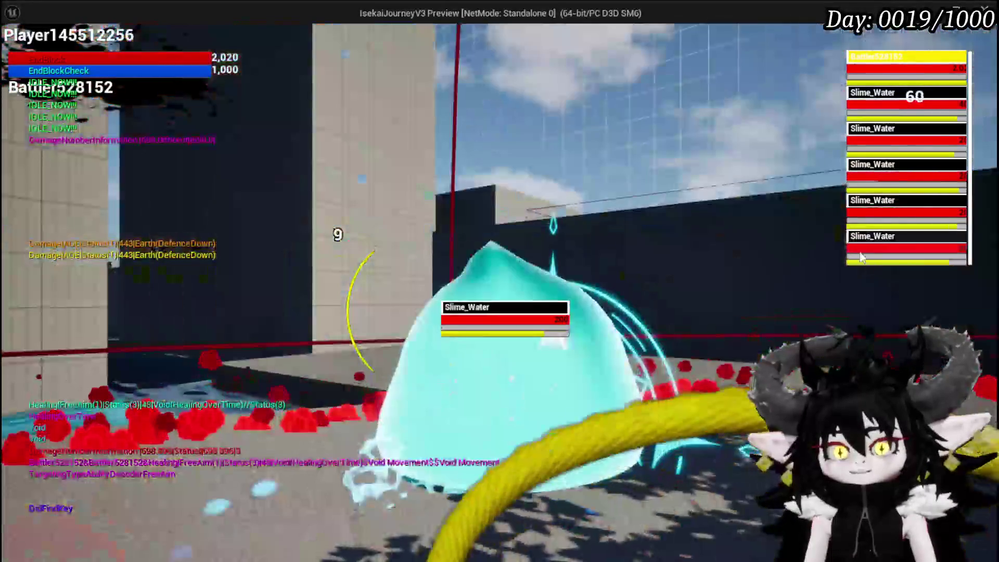
pyautogui.press('g')
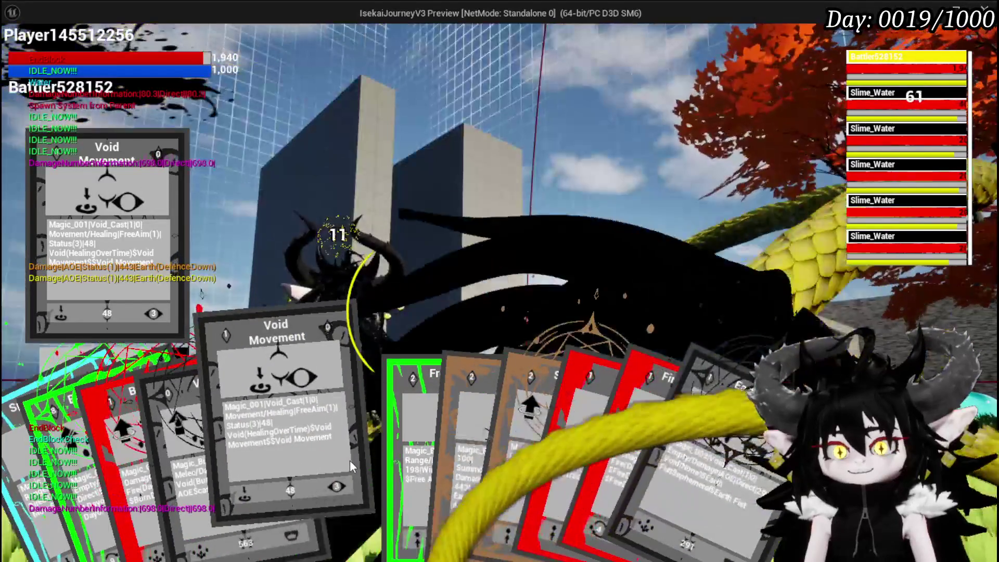
pyautogui.click(349, 460)
pyautogui.press('g')
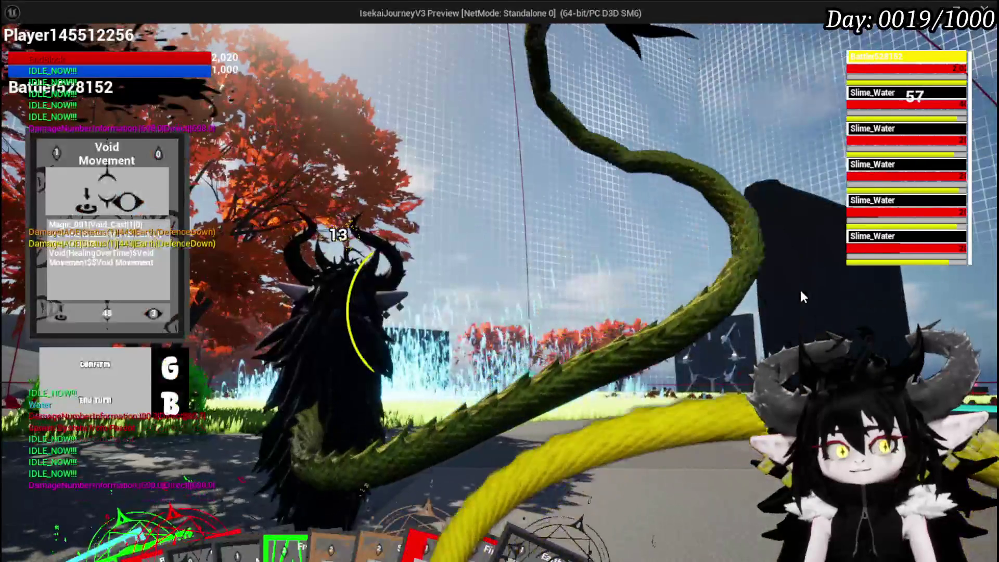
pyautogui.press('g')
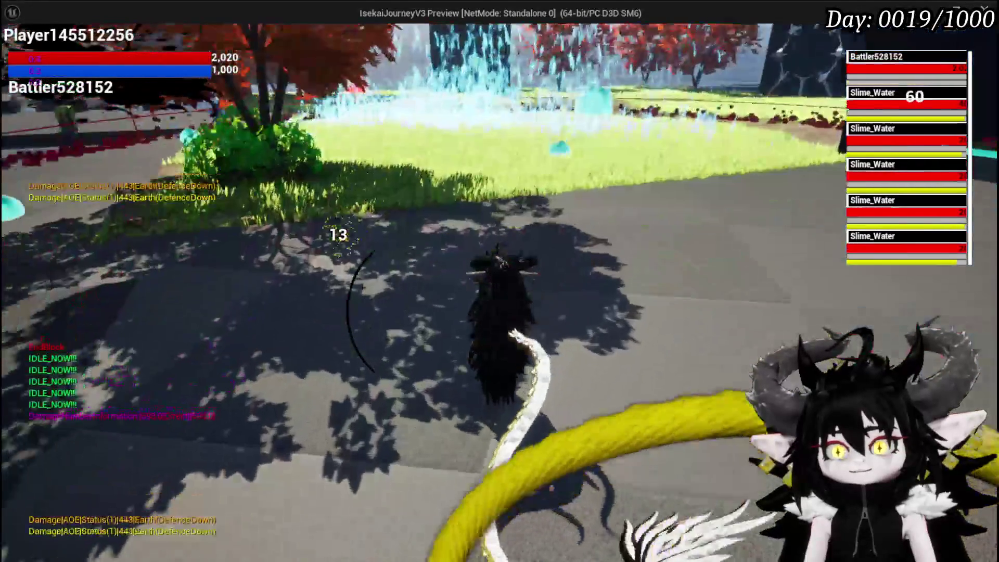
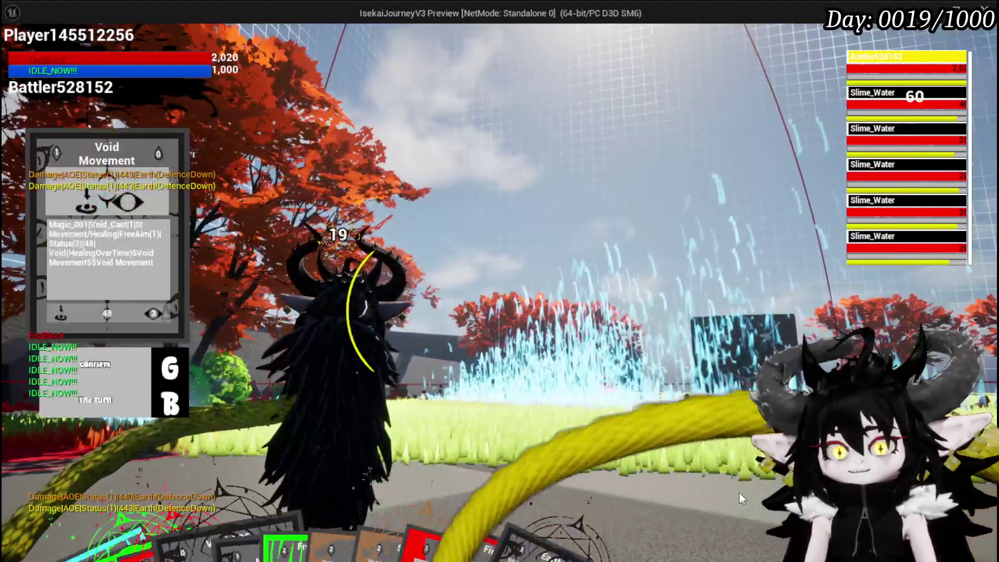
# Confirm the Void Movement dash card, then end the play test and return to the editor
pyautogui.press('g')
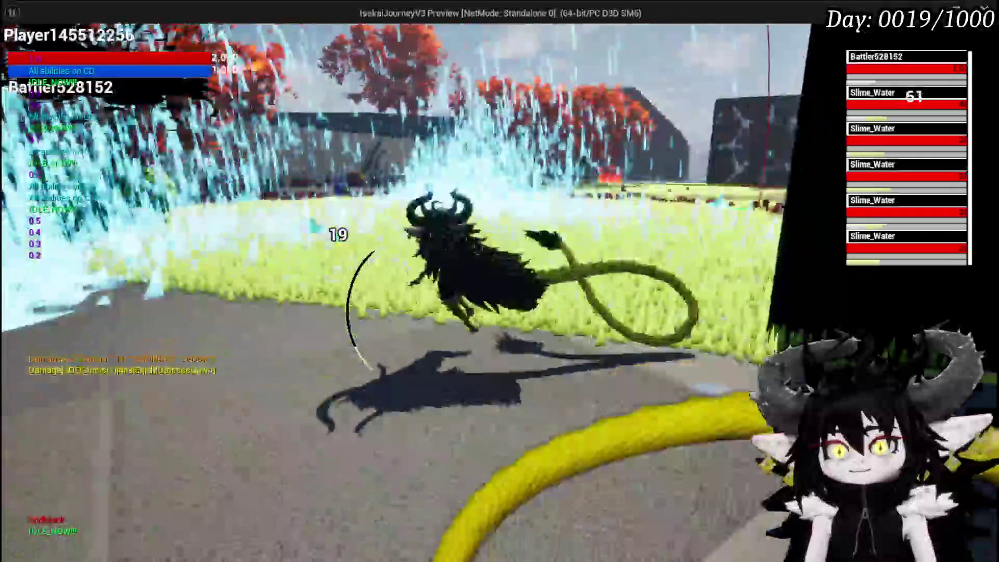
pyautogui.press('Escape')
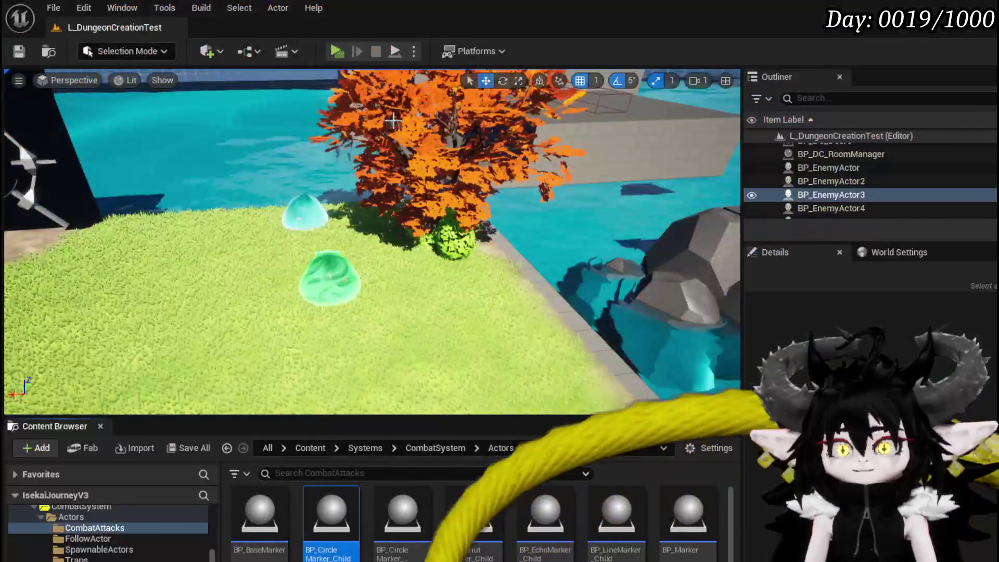
# Save, then add Idle|DashRandom|Slime_Roll as Slime_Fire|Elite's third ability and copy it
pyautogui.click(21, 53)
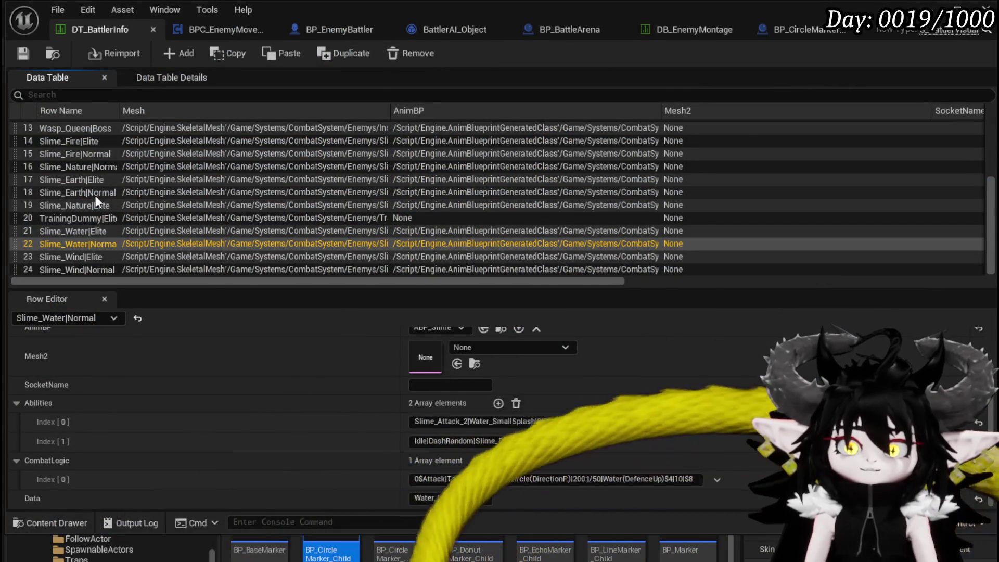
pyautogui.click(93, 141)
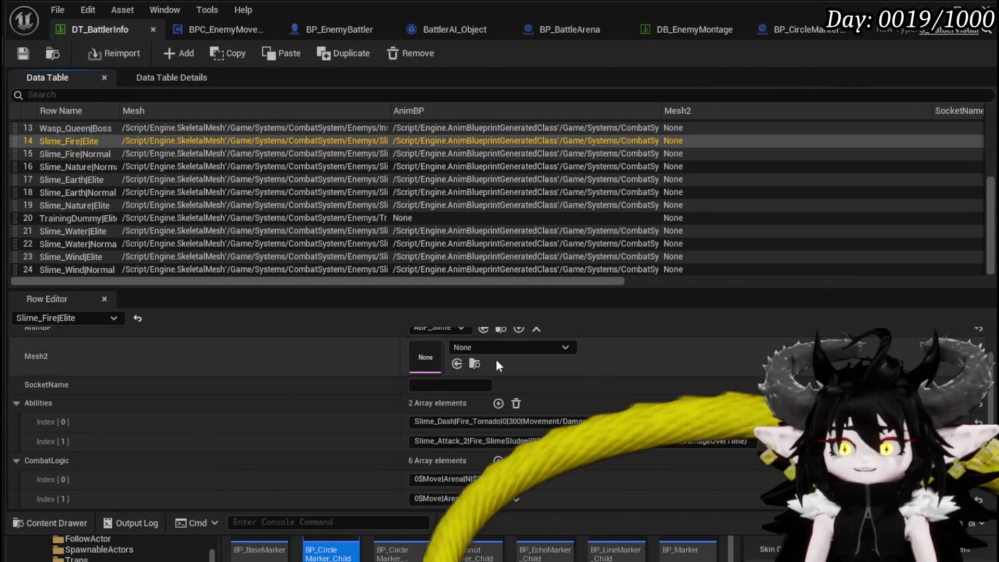
pyautogui.scroll(-3, 534, 378)
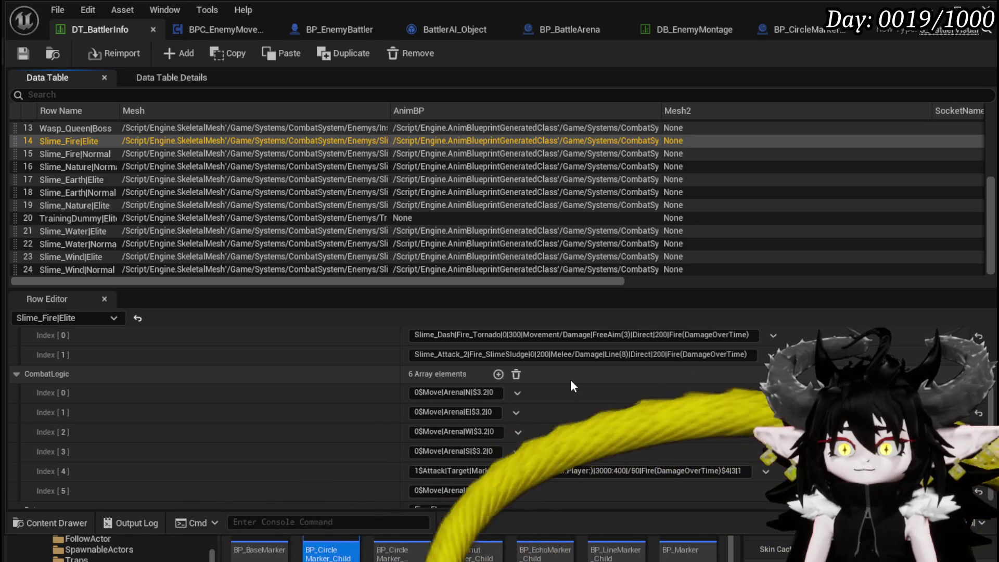
pyautogui.scroll(1, 571, 385)
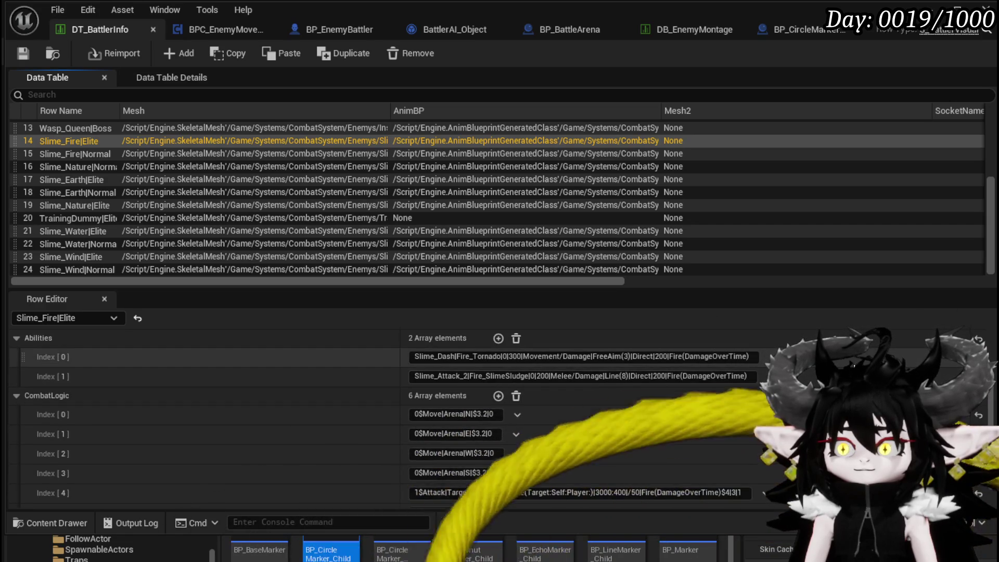
pyautogui.click(498, 338)
pyautogui.write('Idle|DashRandom')
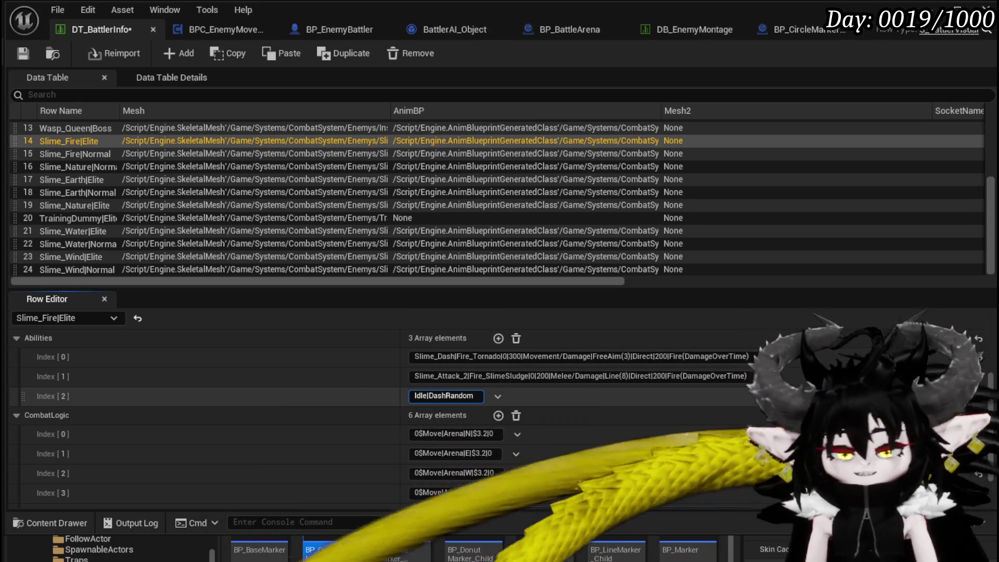
pyautogui.write('|I')
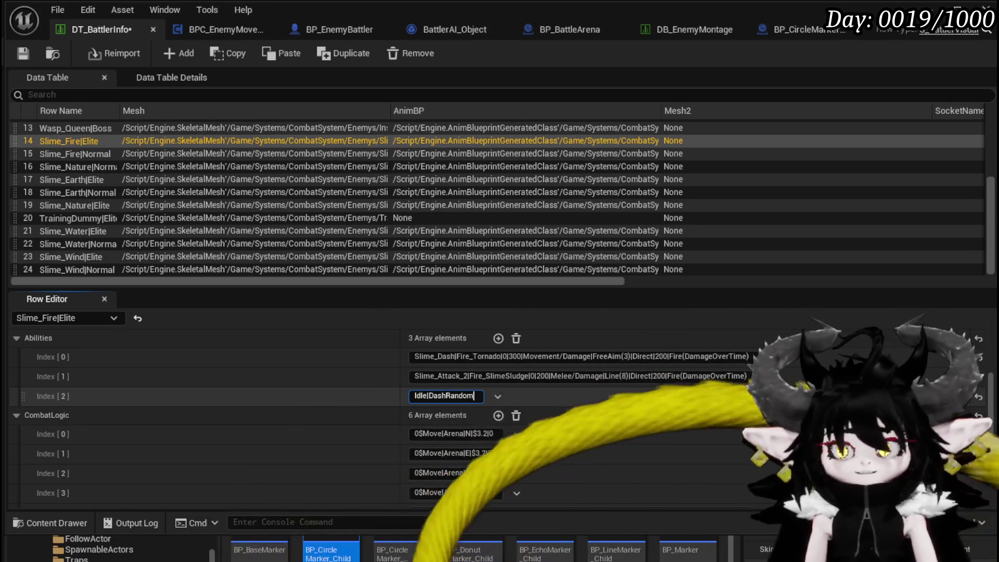
pyautogui.write('Slime_Roll')
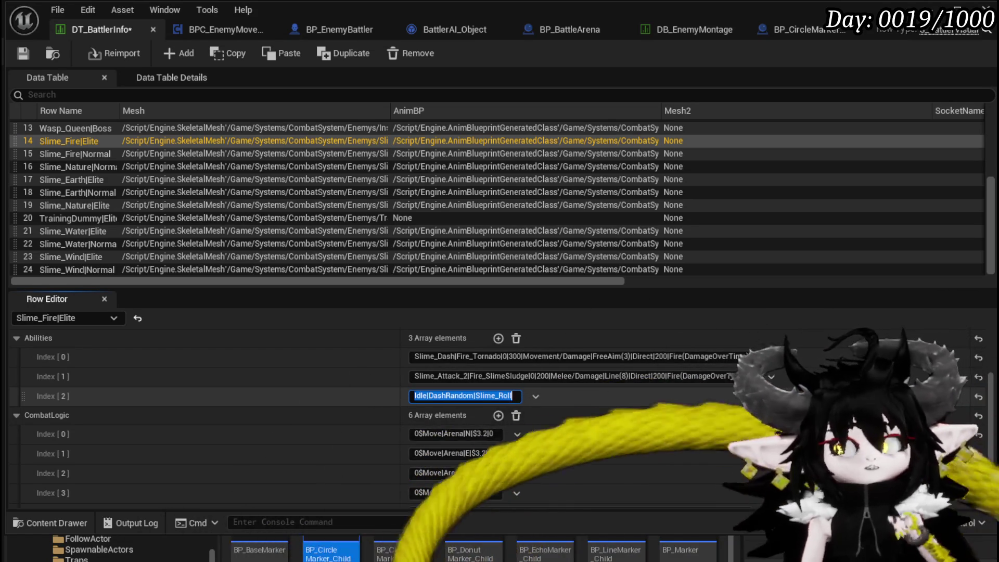
pyautogui.click(416, 395)
pyautogui.hotkey('ctrl', 'a')
pyautogui.hotkey('ctrl', 'c')
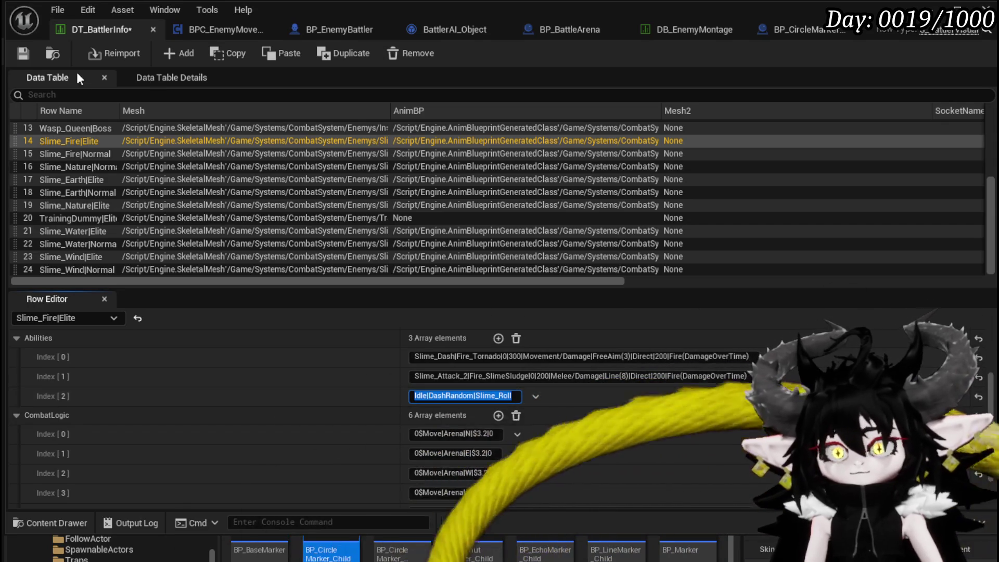
# Delete the north, east, west and south Move entries from Slime_Fire|Elite's CombatLogic
pyautogui.click(518, 435)
pyautogui.click(533, 470)
pyautogui.click(516, 435)
pyautogui.click(541, 470)
pyautogui.click(516, 434)
pyautogui.click(535, 466)
pyautogui.click(516, 439)
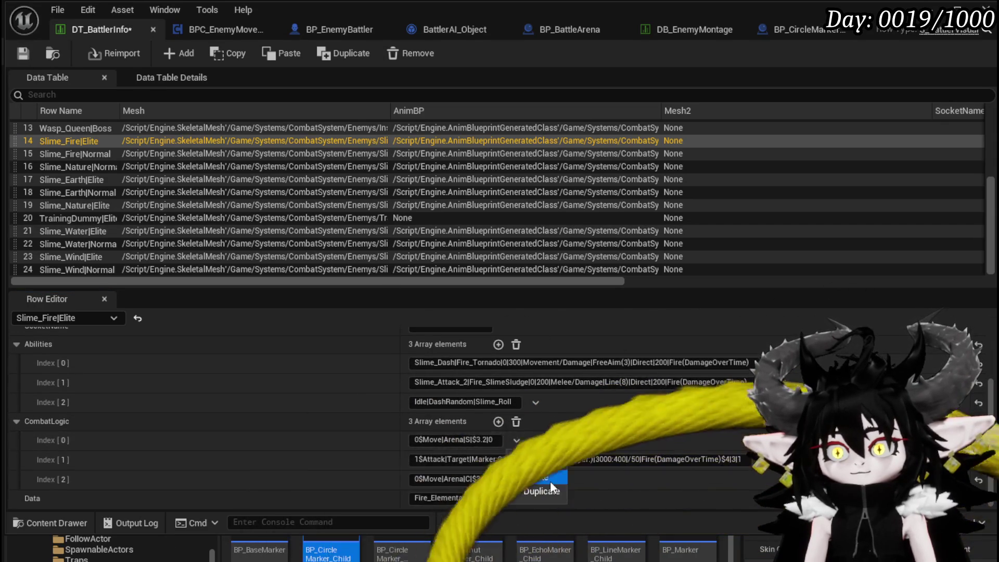
pyautogui.click(547, 477)
pyautogui.click(541, 516)
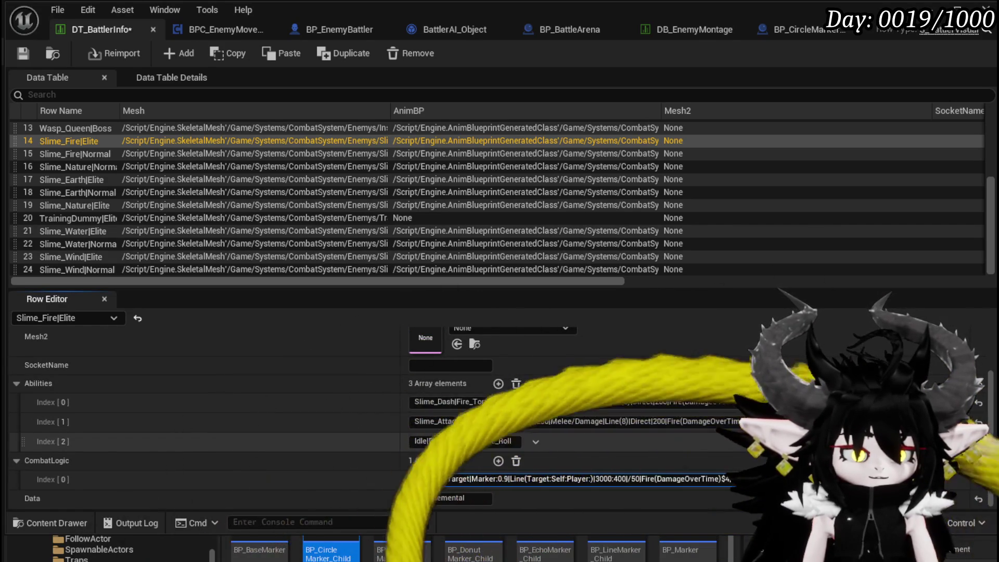
# Append $5 to the remaining attack entry and select the Slime_Fire|Normal row
pyautogui.write('5')
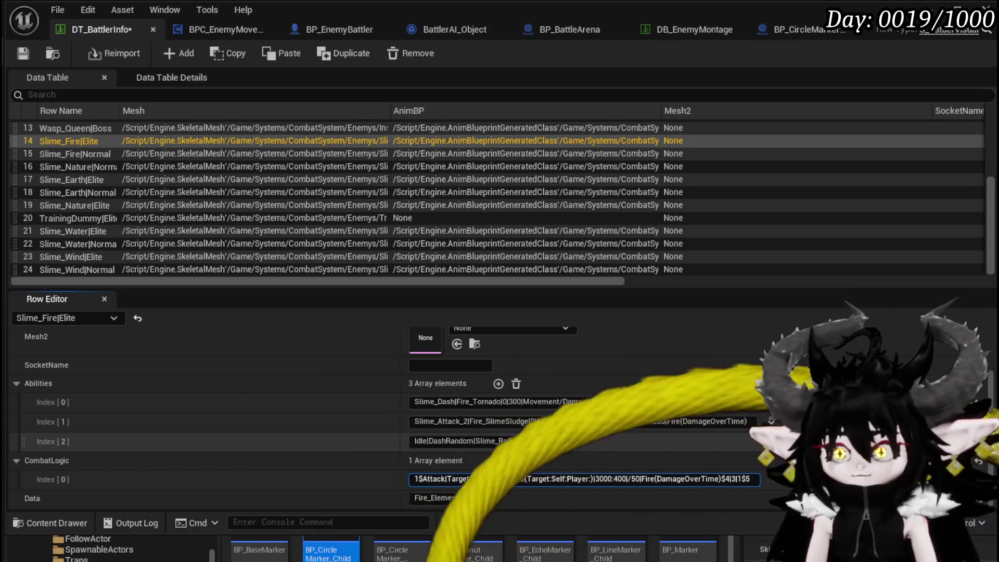
pyautogui.press('Return')
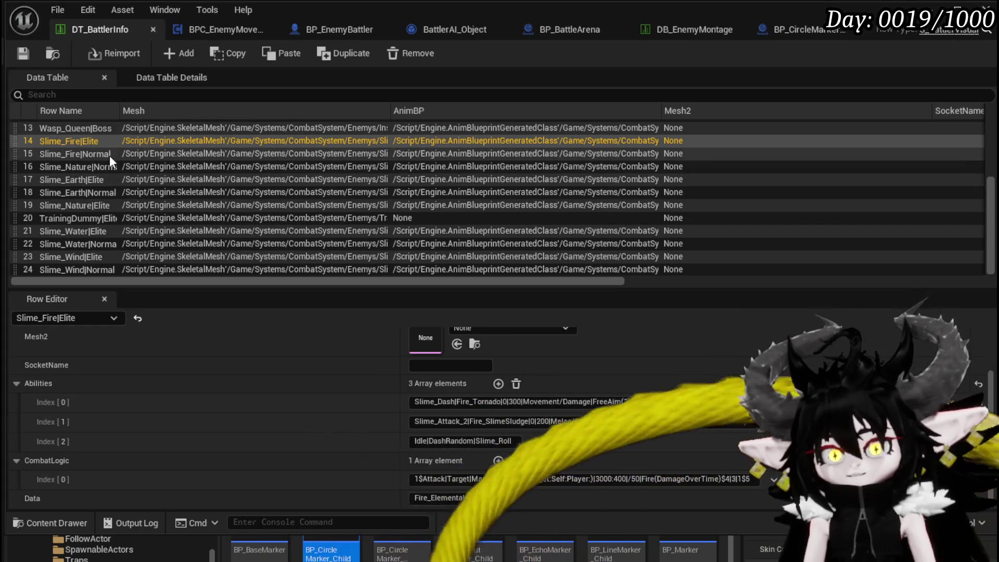
pyautogui.click(104, 153)
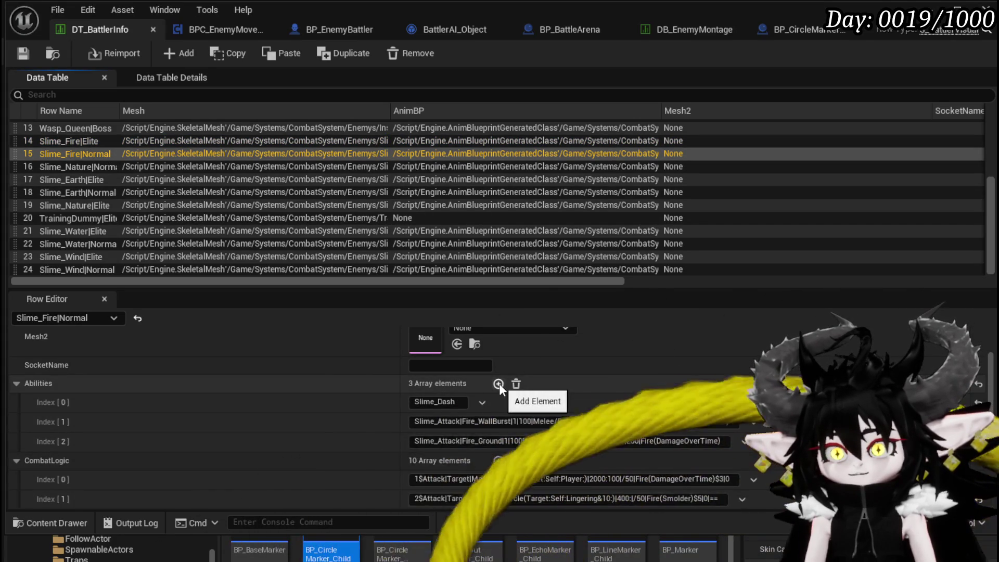
# Replace Slime_Fire|Normal's Slime_Dash ability with Idle|DashRandom|Slime_Roll and save the table
pyautogui.doubleClick(458, 402)
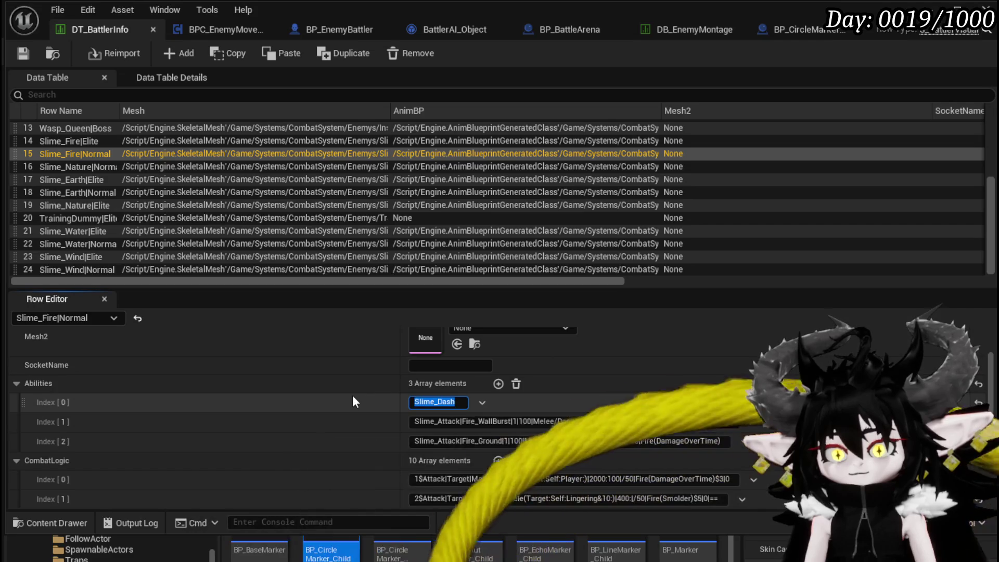
pyautogui.hotkey('ctrl', 'v')
pyautogui.press('Return')
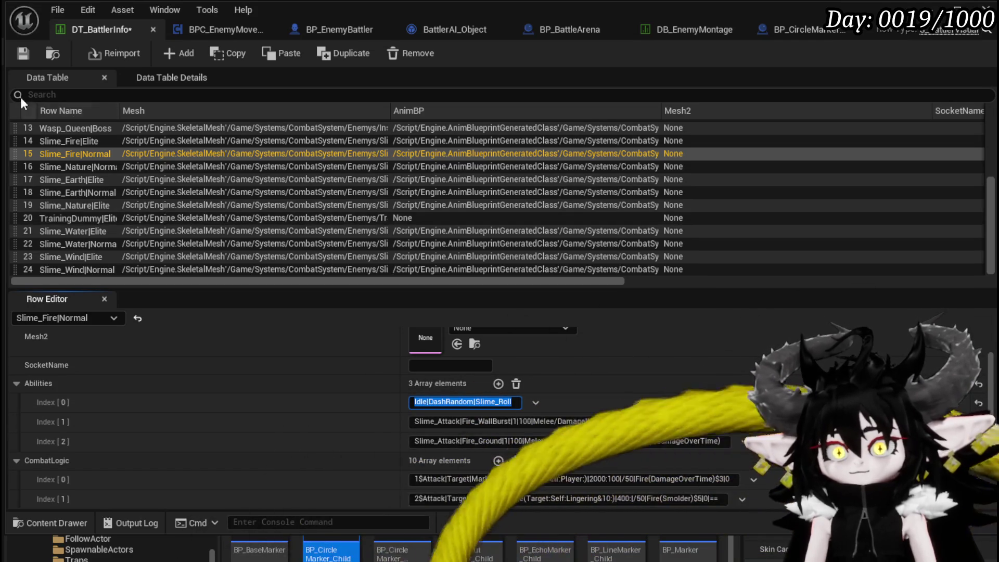
pyautogui.click(21, 52)
# Delete the north, northeast, east and southeast Move entries from CombatLogic
pyautogui.scroll(-2, 313, 395)
pyautogui.scroll(-2, 313, 395)
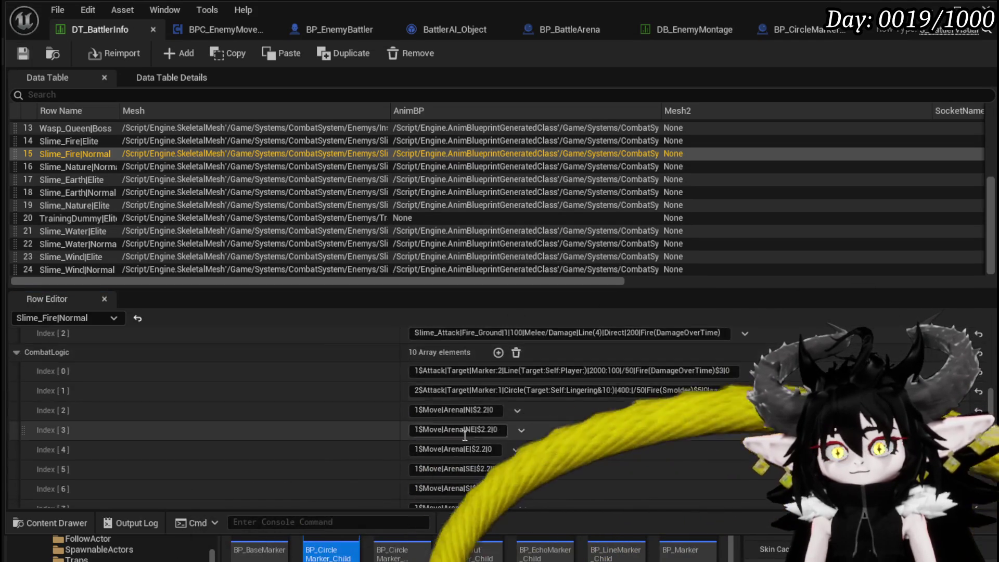
pyautogui.click(517, 410)
pyautogui.click(550, 443)
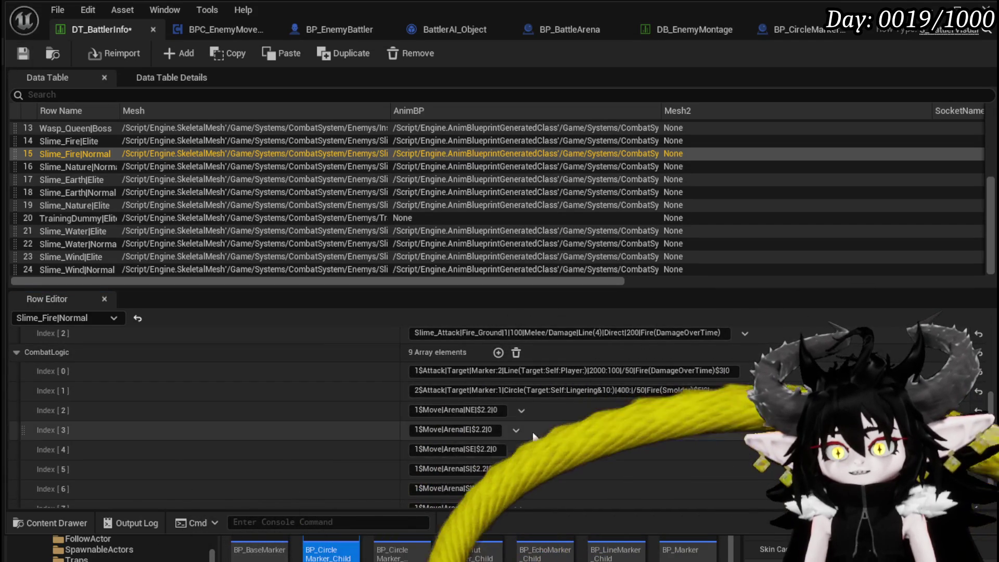
pyautogui.click(551, 446)
pyautogui.click(516, 410)
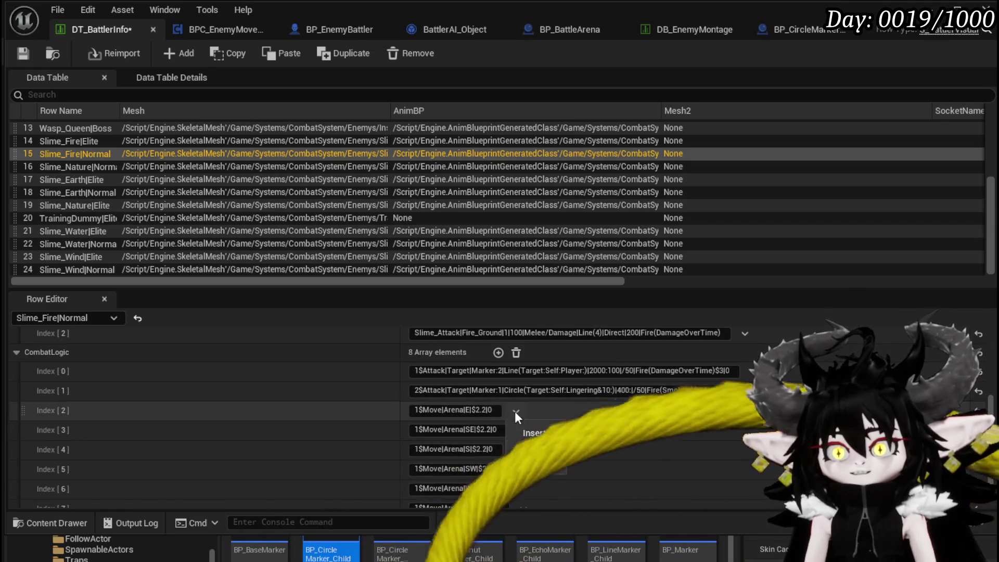
pyautogui.click(546, 446)
pyautogui.click(514, 411)
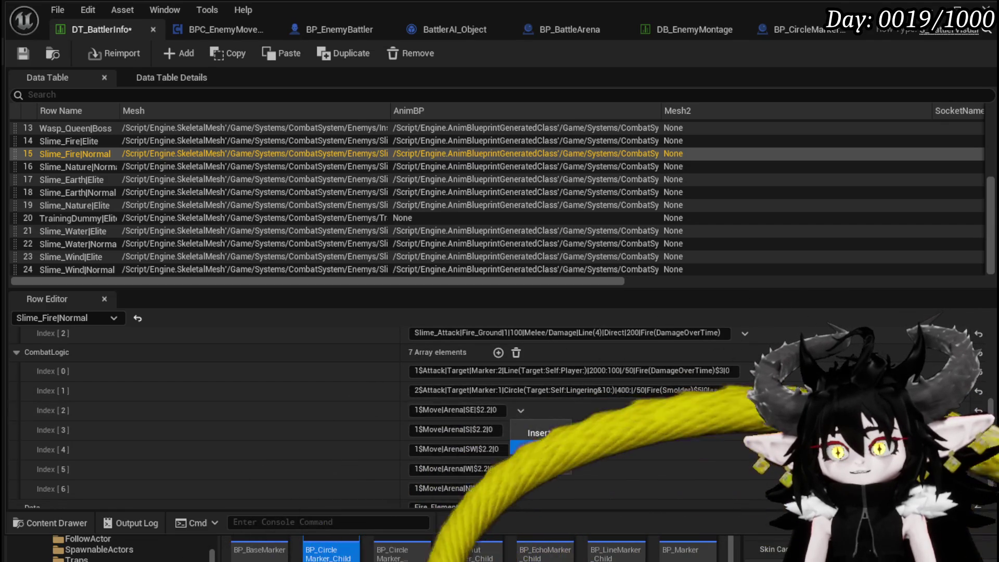
pyautogui.click(549, 446)
# Delete the south, southwest, west and northwest Move entries, then launch a play test
pyautogui.click(550, 455)
pyautogui.click(517, 440)
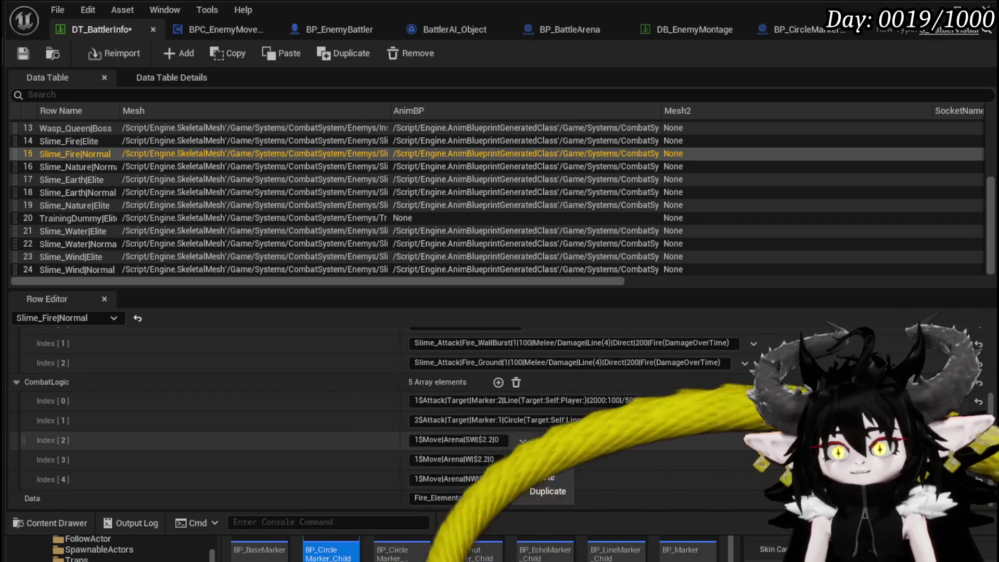
pyautogui.click(556, 473)
pyautogui.click(518, 460)
pyautogui.click(549, 495)
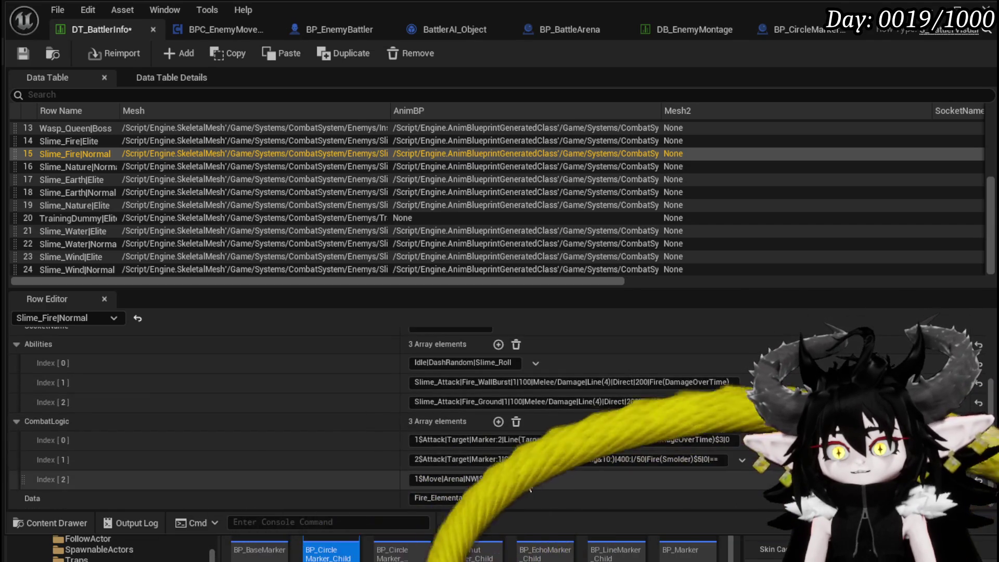
pyautogui.click(539, 516)
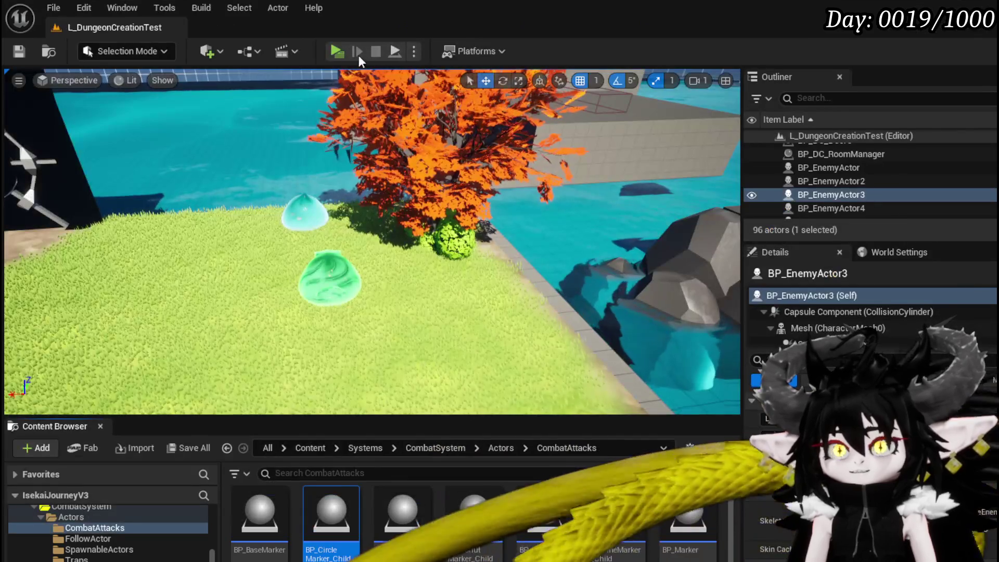
pyautogui.click(357, 54)
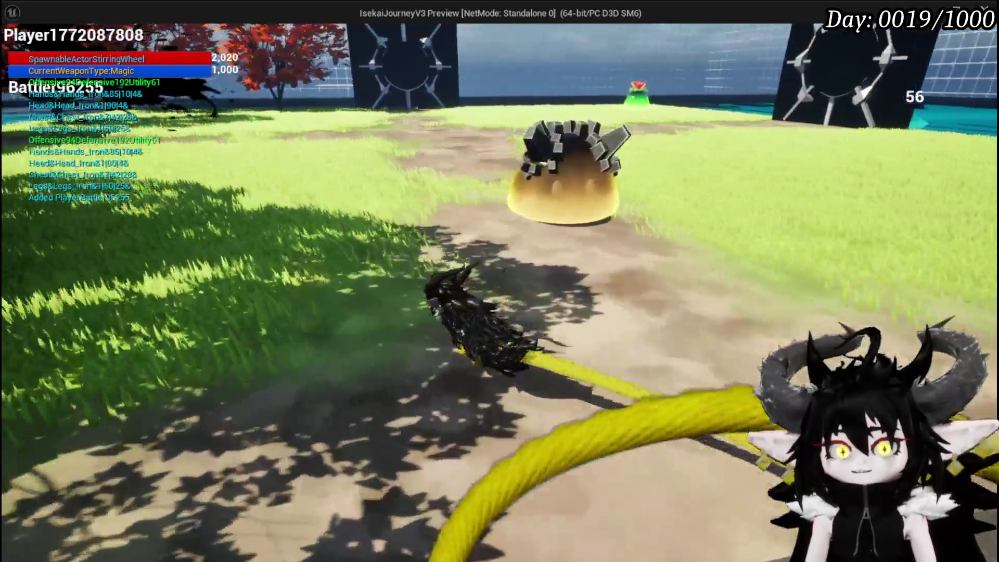
# Cast a water spell at the Slime_Fire enemies, answer the X/O prompt, then stop the session
pyautogui.press('e')
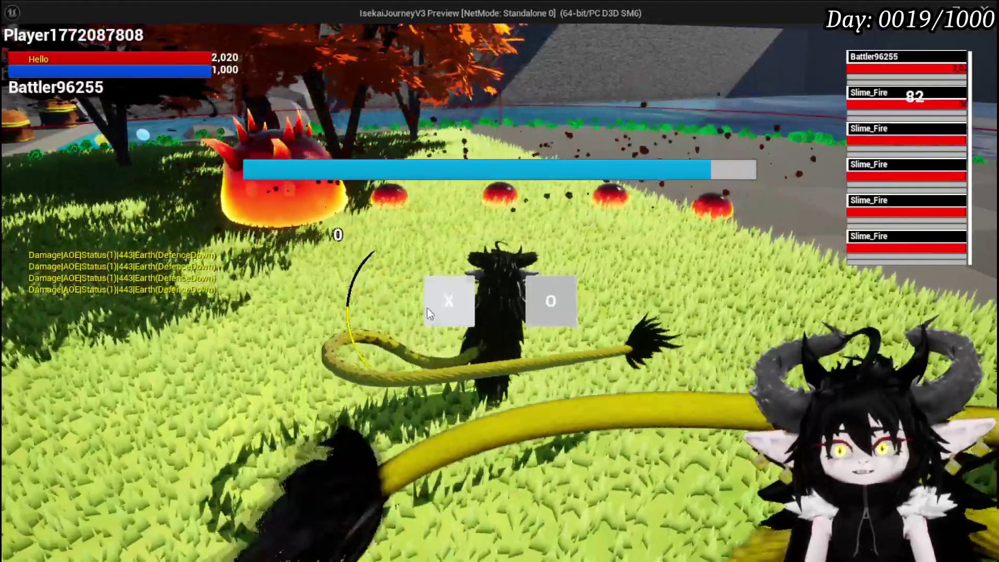
pyautogui.click(427, 309)
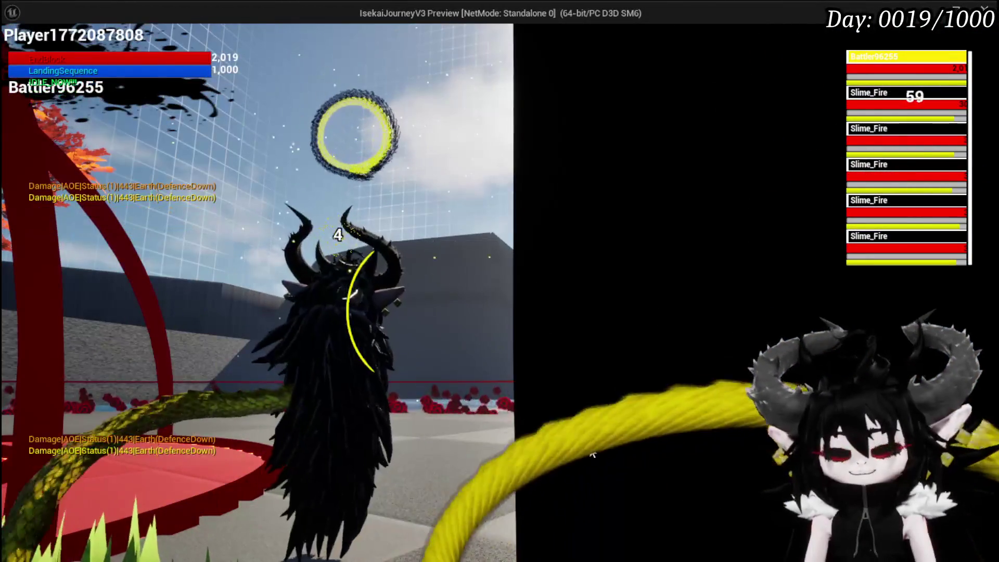
pyautogui.hotkey('alt', 'Tab')
pyautogui.press('Escape')
pyautogui.hotkey('ctrl', 's')
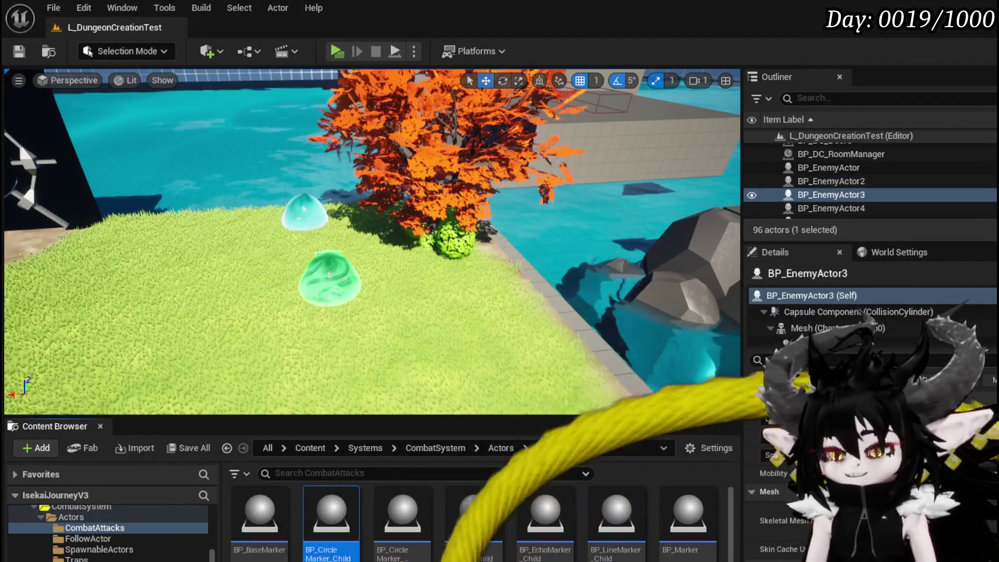
# Append $15 to Slime_Fire|Normal's second CombatLogic entry in DT_BattlerInfo
pyautogui.hotkey('alt', 'Tab')
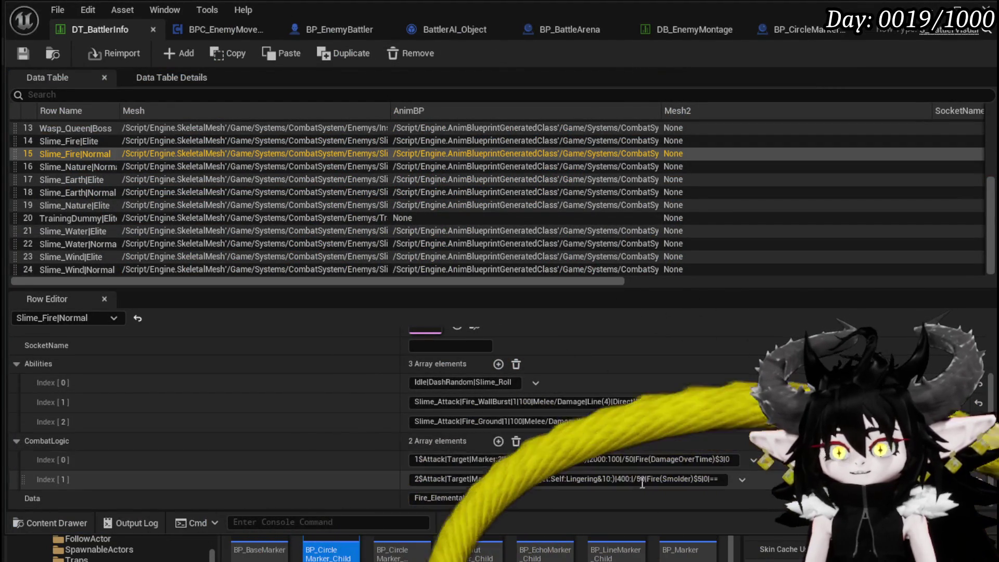
pyautogui.click(565, 484)
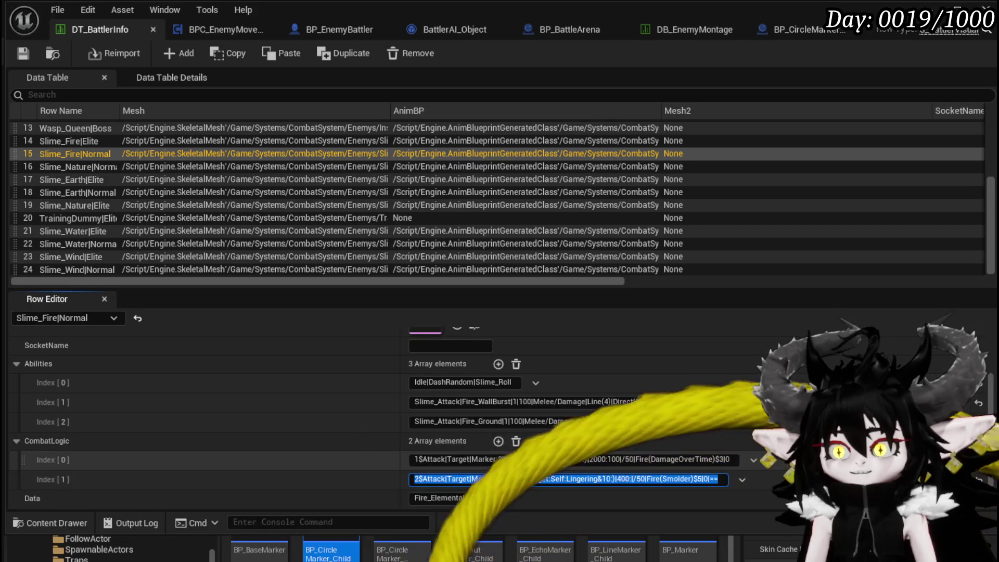
pyautogui.write('$')
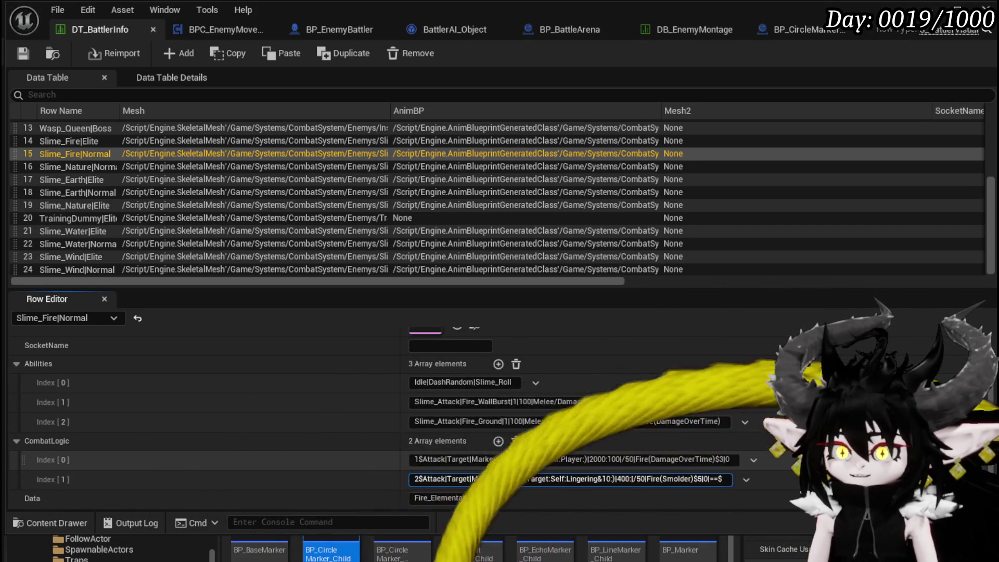
pyautogui.write('1')
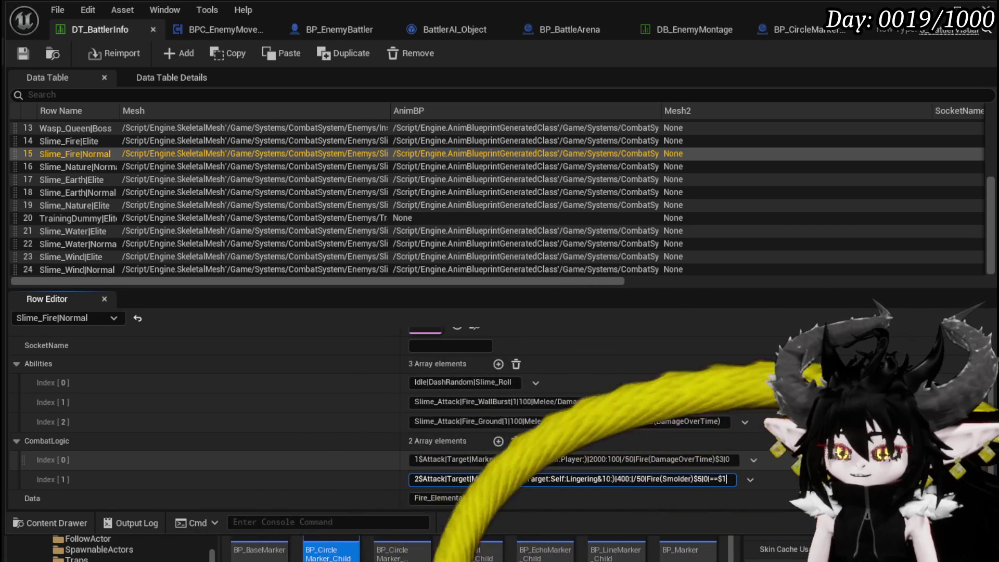
pyautogui.write('5')
pyautogui.press('Return')
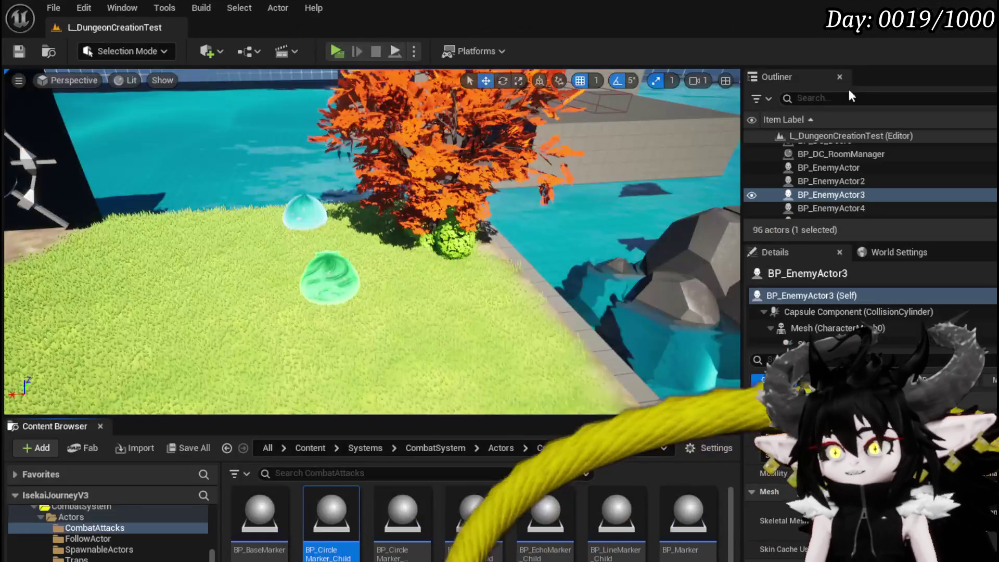
# Open BPC_MC_PlatformerMovement and navigate through Sprinting to the ValutTraceStart graph
pyautogui.scroll(5, 155, 516)
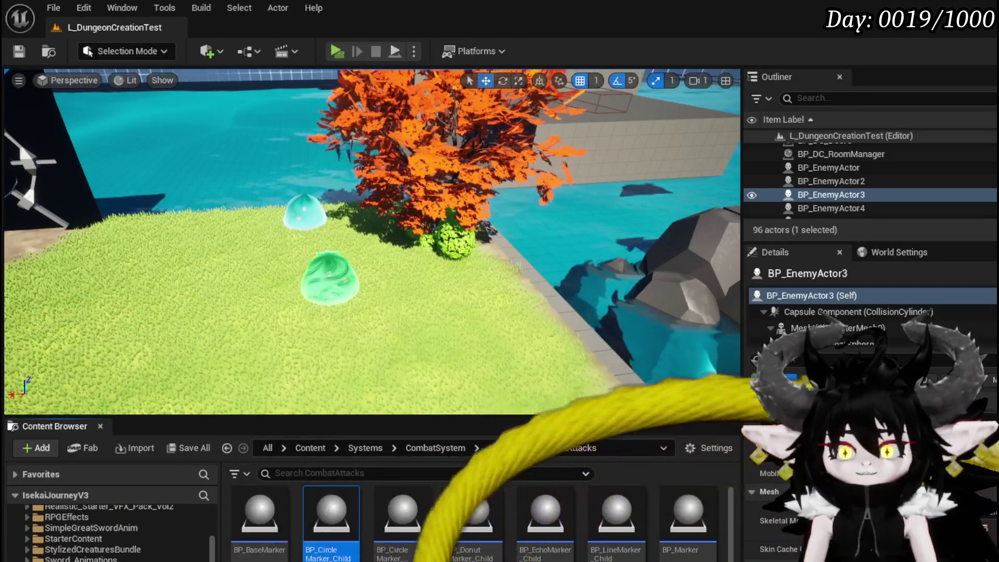
pyautogui.hotkey('alt', 'Left')
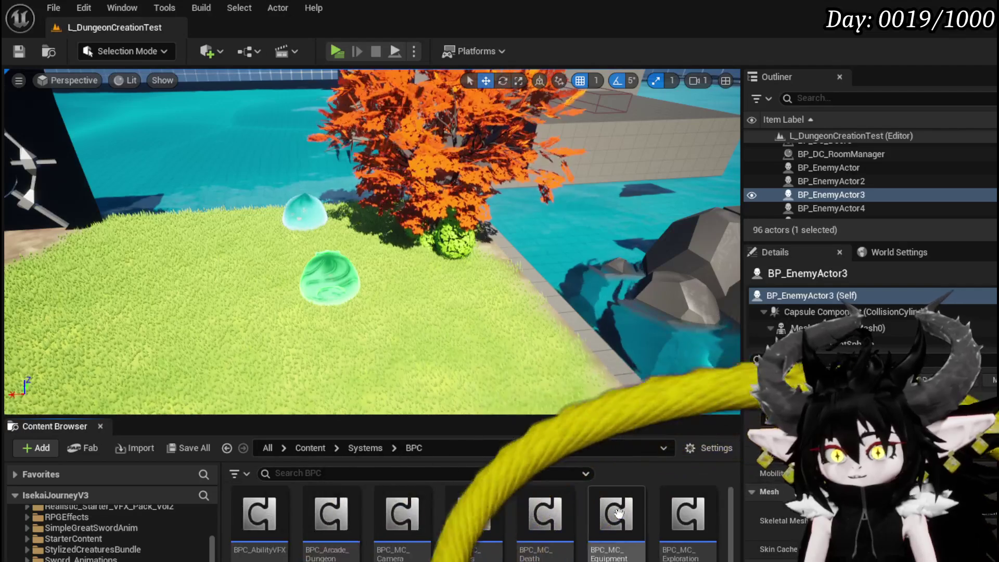
pyautogui.scroll(-1, 653, 534)
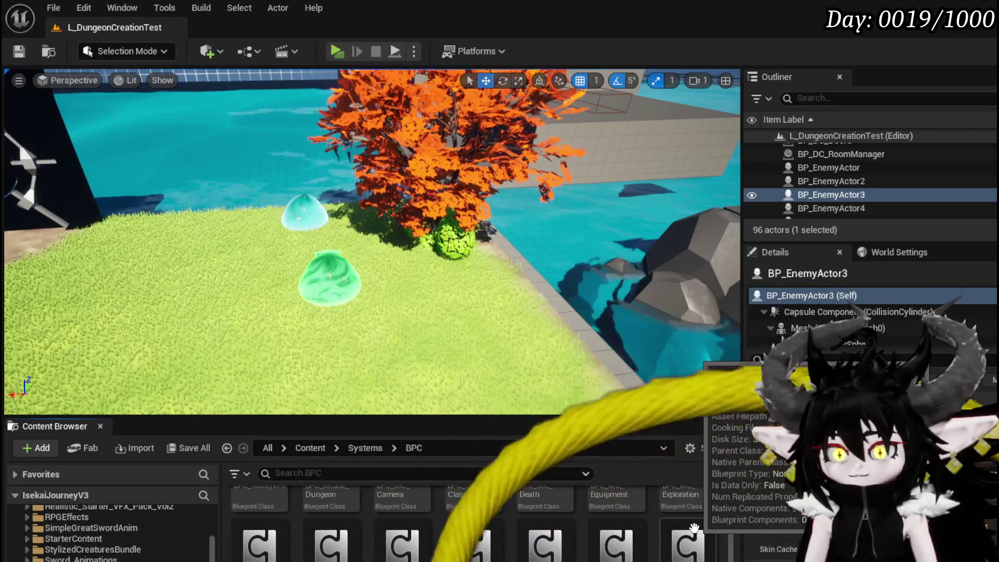
pyautogui.scroll(-1, 694, 528)
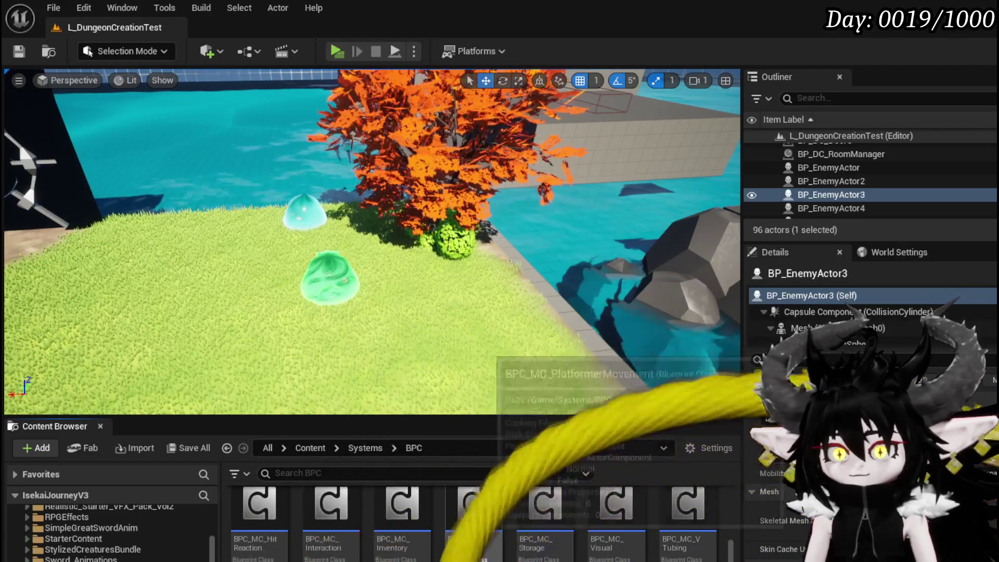
pyautogui.doubleClick(483, 526)
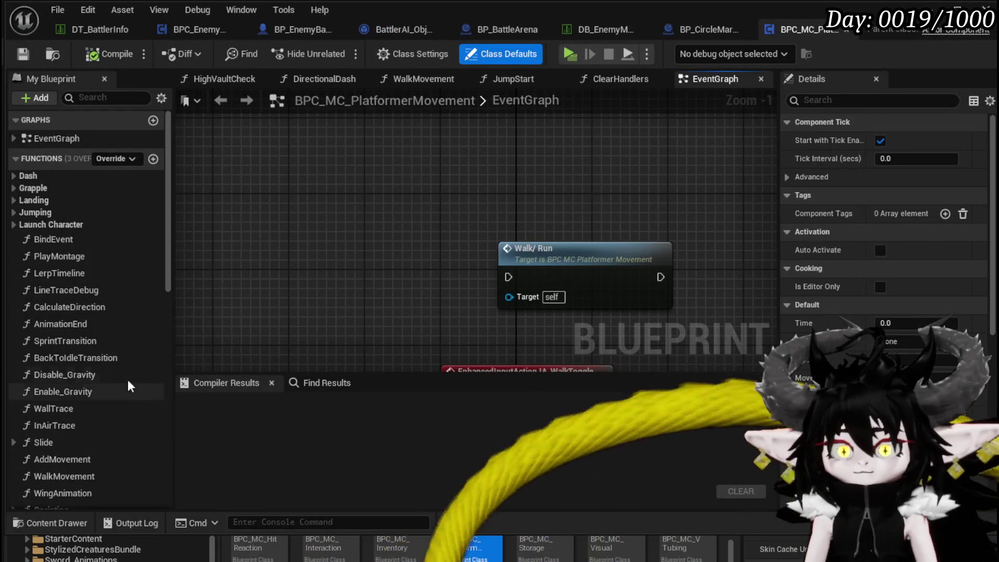
pyautogui.scroll(-3, 124, 364)
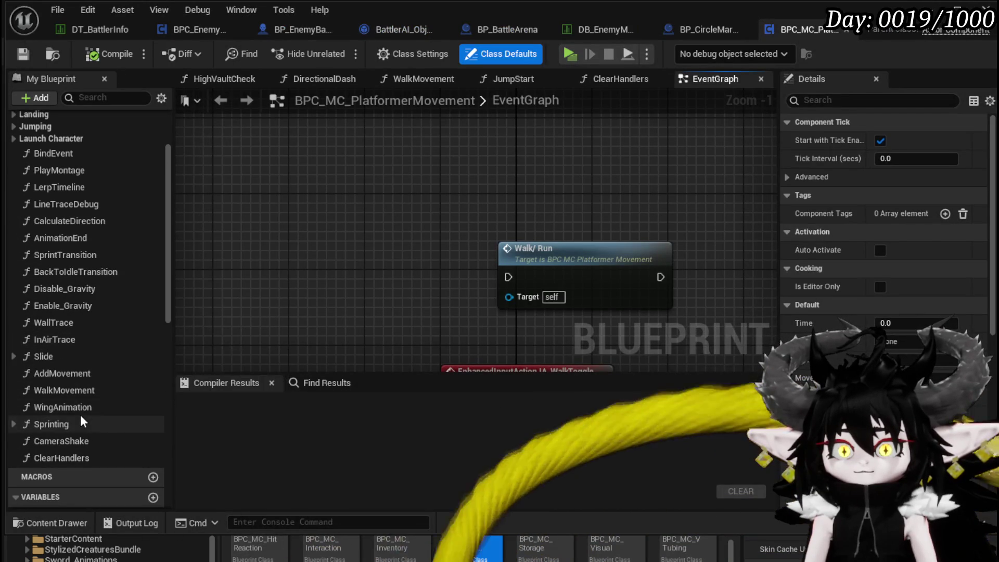
pyautogui.click(80, 412)
pyautogui.doubleClick(76, 422)
pyautogui.scroll(2, 438, 322)
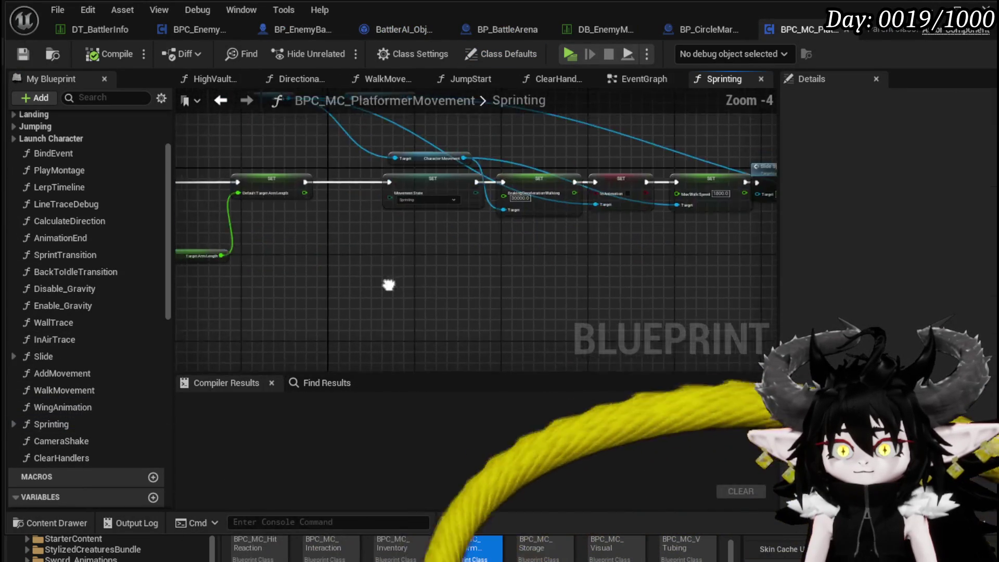
pyautogui.scroll(4, 385, 243)
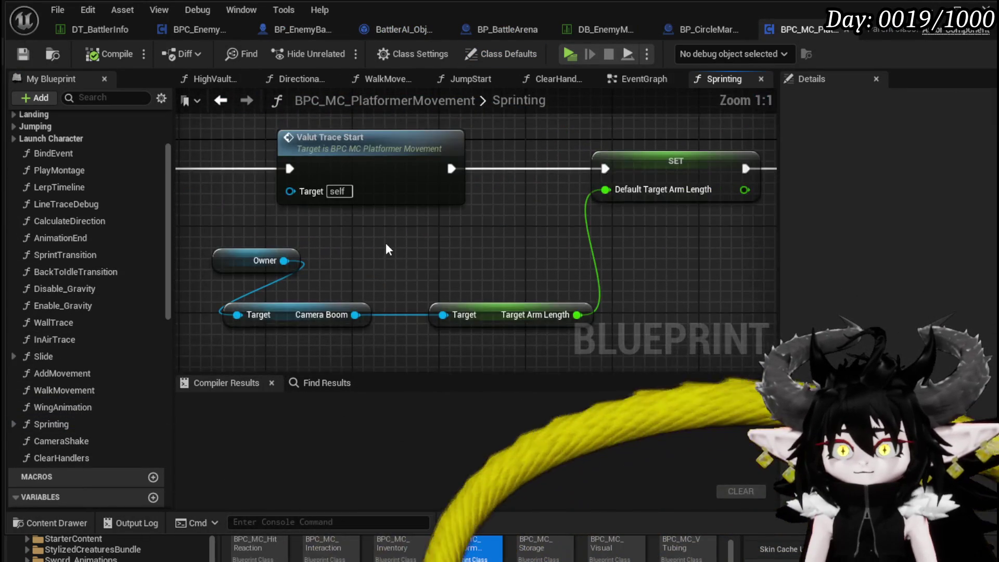
pyautogui.scroll(-2, 390, 243)
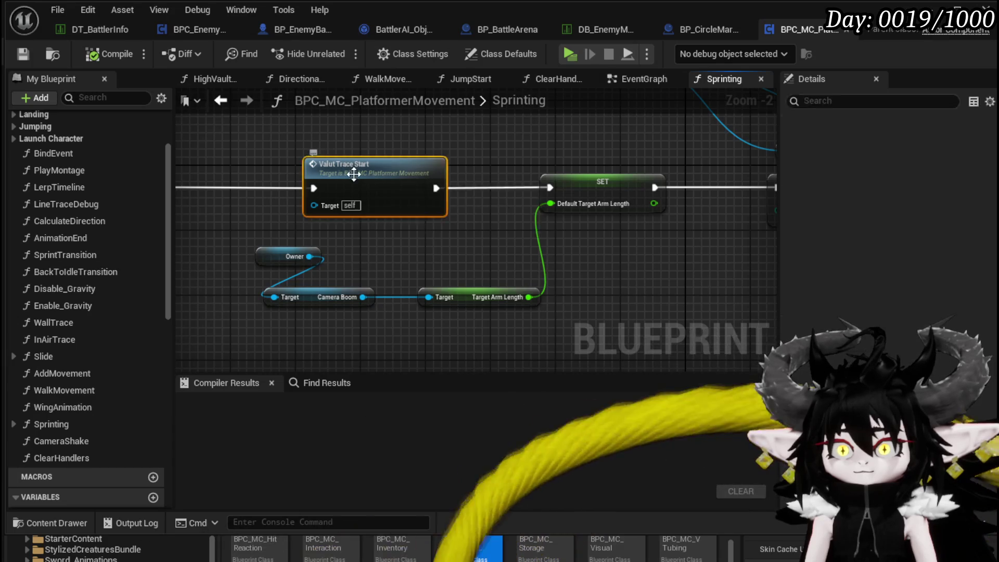
pyautogui.doubleClick(353, 174)
# Branch on the owner's In Combat flag, wiring False into the Set Timer node
pyautogui.scroll(-2, 405, 271)
pyautogui.scroll(-1, 432, 281)
pyautogui.moveTo(431, 281); pyautogui.dragTo(378, 274)
pyautogui.moveTo(350, 210); pyautogui.dragTo(253, 210)
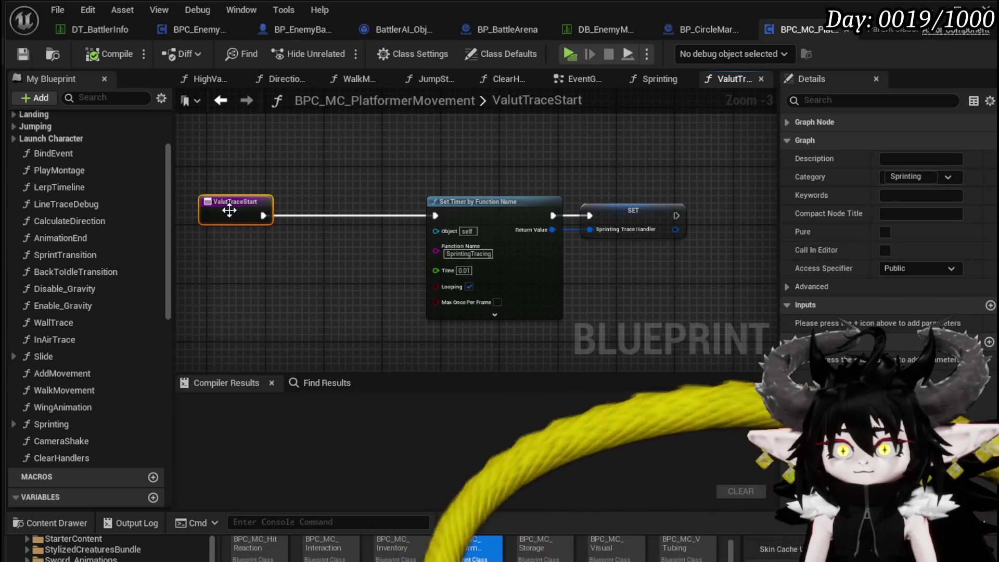
pyautogui.moveTo(320, 240); pyautogui.dragTo(415, 290)
pyautogui.scroll(-5, 153, 301)
pyautogui.scroll(-3, 152, 297)
pyautogui.moveTo(62, 179)
pyautogui.mouseDown()
pyautogui.moveTo(261, 233)
pyautogui.moveTo(273, 270)
pyautogui.mouseUp()
pyautogui.write('in')
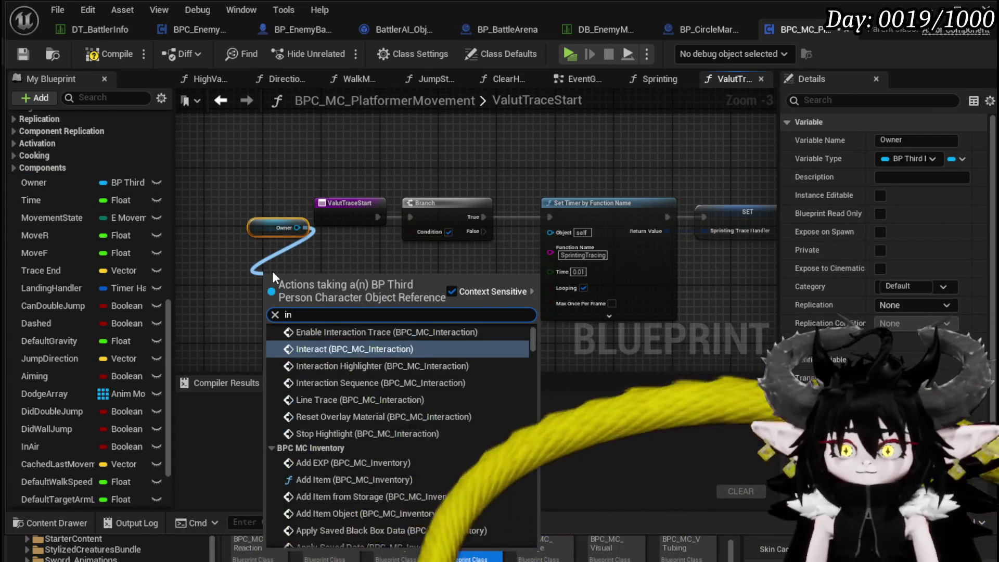
pyautogui.write(' combat')
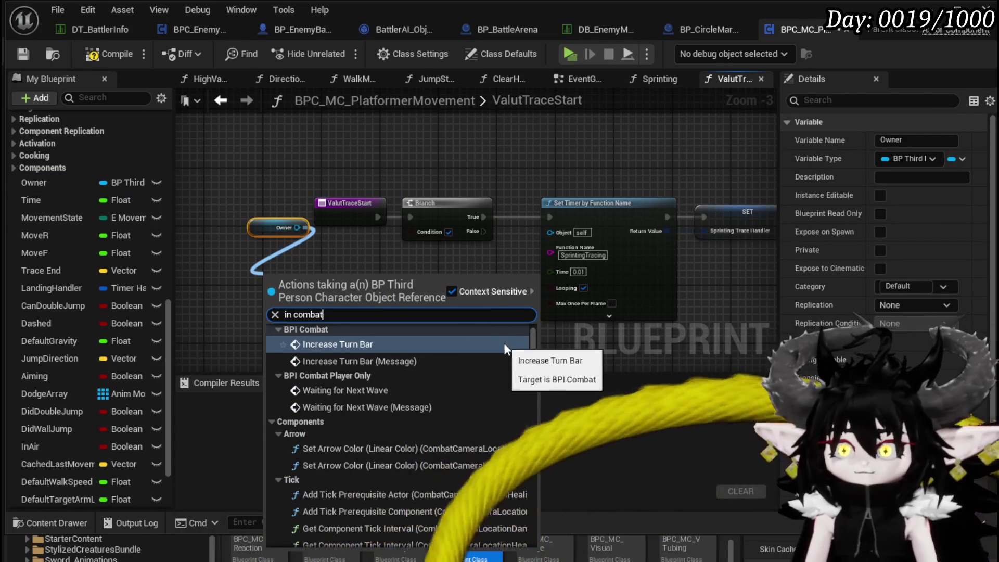
pyautogui.moveTo(532, 344)
pyautogui.mouseDown()
pyautogui.moveTo(494, 447)
pyautogui.moveTo(418, 552)
pyautogui.mouseUp()
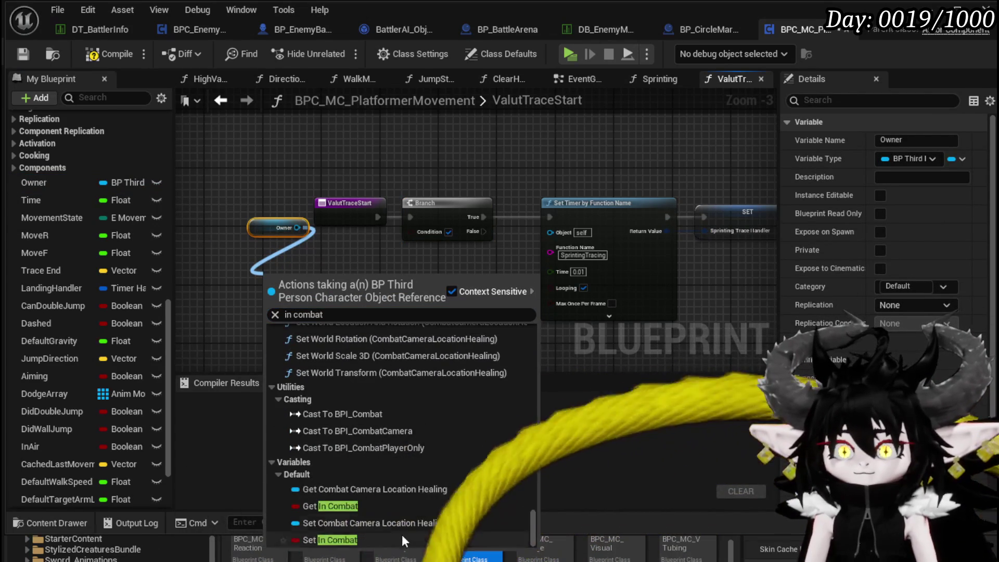
pyautogui.press('Escape')
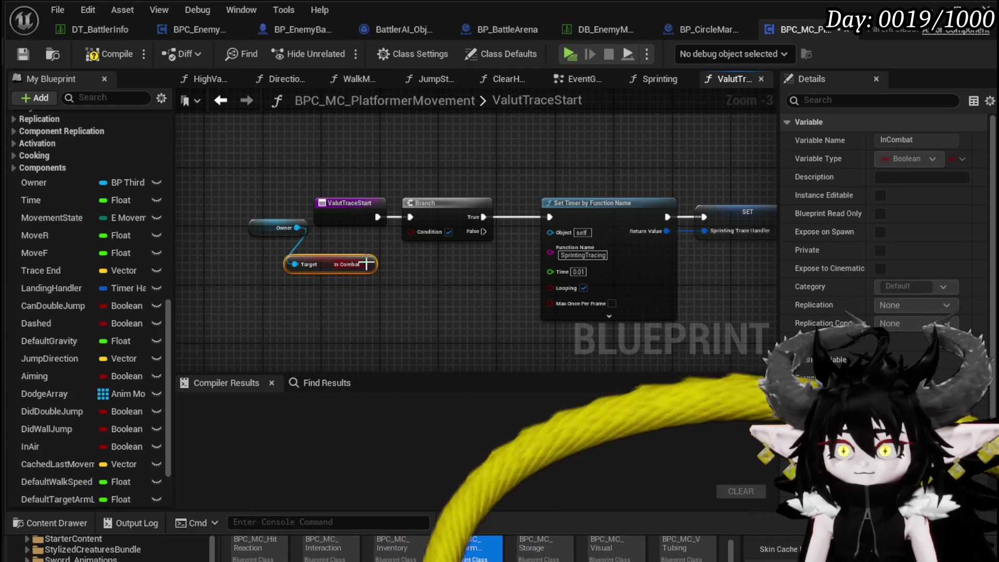
pyautogui.moveTo(471, 231)
pyautogui.mouseDown()
pyautogui.moveTo(561, 218)
pyautogui.moveTo(550, 217)
pyautogui.mouseUp()
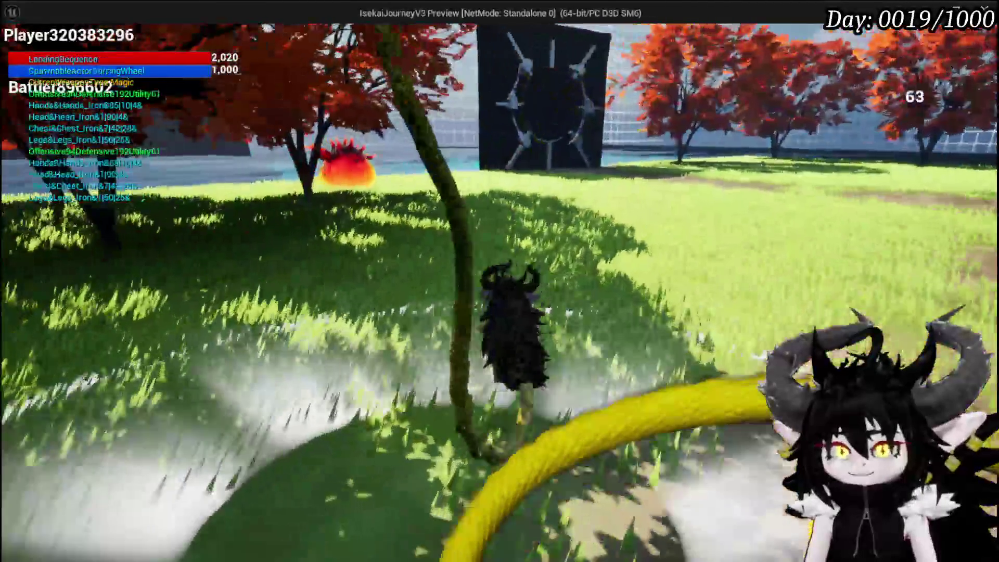
# Cast a water spell at the slime, end the turn, stop playing and save the level
pyautogui.press('w')
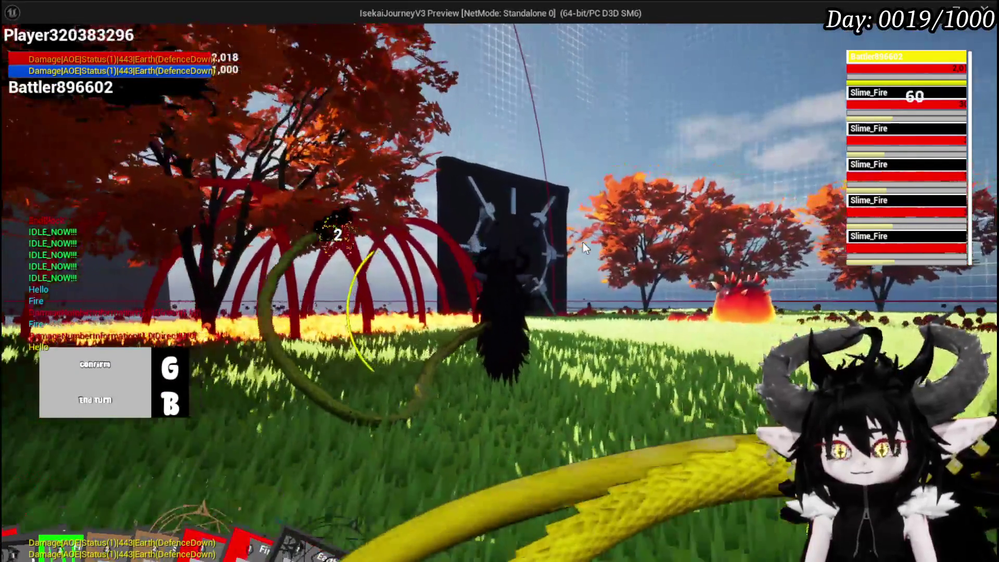
pyautogui.press('g')
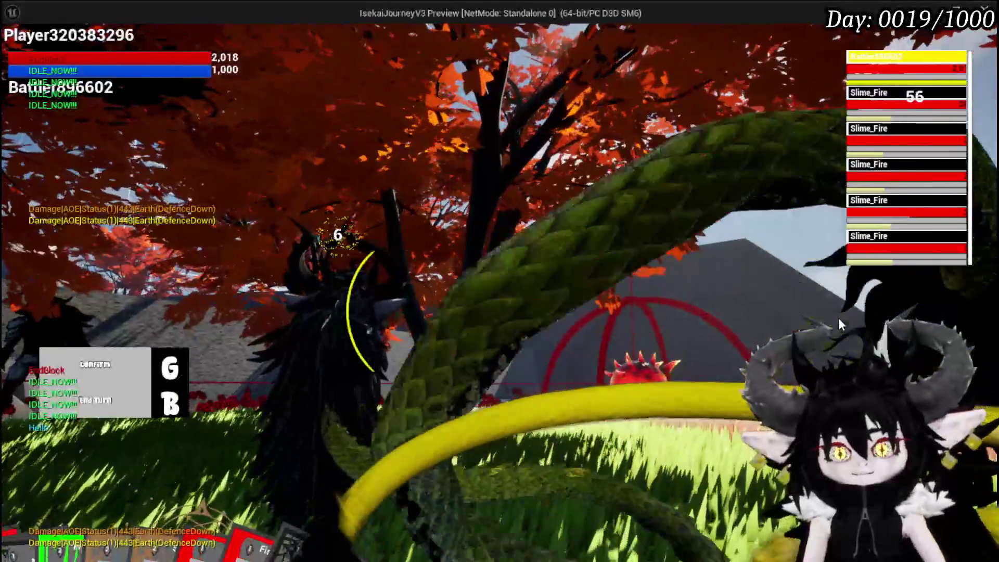
pyautogui.press('Escape')
pyautogui.click(30, 48)
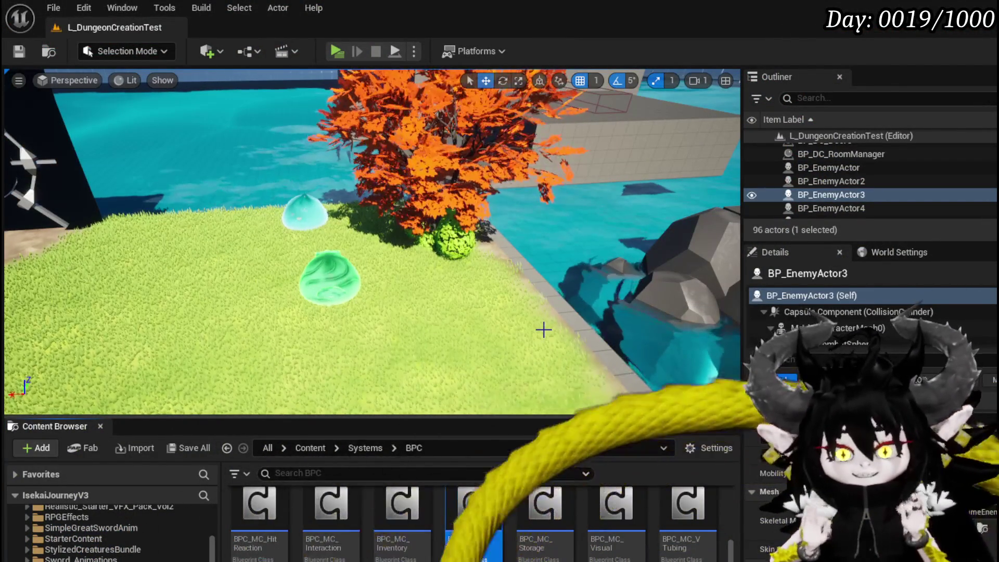
# Save all assets, then box-select and deselect the ValutTraceStart graph nodes
pyautogui.hotkey('ctrl', 's')
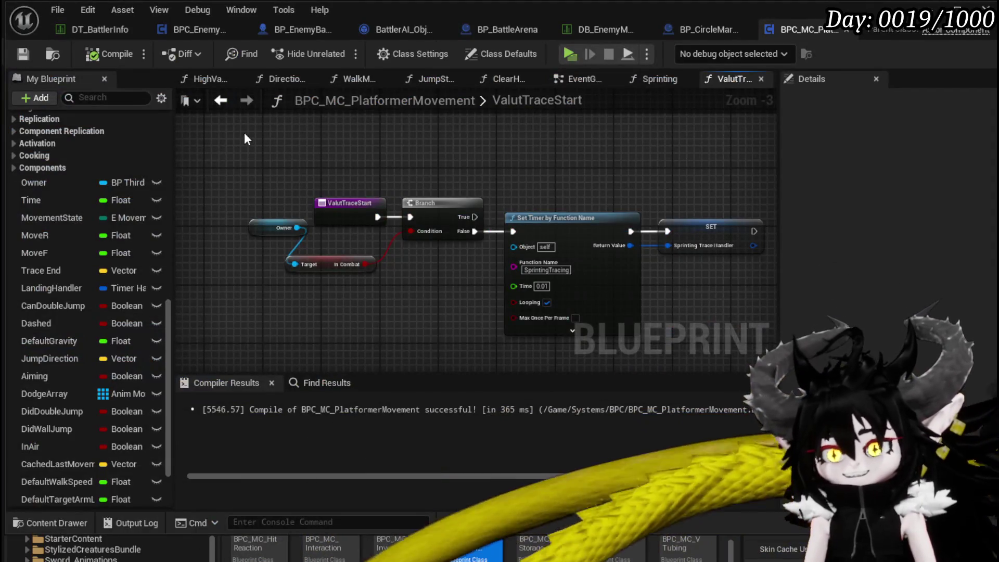
pyautogui.moveTo(245, 132)
pyautogui.mouseDown()
pyautogui.moveTo(707, 335)
pyautogui.moveTo(716, 329)
pyautogui.mouseUp()
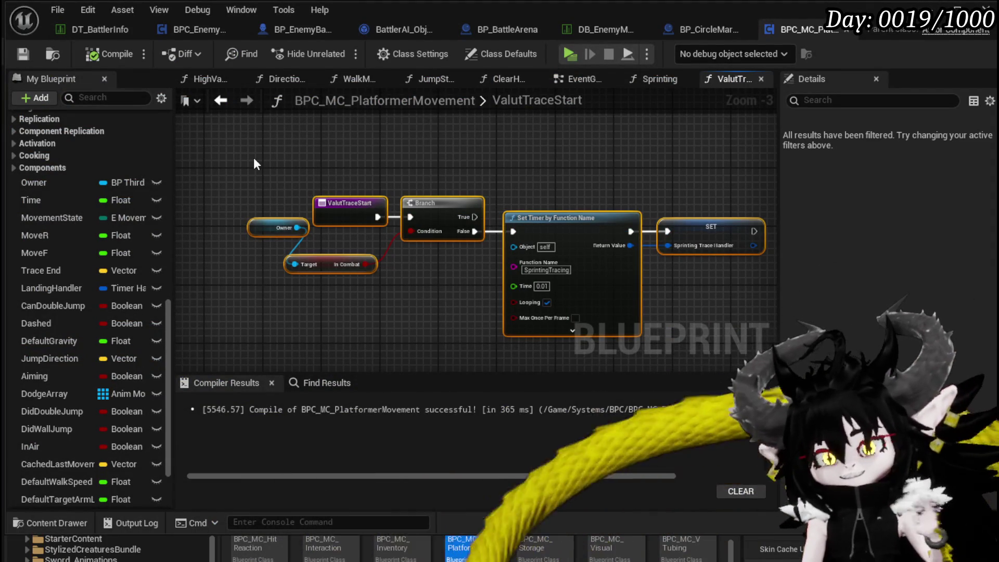
pyautogui.click(46, 90)
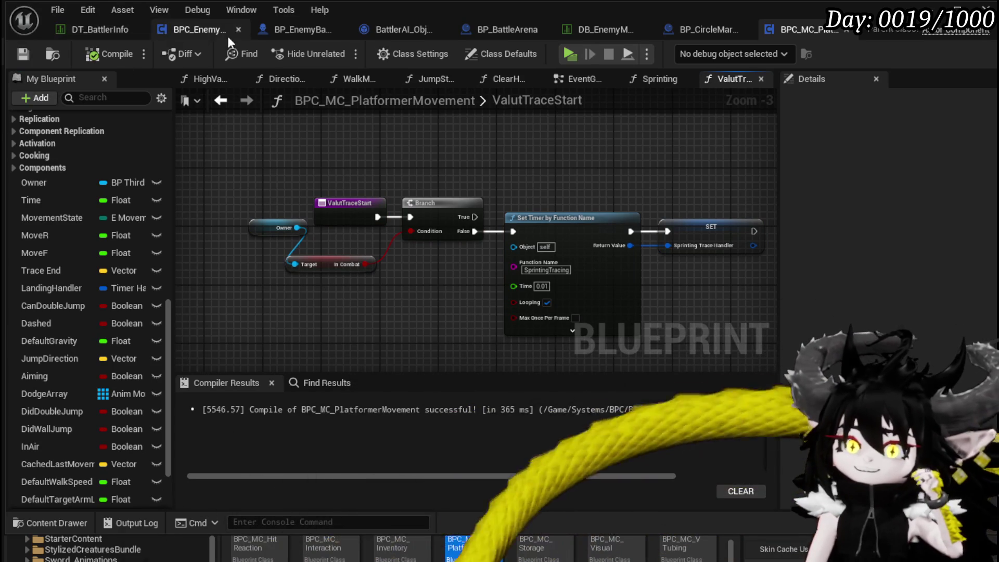
# Open BP_EnemyBattler's EventGraph and frame the DashMovementAnim node group
pyautogui.click(304, 27)
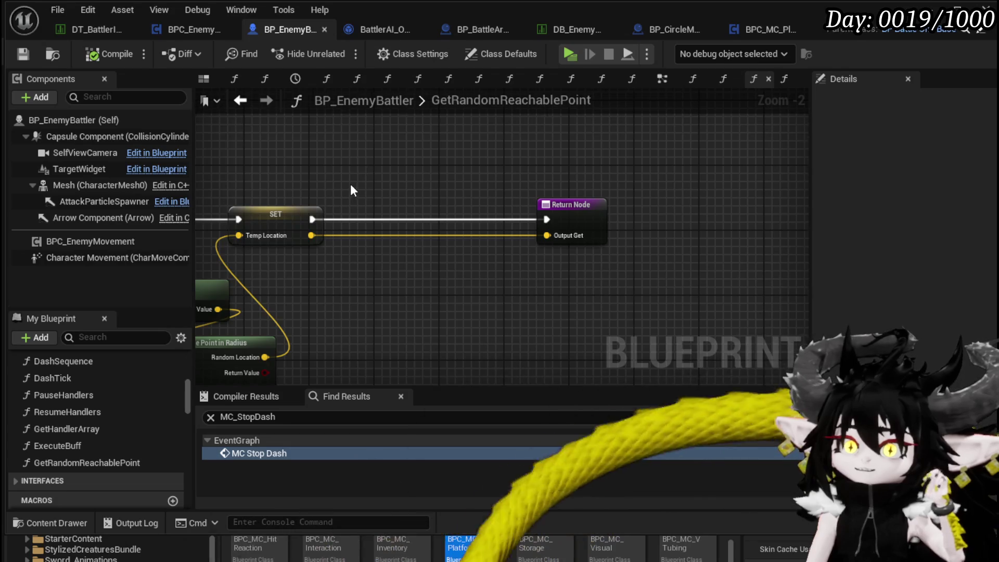
pyautogui.scroll(-10, 364, 190)
pyautogui.scroll(4, 406, 210)
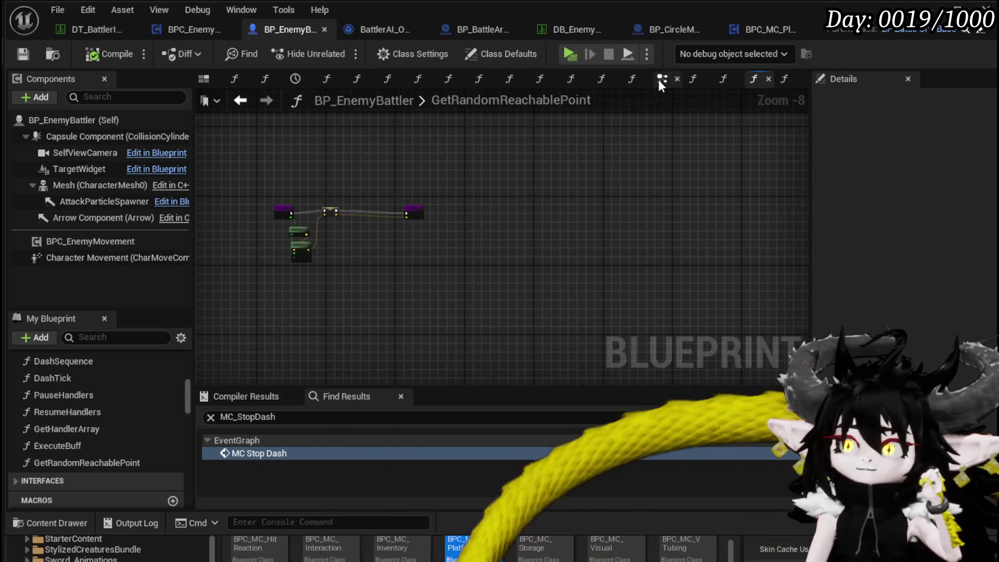
pyautogui.click(661, 78)
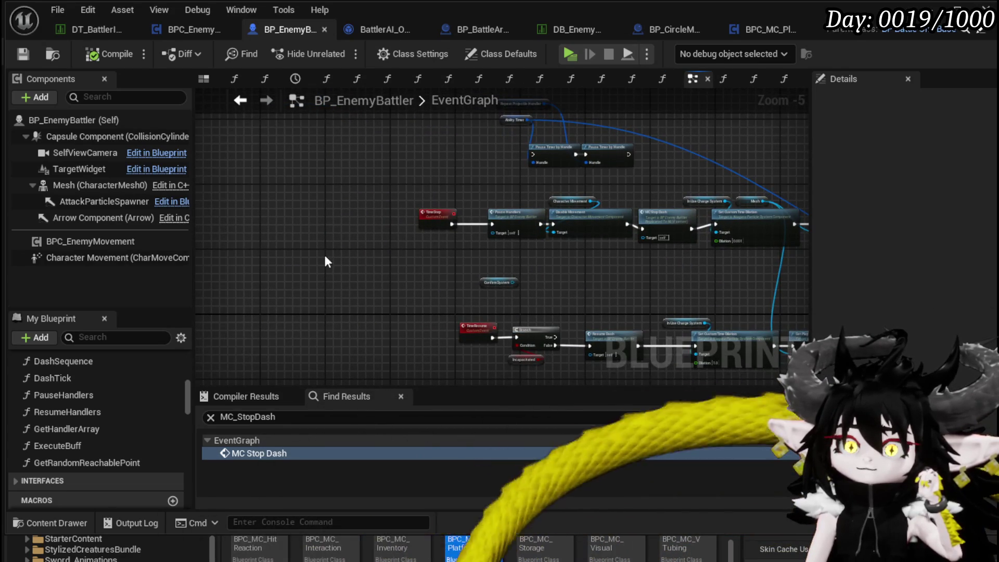
pyautogui.scroll(-3, 336, 253)
pyautogui.scroll(3, 410, 259)
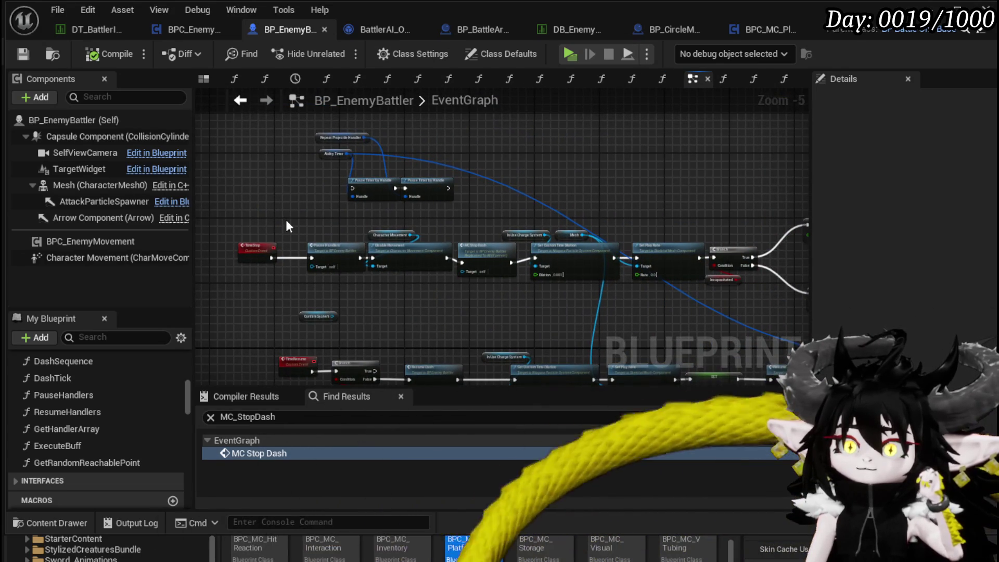
pyautogui.scroll(1, 506, 280)
pyautogui.scroll(2, 432, 195)
pyautogui.scroll(-7, 433, 195)
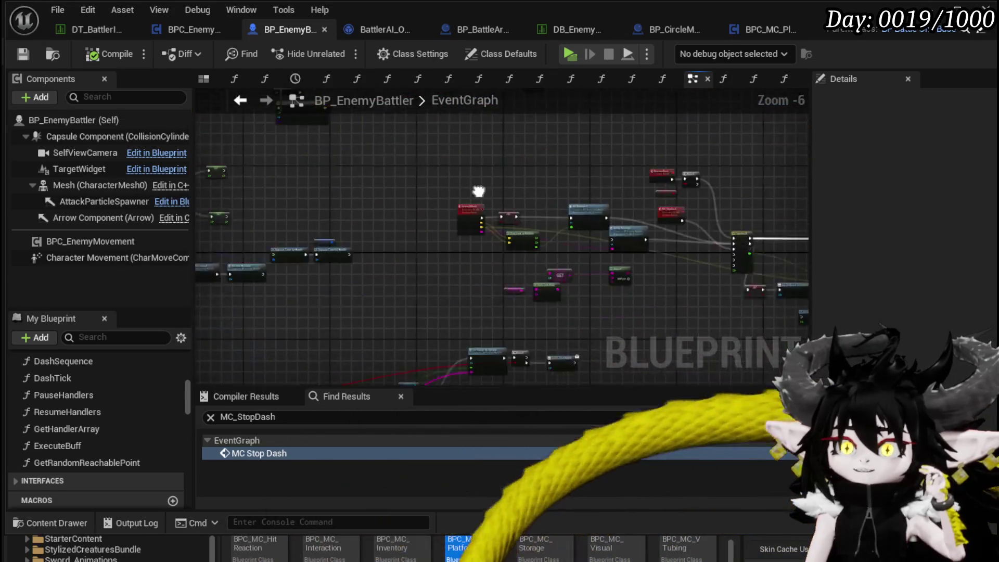
pyautogui.scroll(9, 431, 246)
pyautogui.scroll(-3, 431, 186)
pyautogui.moveTo(468, 141)
pyautogui.mouseDown()
pyautogui.moveTo(281, 140)
pyautogui.moveTo(436, 157)
pyautogui.moveTo(281, 169)
pyautogui.moveTo(495, 177)
pyautogui.mouseUp()
pyautogui.scroll(-6, 451, 232)
pyautogui.scroll(5, 339, 253)
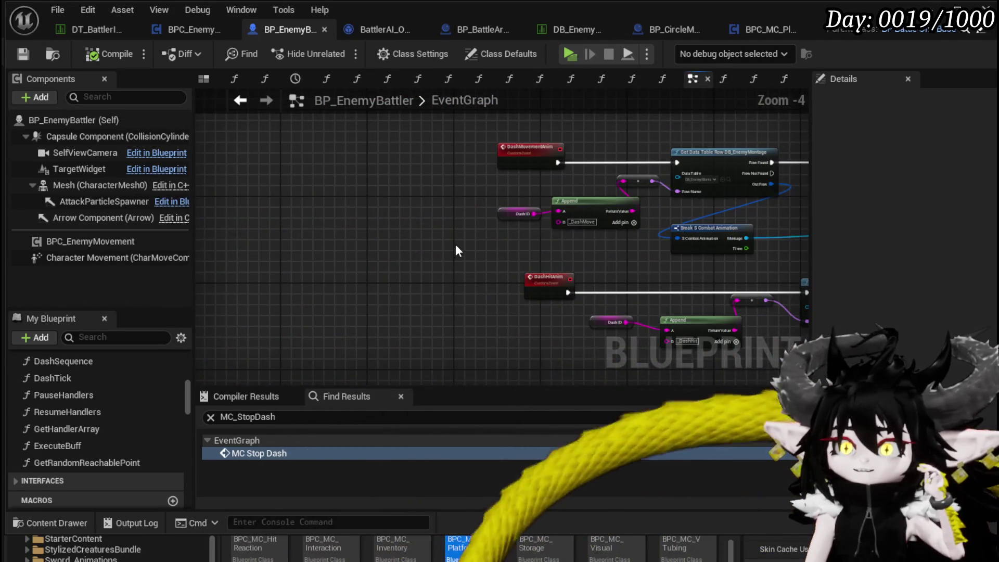
pyautogui.moveTo(455, 250); pyautogui.dragTo(308, 270)
pyautogui.scroll(3, 308, 270)
pyautogui.scroll(-1, 312, 270)
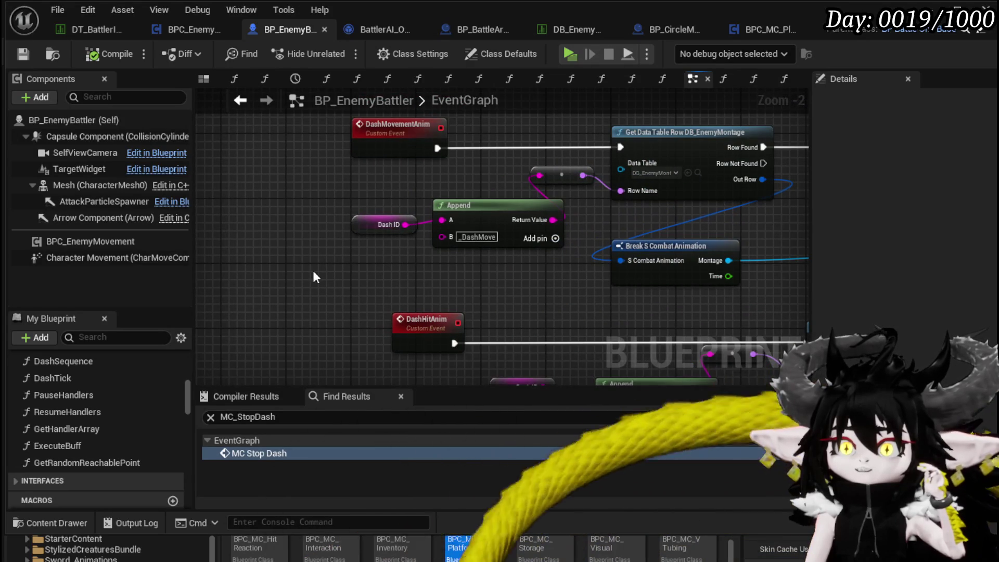
pyautogui.scroll(-3, 312, 268)
pyautogui.scroll(-2, 543, 284)
pyautogui.scroll(4, 519, 248)
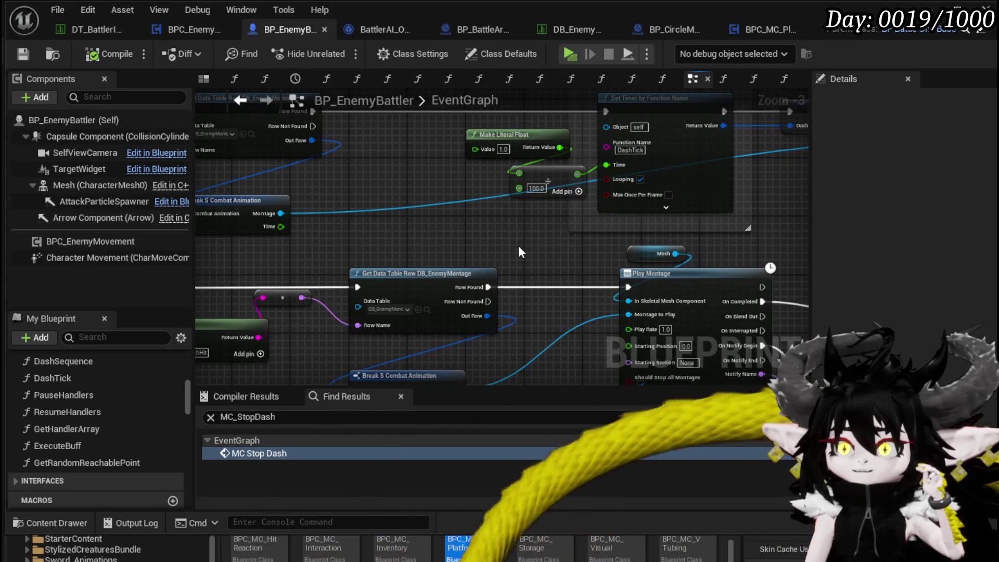
pyautogui.scroll(-8, 518, 245)
pyautogui.scroll(3, 364, 292)
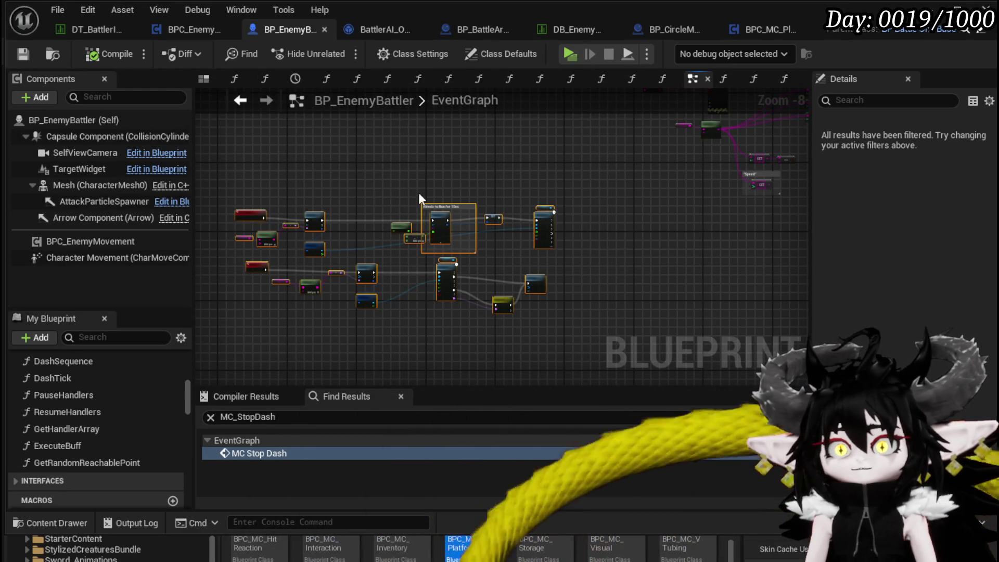
pyautogui.moveTo(317, 186)
pyautogui.mouseDown()
pyautogui.moveTo(428, 172)
pyautogui.moveTo(446, 217)
pyautogui.moveTo(390, 205)
pyautogui.mouseUp()
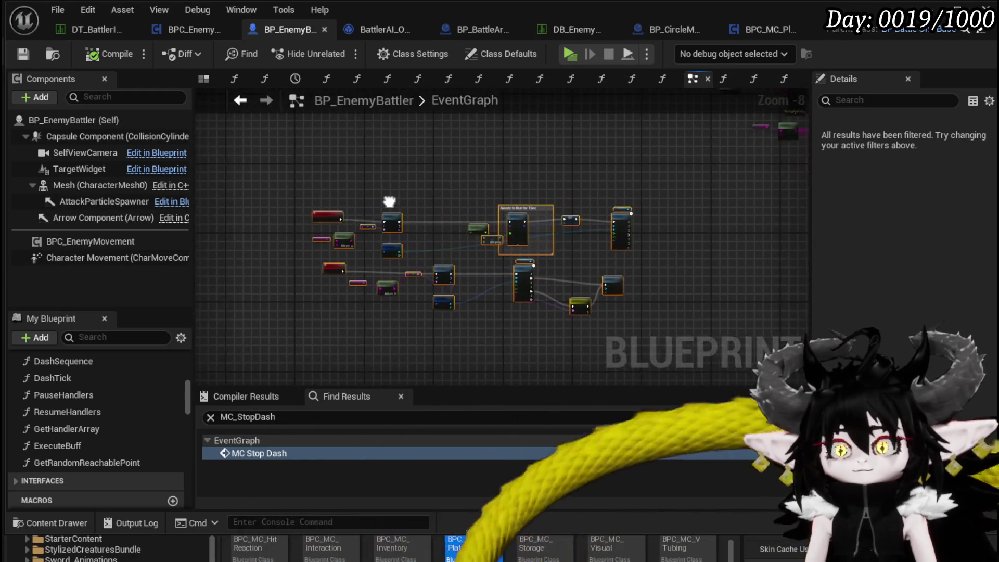
# Wrap the dash nodes in a red 'Can be Removed?' comment and compile
pyautogui.press('c')
pyautogui.moveTo(310, 167); pyautogui.dragTo(657, 340)
pyautogui.click(404, 179)
pyautogui.press('Delete')
pyautogui.moveTo(276, 160); pyautogui.dragTo(662, 333)
pyautogui.press('c')
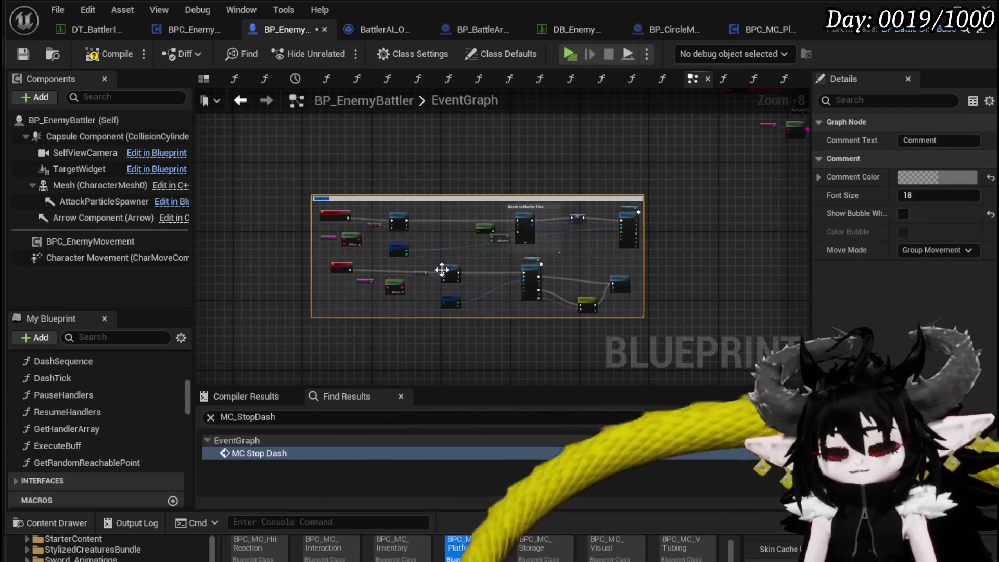
pyautogui.scroll(5, 419, 183)
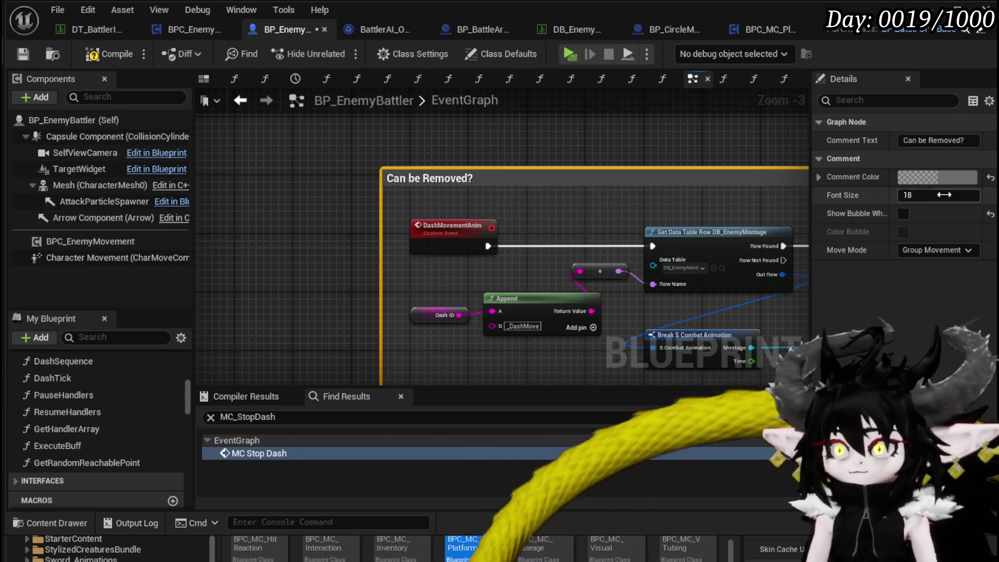
pyautogui.click(939, 177)
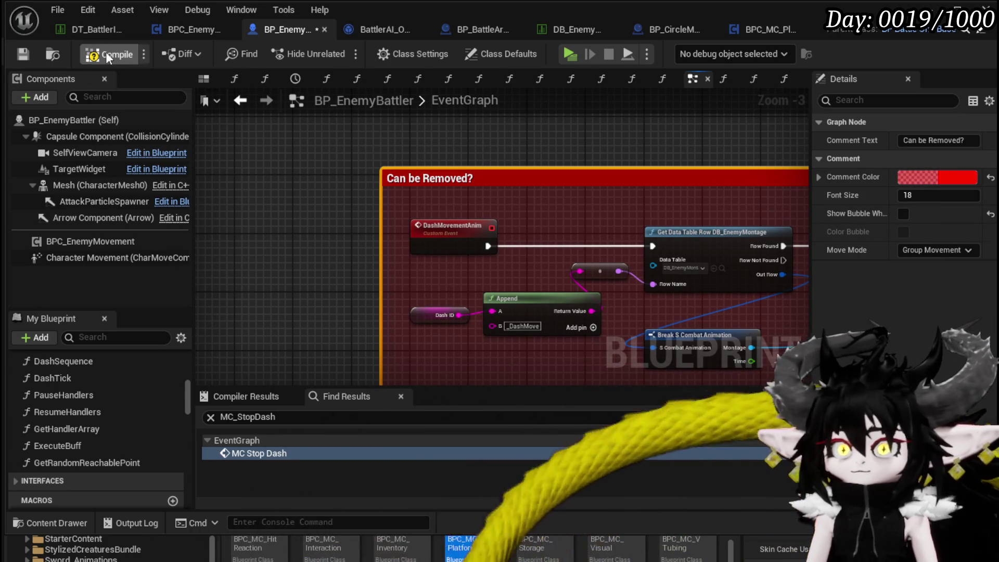
pyautogui.click(25, 51)
pyautogui.scroll(-5, 588, 138)
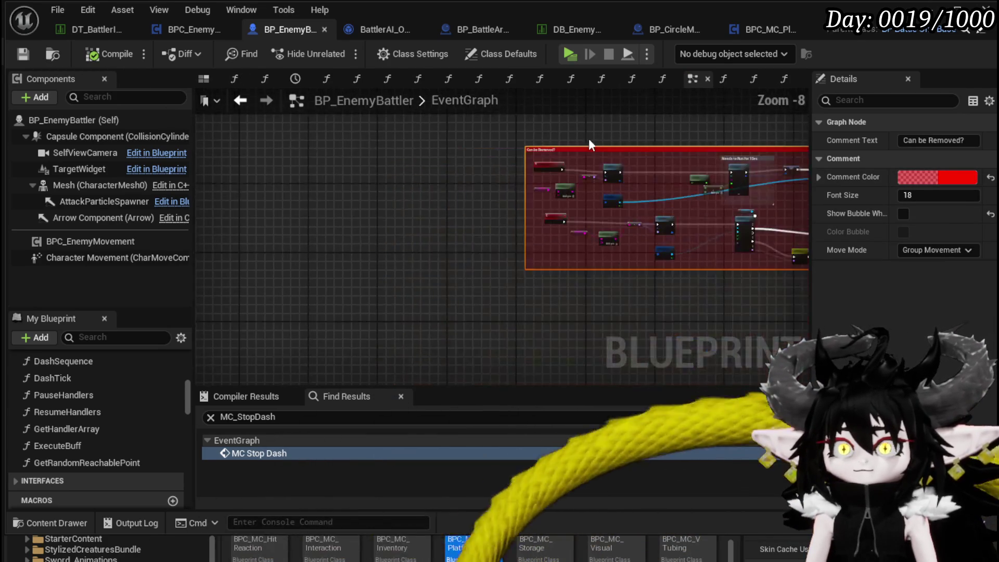
# Pan around the BP_EnemyBattler graph to find the Server_CombatSequence_Enemy event and its Enemy Executing Combat Logic node
pyautogui.scroll(-3, 338, 204)
pyautogui.scroll(8, 487, 271)
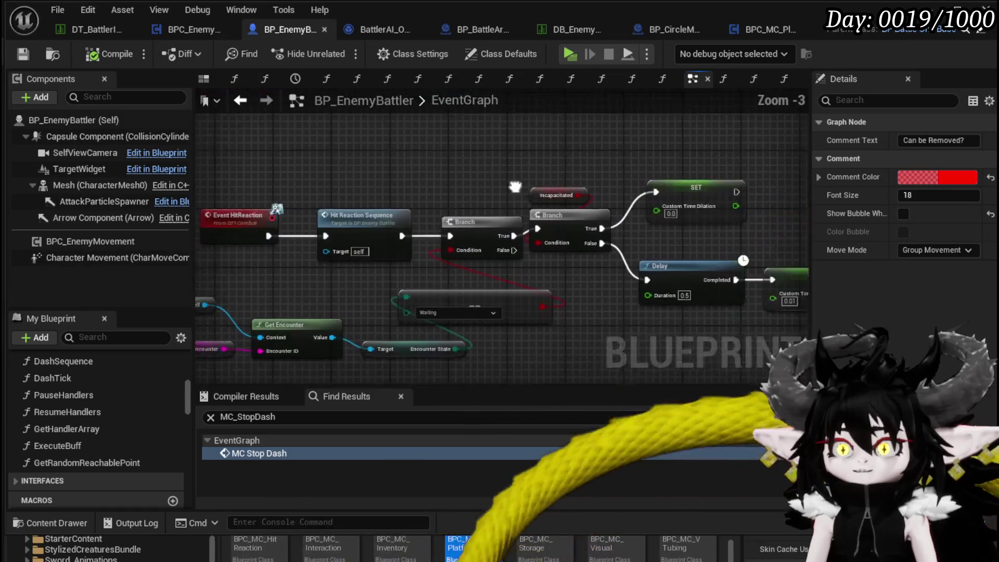
pyautogui.scroll(-3, 504, 167)
pyautogui.scroll(3, 470, 282)
pyautogui.moveTo(470, 282)
pyautogui.mouseDown()
pyautogui.moveTo(532, 381)
pyautogui.moveTo(563, 361)
pyautogui.mouseUp()
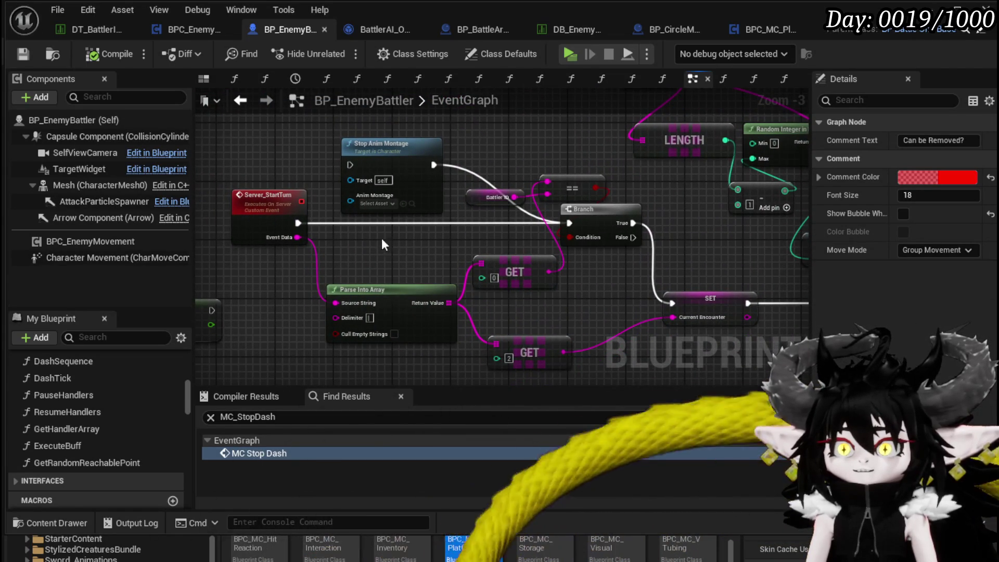
pyautogui.moveTo(404, 245); pyautogui.dragTo(182, 252)
pyautogui.moveTo(544, 269)
pyautogui.mouseDown()
pyautogui.moveTo(280, 263)
pyautogui.moveTo(298, 272)
pyautogui.moveTo(573, 281)
pyautogui.moveTo(327, 269)
pyautogui.moveTo(408, 238)
pyautogui.moveTo(301, 226)
pyautogui.mouseUp()
pyautogui.scroll(-4, 312, 213)
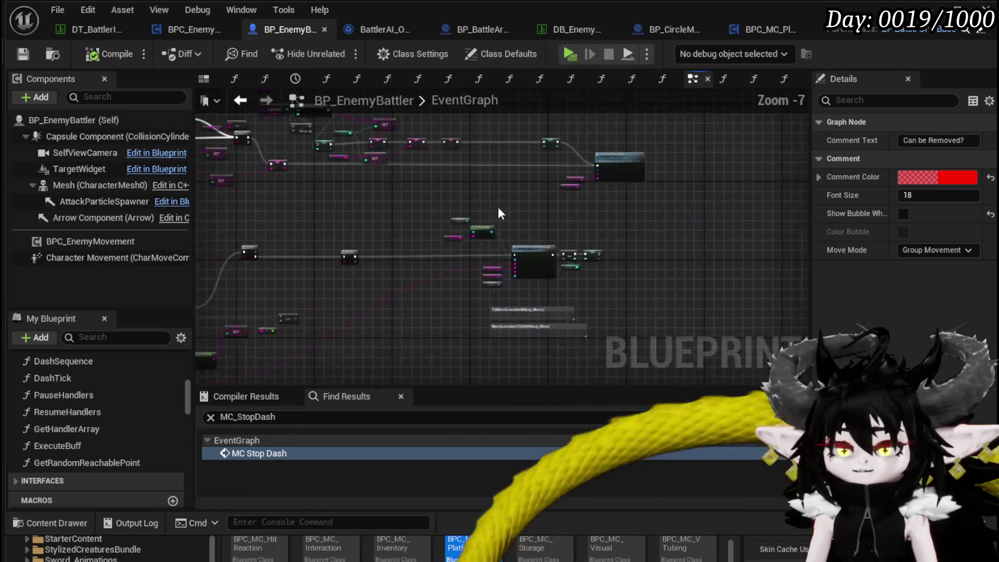
pyautogui.scroll(5, 364, 218)
pyautogui.moveTo(497, 229); pyautogui.dragTo(216, 207)
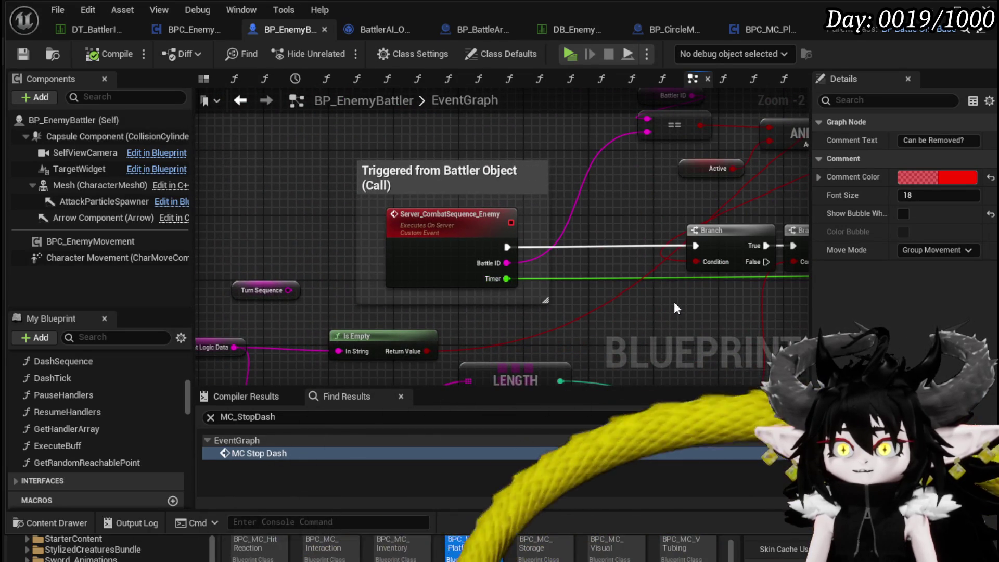
pyautogui.scroll(-3, 674, 308)
pyautogui.moveTo(674, 307)
pyautogui.mouseDown()
pyautogui.moveTo(288, 279)
pyautogui.moveTo(566, 233)
pyautogui.mouseUp()
pyautogui.scroll(4, 566, 233)
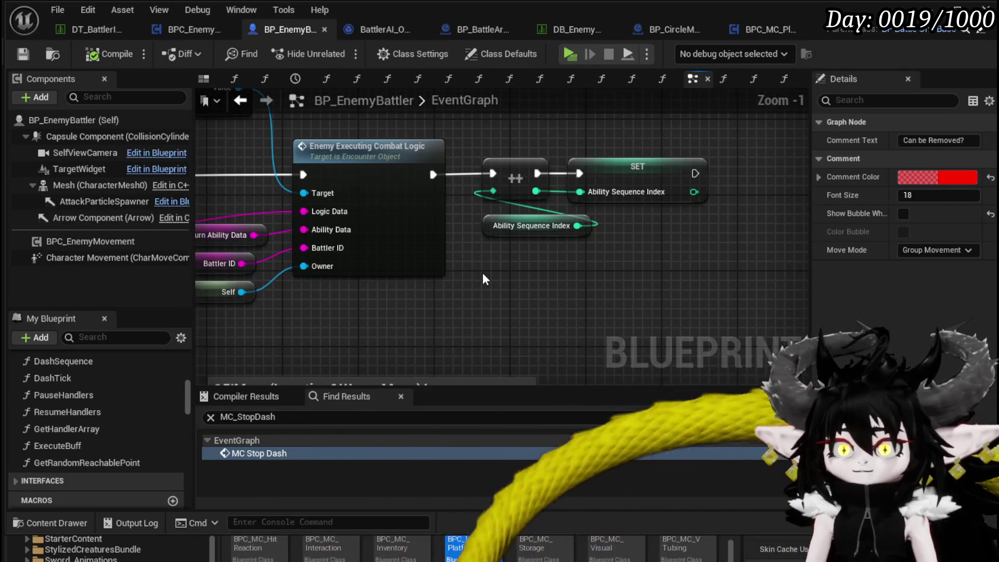
pyautogui.scroll(-2, 482, 279)
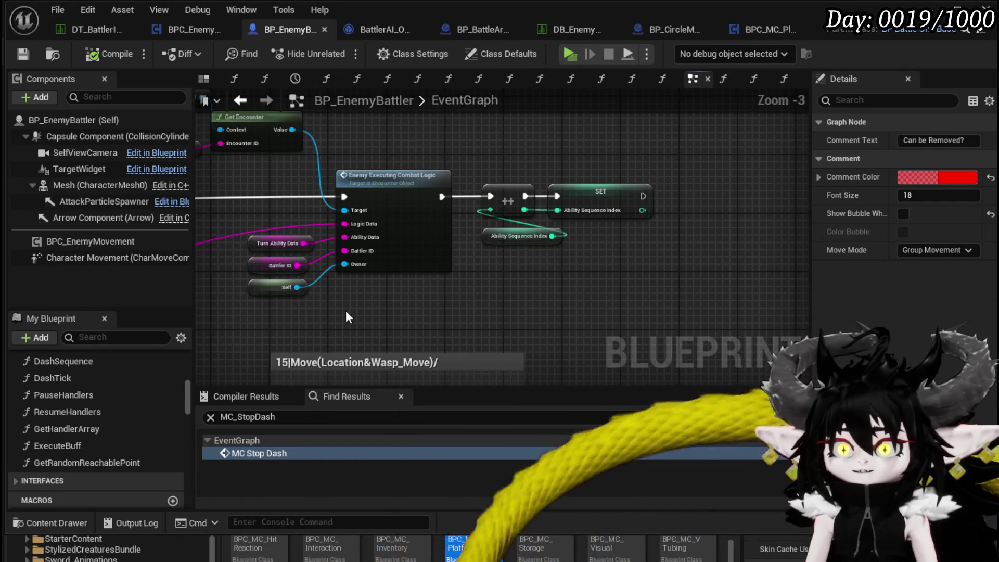
pyautogui.click(457, 151)
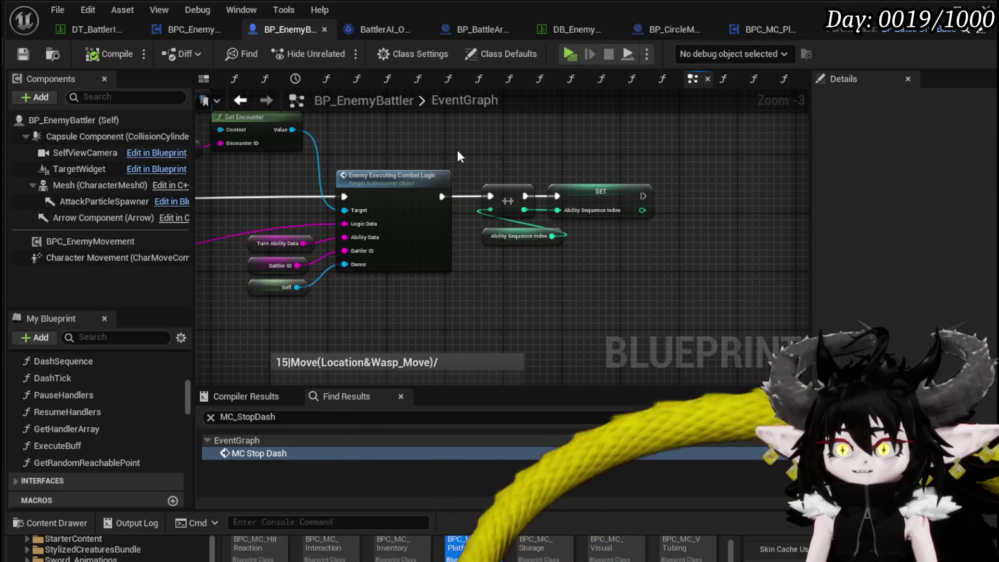
pyautogui.scroll(-1, 457, 151)
pyautogui.moveTo(348, 242)
pyautogui.mouseDown()
pyautogui.moveTo(639, 273)
pyautogui.moveTo(548, 161)
pyautogui.moveTo(658, 156)
pyautogui.mouseUp()
pyautogui.scroll(2, 658, 156)
pyautogui.moveTo(404, 221)
pyautogui.mouseDown()
pyautogui.moveTo(627, 230)
pyautogui.moveTo(104, 241)
pyautogui.mouseUp()
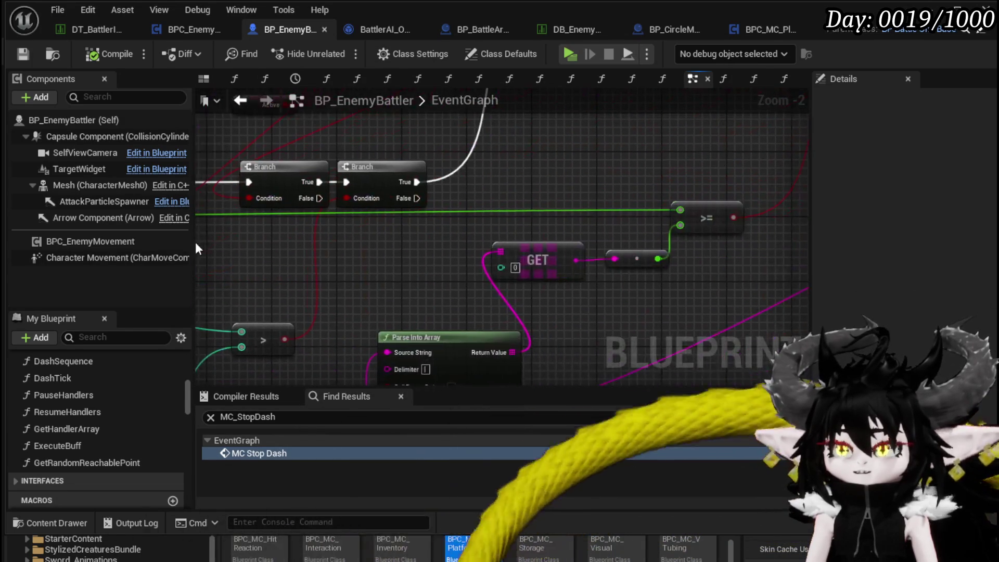
pyautogui.moveTo(626, 210)
pyautogui.mouseDown()
pyautogui.moveTo(662, 111)
pyautogui.moveTo(650, 95)
pyautogui.mouseUp()
pyautogui.scroll(-3, 350, 249)
pyautogui.moveTo(350, 249); pyautogui.dragTo(470, 351)
pyautogui.scroll(-6, 470, 350)
pyautogui.moveTo(441, 256)
pyautogui.mouseDown()
pyautogui.moveTo(520, 297)
pyautogui.moveTo(490, 253)
pyautogui.mouseUp()
pyautogui.scroll(4, 490, 253)
pyautogui.scroll(4, 490, 253)
pyautogui.scroll(-4, 404, 254)
pyautogui.moveTo(405, 254)
pyautogui.mouseDown()
pyautogui.moveTo(286, 373)
pyautogui.moveTo(670, 177)
pyautogui.moveTo(399, 197)
pyautogui.mouseUp()
pyautogui.scroll(4, 434, 207)
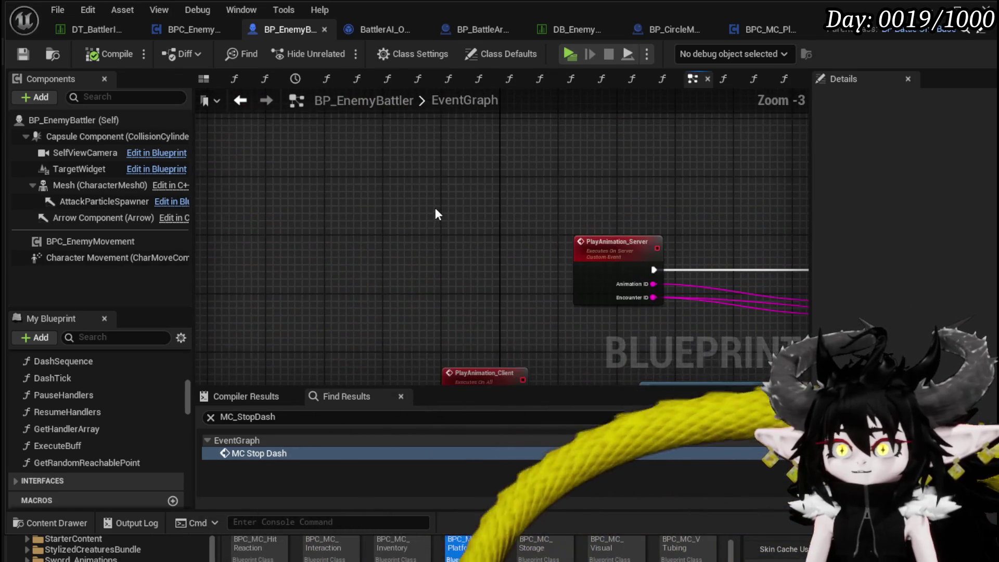
pyautogui.moveTo(517, 279)
pyautogui.mouseDown()
pyautogui.moveTo(378, 153)
pyautogui.moveTo(445, 229)
pyautogui.mouseUp()
pyautogui.scroll(-4, 378, 153)
pyautogui.scroll(5, 445, 229)
pyautogui.scroll(-4, 445, 229)
pyautogui.moveTo(461, 196); pyautogui.dragTo(644, 283)
pyautogui.scroll(4, 325, 147)
pyautogui.scroll(-4, 405, 244)
pyautogui.moveTo(441, 263); pyautogui.dragTo(407, 236)
pyautogui.scroll(-4, 407, 237)
pyautogui.moveTo(401, 189); pyautogui.dragTo(452, 233)
pyautogui.scroll(9, 452, 233)
pyautogui.scroll(-2, 653, 224)
pyautogui.moveTo(679, 179); pyautogui.dragTo(291, 197)
pyautogui.moveTo(479, 240); pyautogui.dragTo(271, 229)
# Add a BPC_EnemyMovement getter calling Start Idle before the combat logic, then save BP_EnemyBattler
pyautogui.moveTo(395, 250)
pyautogui.mouseDown()
pyautogui.moveTo(264, 279)
pyautogui.moveTo(456, 288)
pyautogui.mouseUp()
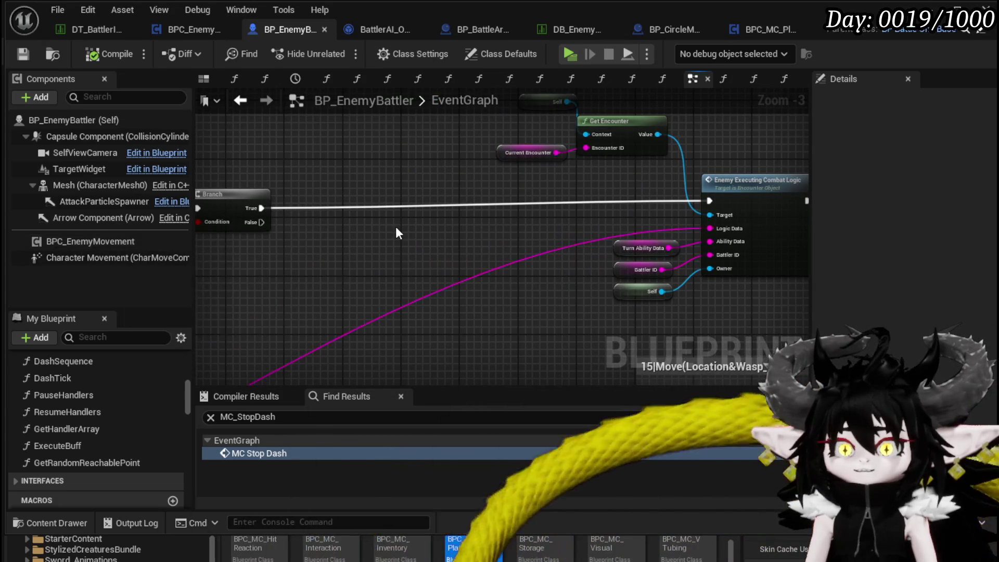
pyautogui.moveTo(78, 241)
pyautogui.mouseDown()
pyautogui.moveTo(235, 269)
pyautogui.moveTo(354, 276)
pyautogui.moveTo(345, 281)
pyautogui.mouseUp()
pyautogui.write('Start')
pyautogui.click(395, 352)
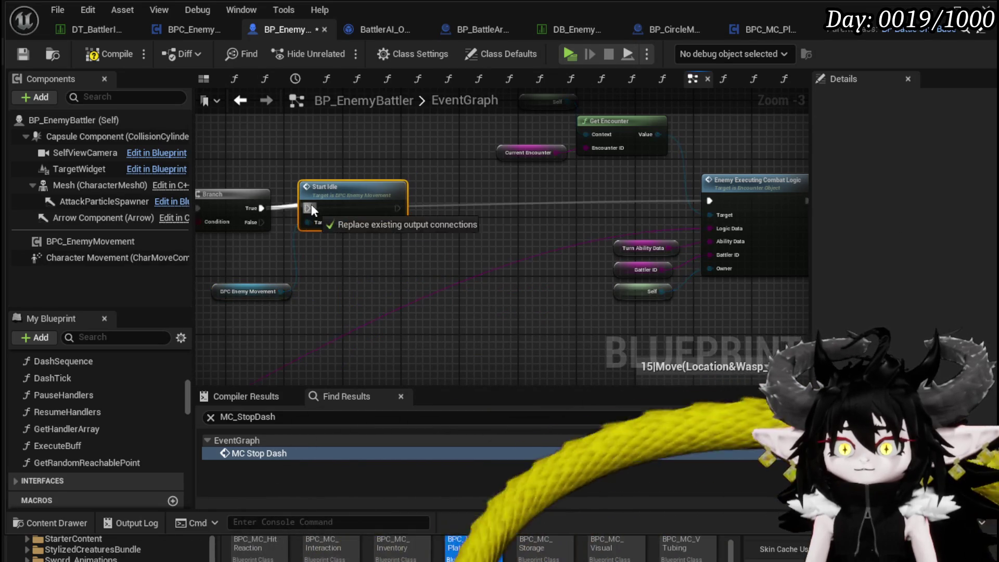
pyautogui.click(22, 54)
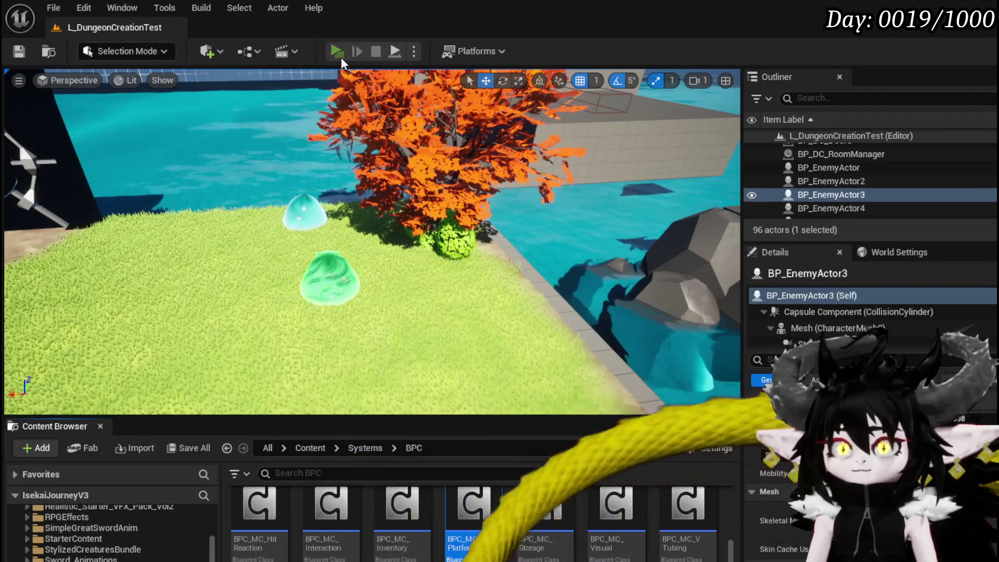
pyautogui.click(341, 57)
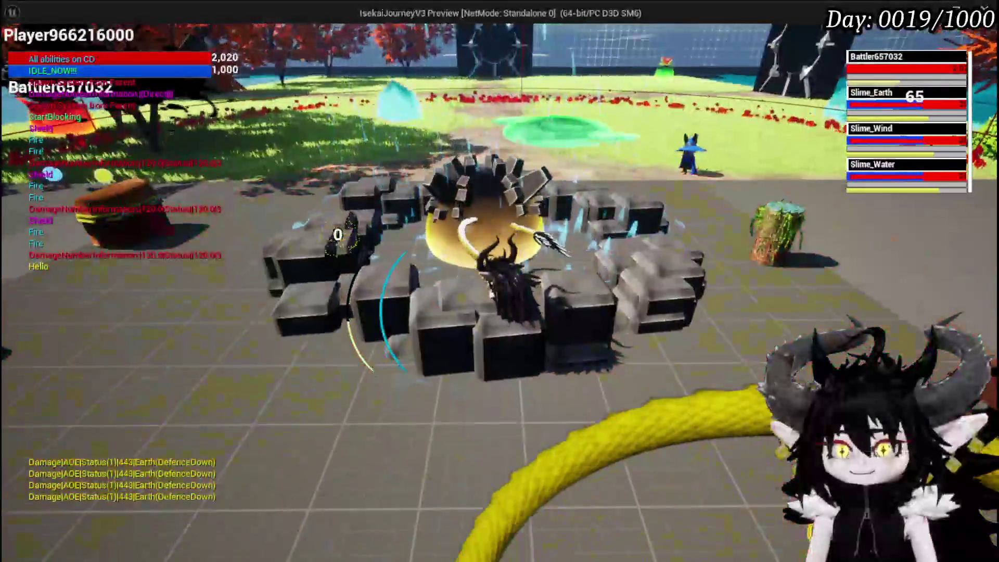
pyautogui.press('Escape')
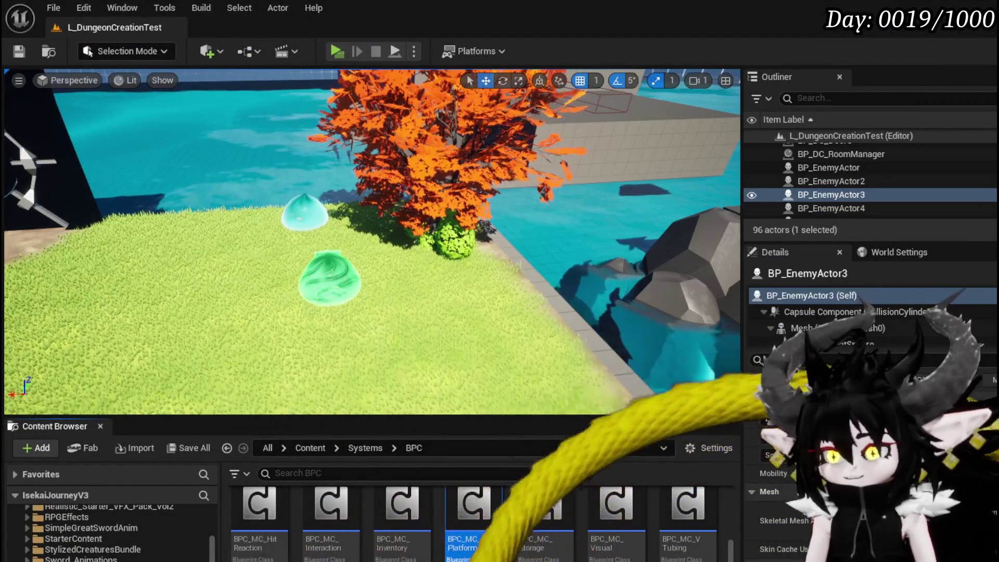
pyautogui.scroll(-4, 447, 256)
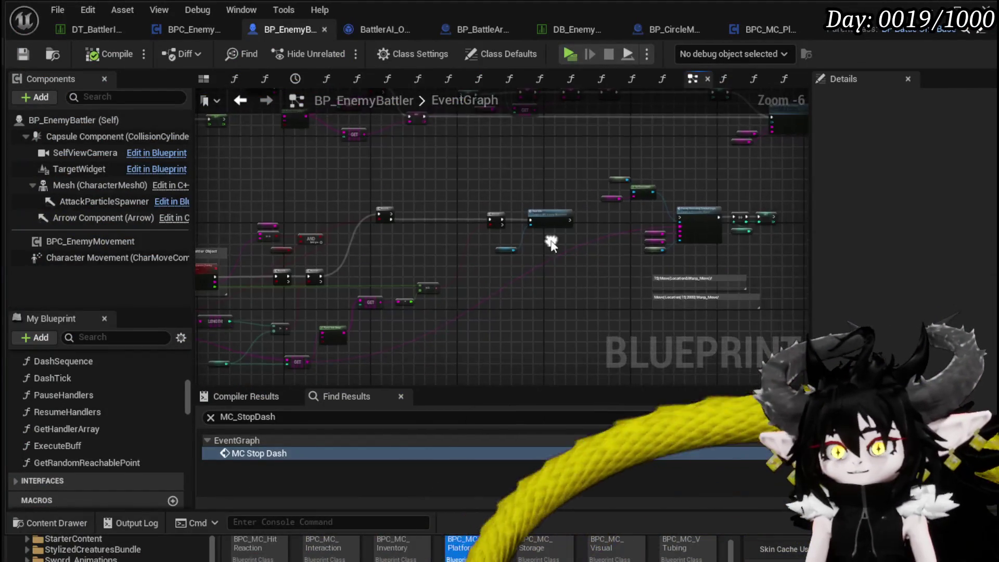
# Move the movement getter above Start Idle and inspect the Start Idle and DashToRandomLocation graphs
pyautogui.scroll(4, 551, 248)
pyautogui.moveTo(403, 269)
pyautogui.mouseDown()
pyautogui.moveTo(520, 172)
pyautogui.moveTo(498, 135)
pyautogui.mouseUp()
pyautogui.doubleClick(545, 170)
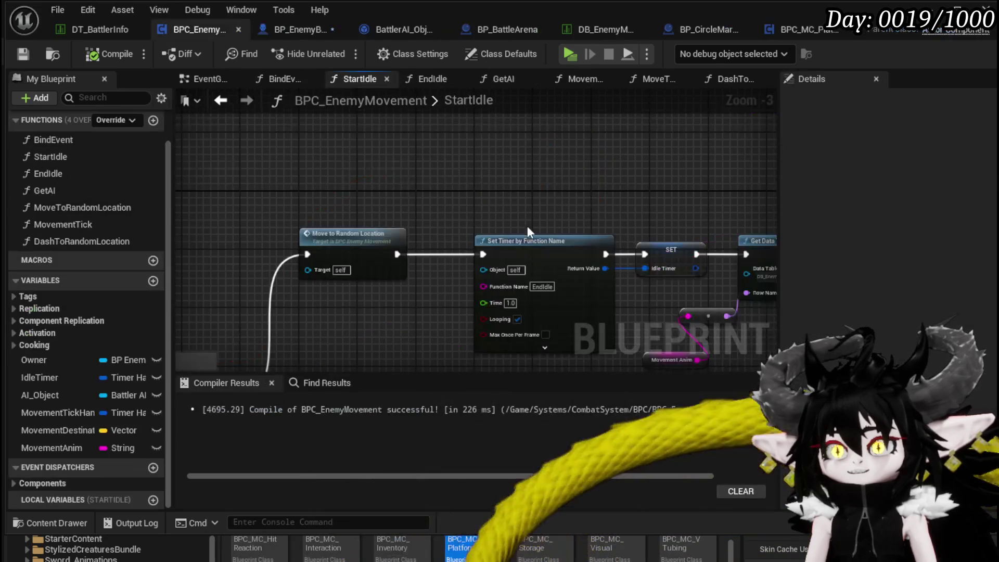
pyautogui.scroll(-5, 529, 220)
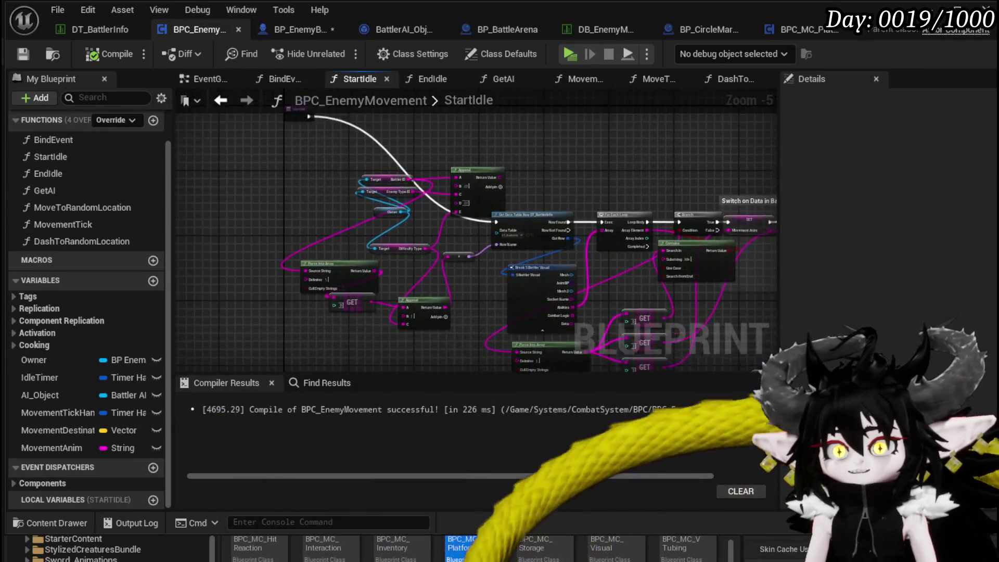
pyautogui.scroll(3, 338, 181)
pyautogui.scroll(-1, 338, 180)
pyautogui.moveTo(338, 180)
pyautogui.mouseDown()
pyautogui.moveTo(379, 207)
pyautogui.moveTo(283, 274)
pyautogui.mouseUp()
pyautogui.moveTo(380, 306)
pyautogui.mouseDown()
pyautogui.moveTo(183, 304)
pyautogui.moveTo(274, 300)
pyautogui.mouseUp()
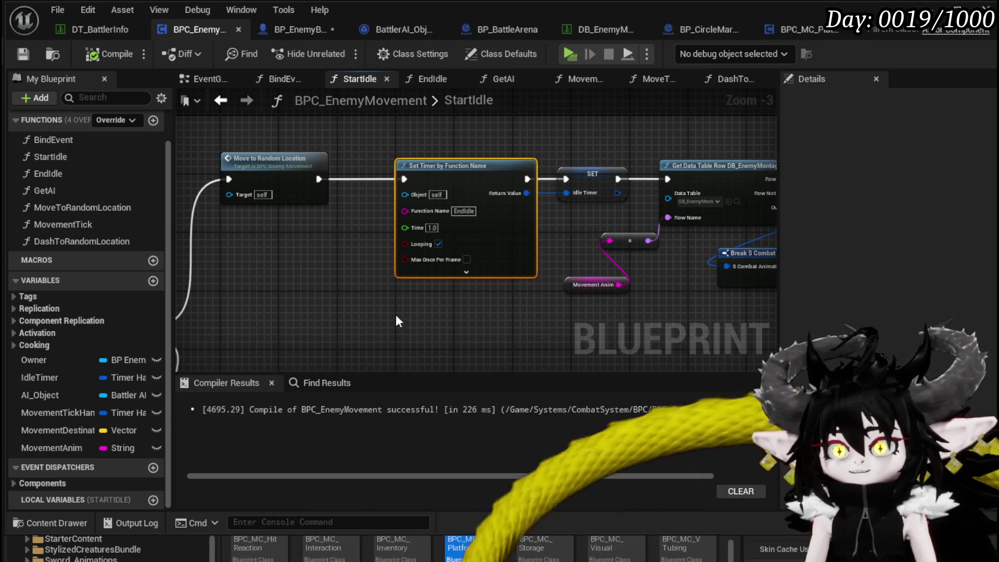
pyautogui.scroll(-1, 442, 322)
pyautogui.scroll(2, 384, 232)
pyautogui.scroll(1, 333, 320)
pyautogui.moveTo(330, 317); pyautogui.dragTo(349, 332)
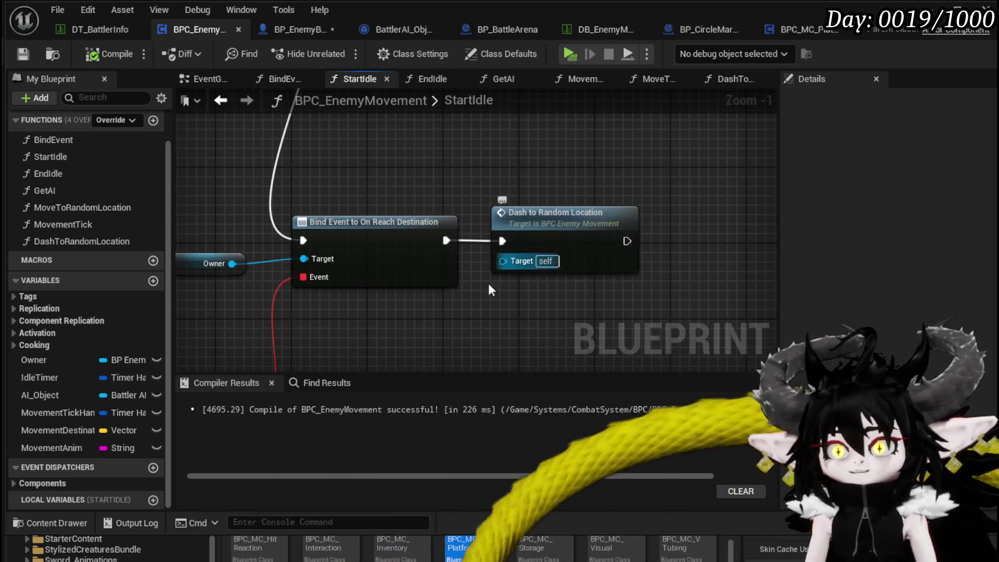
pyautogui.doubleClick(567, 237)
pyautogui.moveTo(557, 136); pyautogui.dragTo(558, 135)
pyautogui.click(385, 125)
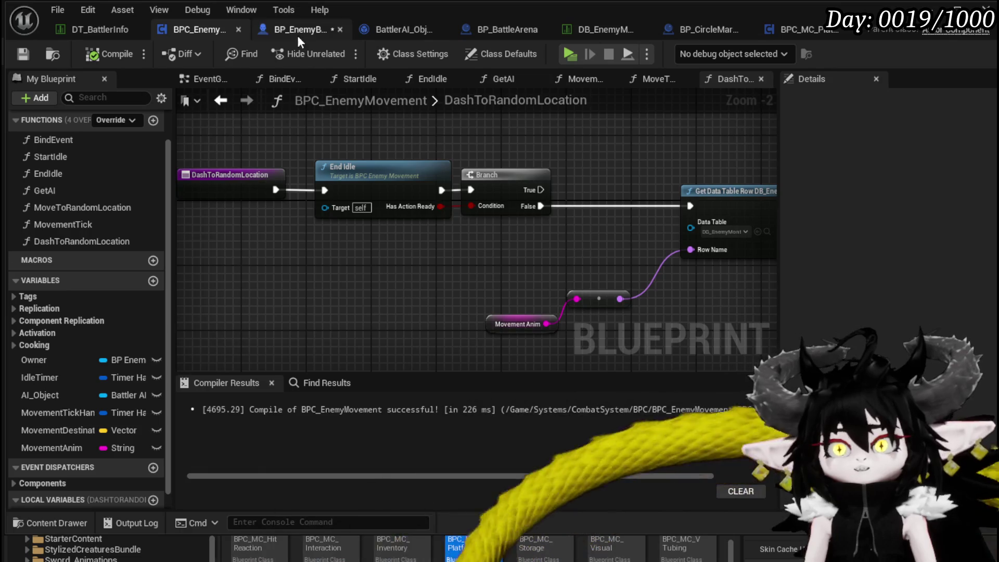
# Back in the BP_EnemyBattler event graph, tidy the movement getter's position and save the blueprints
pyautogui.click(298, 31)
pyautogui.hotkey('ctrl', 's')
pyautogui.moveTo(361, 173)
pyautogui.mouseDown()
pyautogui.moveTo(451, 216)
pyautogui.moveTo(450, 205)
pyautogui.moveTo(635, 241)
pyautogui.moveTo(443, 220)
pyautogui.mouseUp()
pyautogui.scroll(-2, 450, 211)
pyautogui.scroll(5, 268, 173)
pyautogui.click(450, 290)
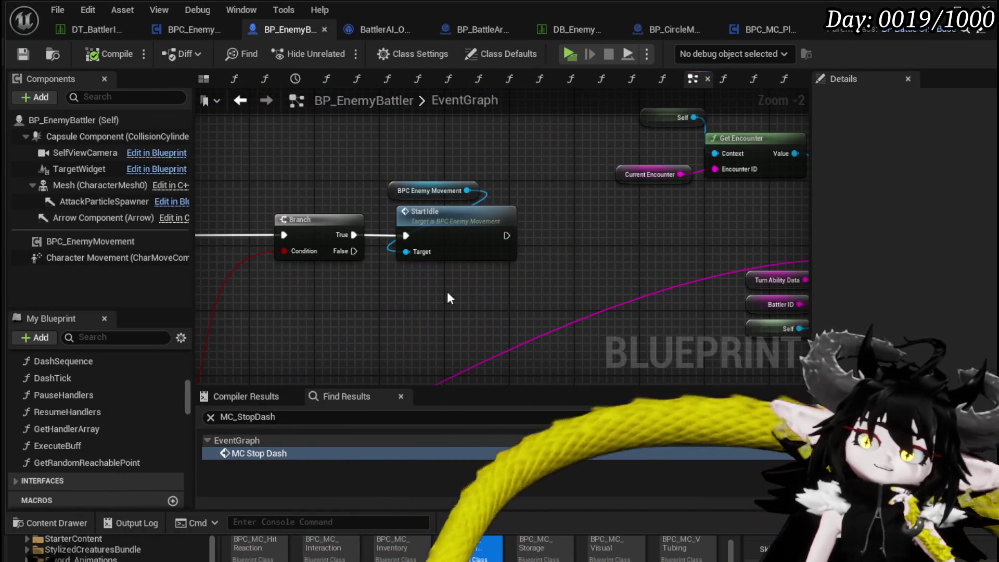
pyautogui.moveTo(397, 194); pyautogui.dragTo(413, 185)
pyautogui.click(353, 167)
pyautogui.click(22, 54)
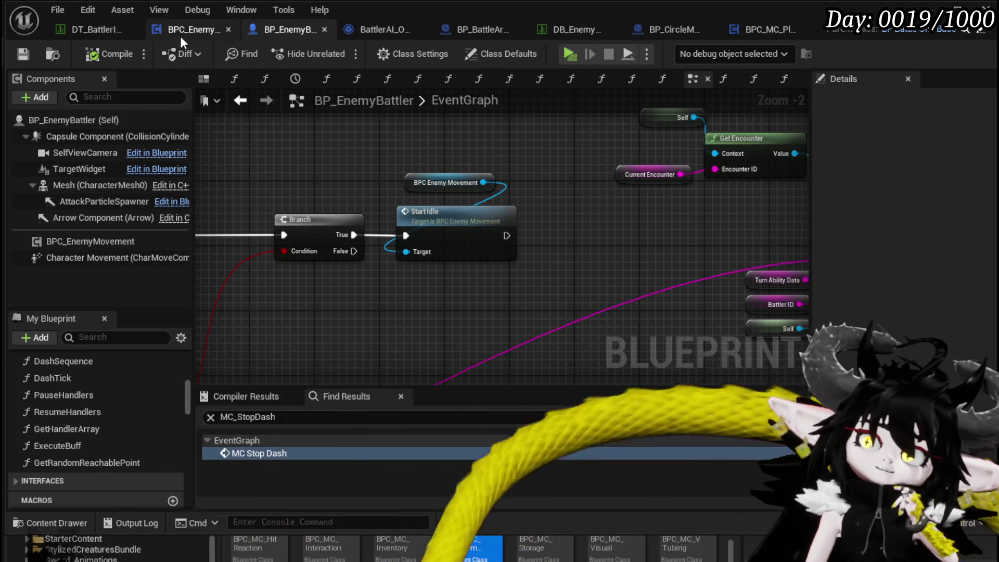
# In BPC_EnemyMovement's StartIdle graph, marquee-select the whole movement node cluster around Move to Random Location
pyautogui.click(182, 30)
pyautogui.scroll(-2, 403, 202)
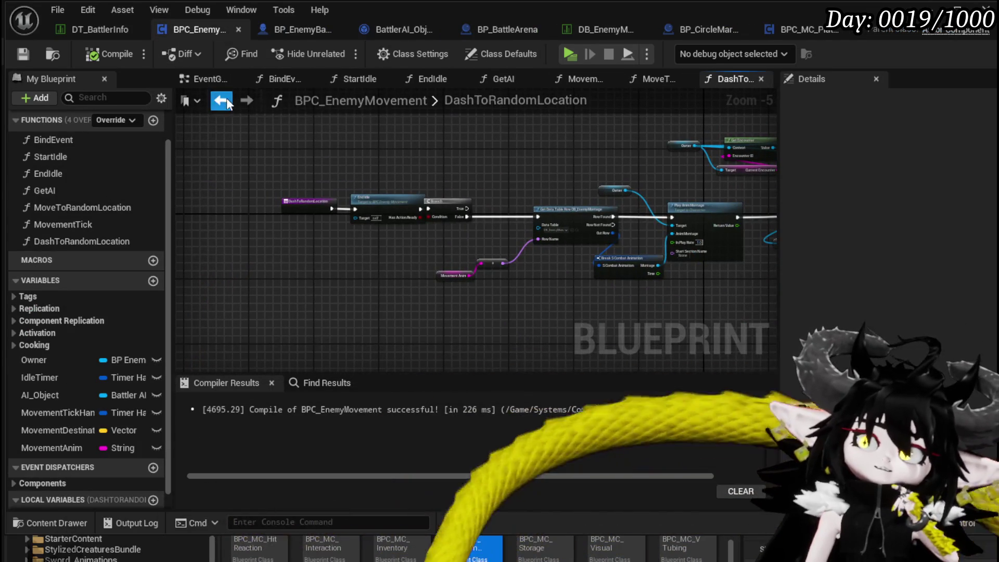
pyautogui.click(360, 78)
pyautogui.scroll(-7, 560, 264)
pyautogui.scroll(2, 560, 263)
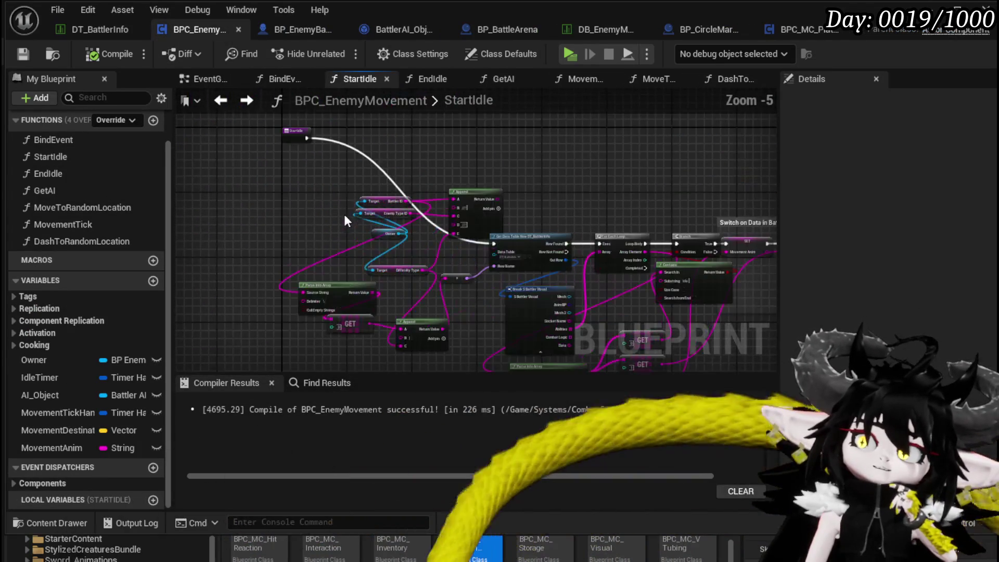
pyautogui.moveTo(297, 134)
pyautogui.mouseDown()
pyautogui.moveTo(197, 206)
pyautogui.moveTo(189, 239)
pyautogui.mouseUp()
pyautogui.moveTo(372, 206); pyautogui.dragTo(213, 154)
pyautogui.moveTo(276, 188)
pyautogui.mouseDown()
pyautogui.moveTo(546, 369)
pyautogui.moveTo(677, 338)
pyautogui.moveTo(355, 354)
pyautogui.moveTo(379, 274)
pyautogui.mouseUp()
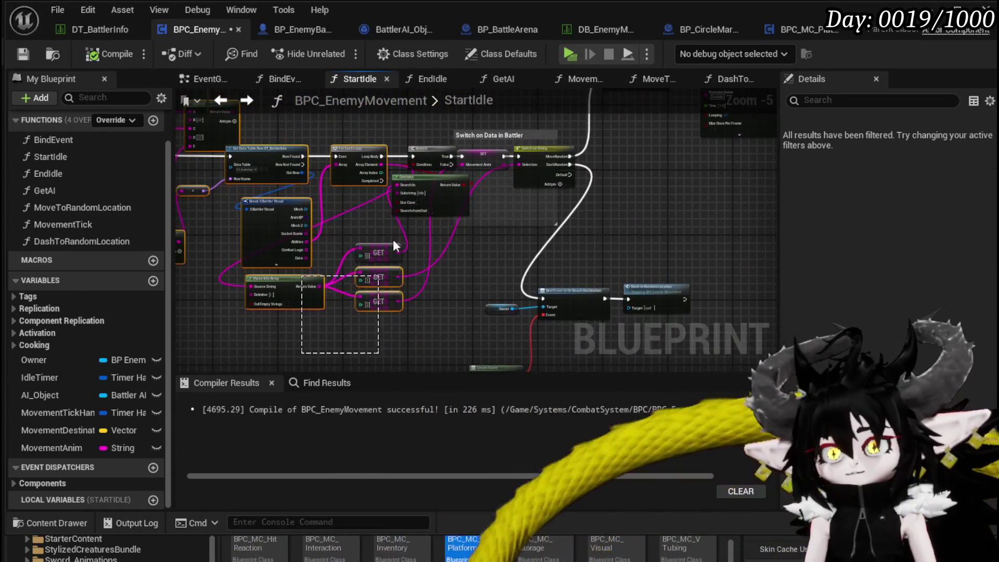
pyautogui.moveTo(436, 133); pyautogui.dragTo(300, 186)
pyautogui.moveTo(413, 220)
pyautogui.mouseDown()
pyautogui.moveTo(536, 230)
pyautogui.moveTo(379, 268)
pyautogui.moveTo(294, 274)
pyautogui.mouseUp()
pyautogui.moveTo(323, 161); pyautogui.dragTo(323, 162)
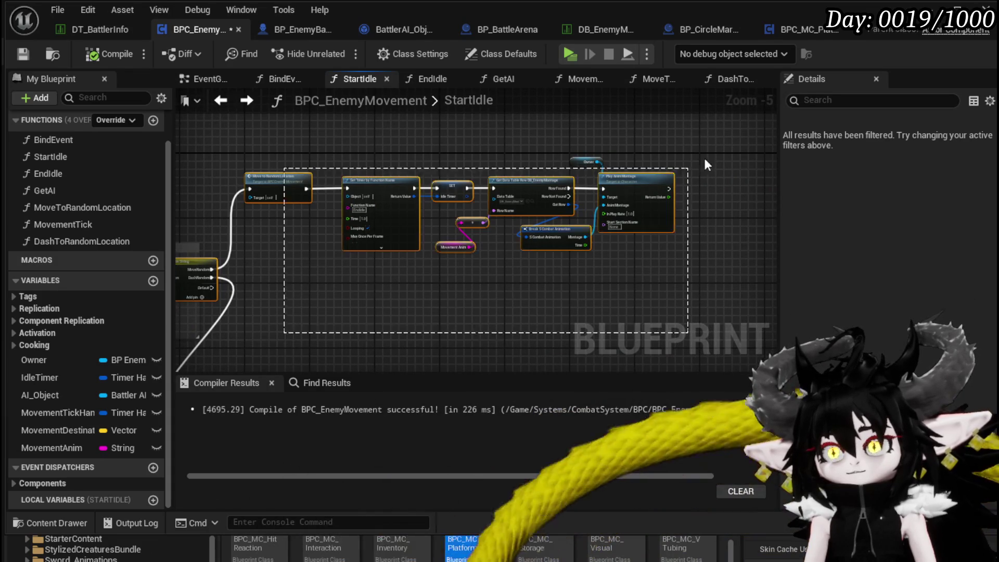
pyautogui.scroll(-7, 544, 202)
pyautogui.moveTo(429, 269)
pyautogui.mouseDown()
pyautogui.moveTo(363, 299)
pyautogui.moveTo(570, 187)
pyautogui.moveTo(600, 193)
pyautogui.mouseUp()
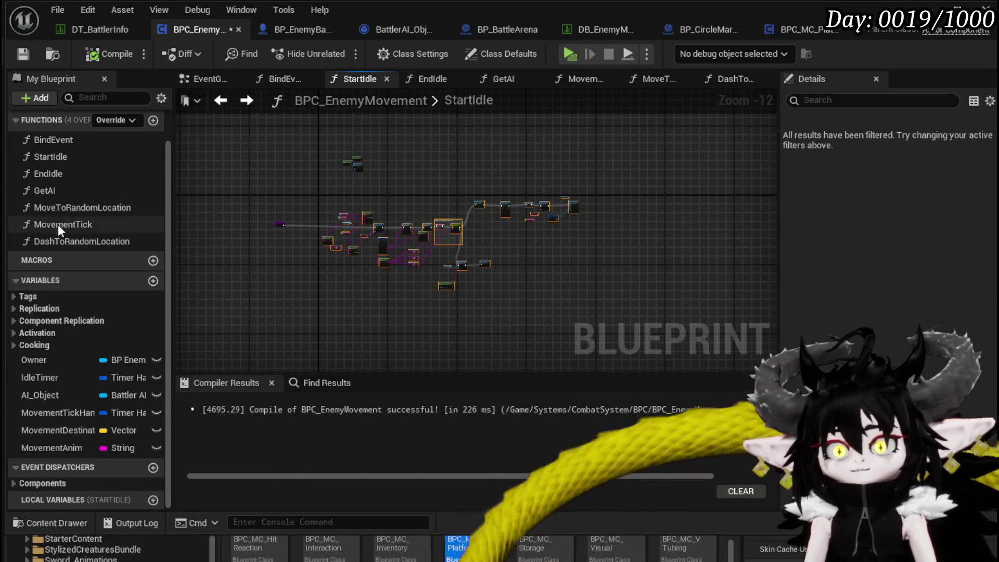
pyautogui.scroll(2, 58, 224)
# Create a StartCombatMovement function, paste the movement nodes, and connect its entry to Get Data Table Row
pyautogui.click(153, 158)
pyautogui.write('St')
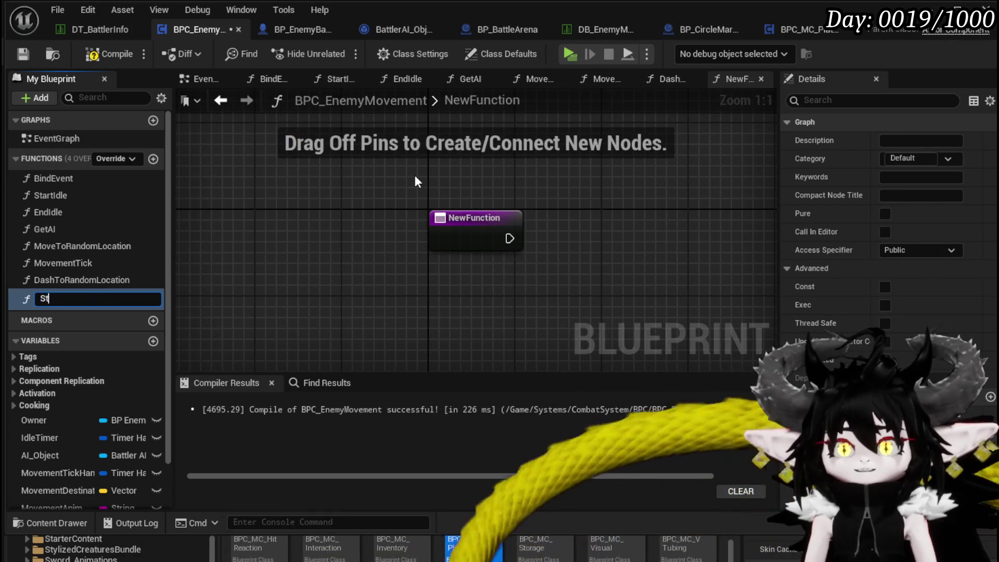
pyautogui.write('artCombatMovement')
pyautogui.press('Return')
pyautogui.scroll(-3, 502, 231)
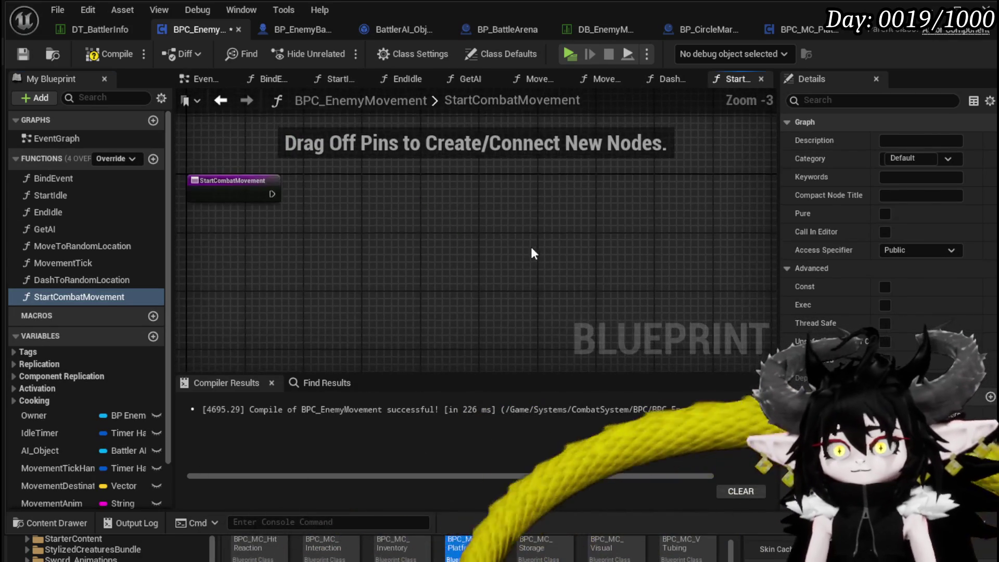
pyautogui.hotkey('ctrl', 'v')
pyautogui.moveTo(385, 223)
pyautogui.mouseDown()
pyautogui.moveTo(541, 198)
pyautogui.moveTo(701, 201)
pyautogui.moveTo(312, 187)
pyautogui.moveTo(516, 185)
pyautogui.moveTo(434, 165)
pyautogui.moveTo(265, 207)
pyautogui.moveTo(401, 177)
pyautogui.moveTo(386, 171)
pyautogui.mouseUp()
pyautogui.moveTo(304, 182)
pyautogui.mouseDown()
pyautogui.moveTo(490, 251)
pyautogui.moveTo(219, 198)
pyautogui.mouseUp()
# Set the Set Timer node's Initial Start Delay to 2.0
pyautogui.moveTo(670, 208); pyautogui.dragTo(426, 219)
pyautogui.moveTo(738, 156); pyautogui.dragTo(365, 266)
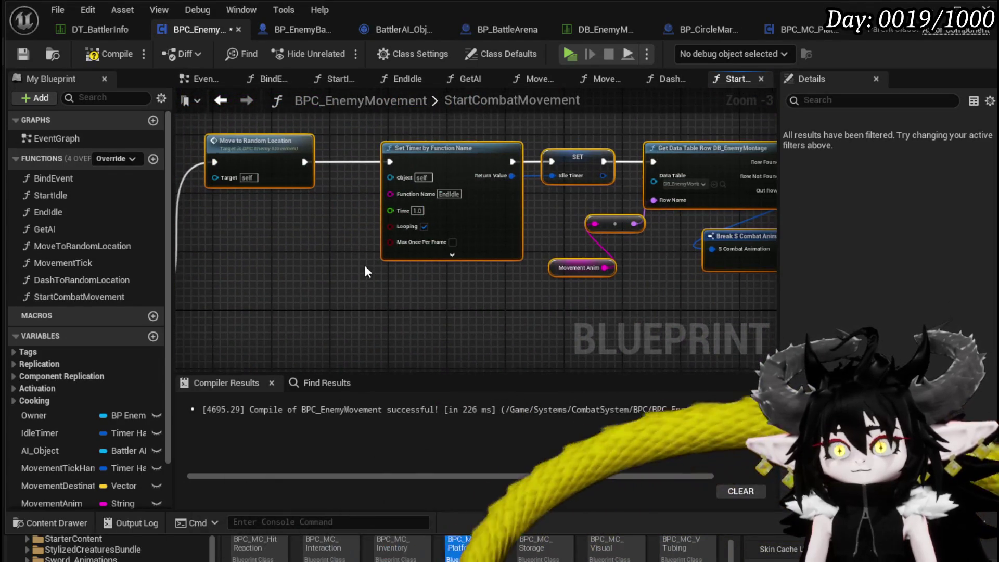
pyautogui.scroll(2, 410, 232)
pyautogui.click(466, 261)
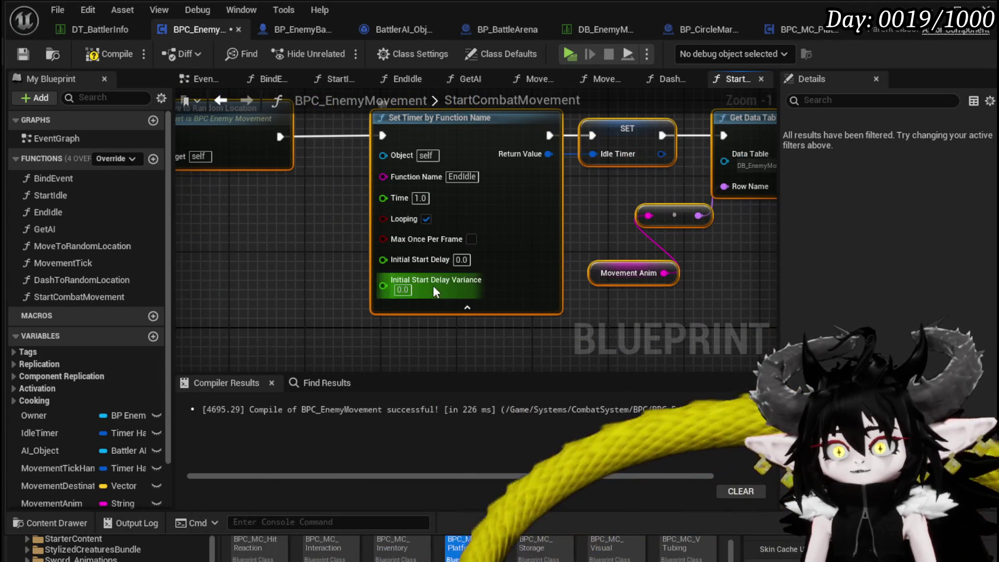
pyautogui.click(461, 260)
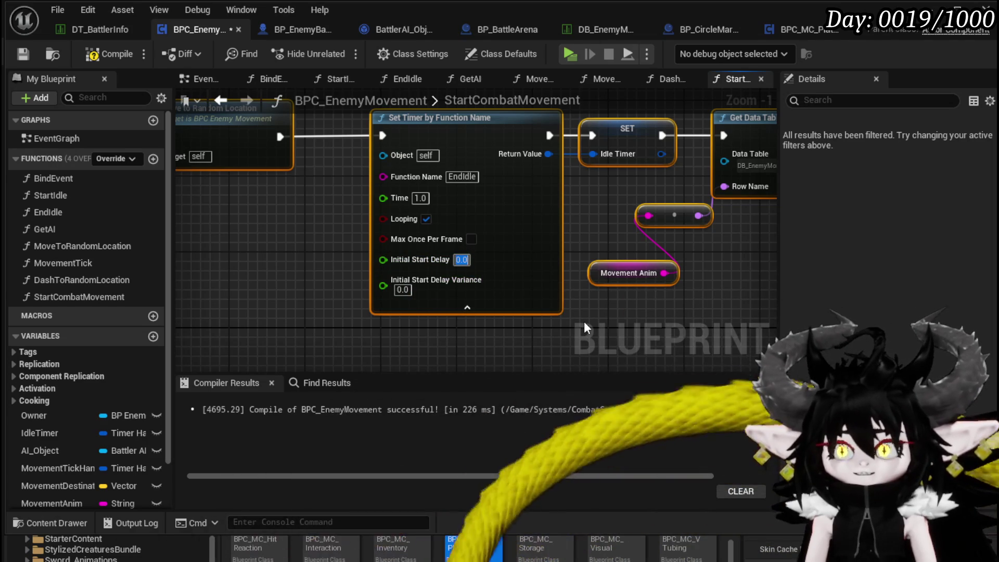
pyautogui.write('2')
pyautogui.press('Return')
# Wire the Switch's DashRandom output to the Dash to Random Location call
pyautogui.scroll(-1, 586, 321)
pyautogui.moveTo(586, 320); pyautogui.dragTo(548, 182)
pyautogui.scroll(-2, 460, 304)
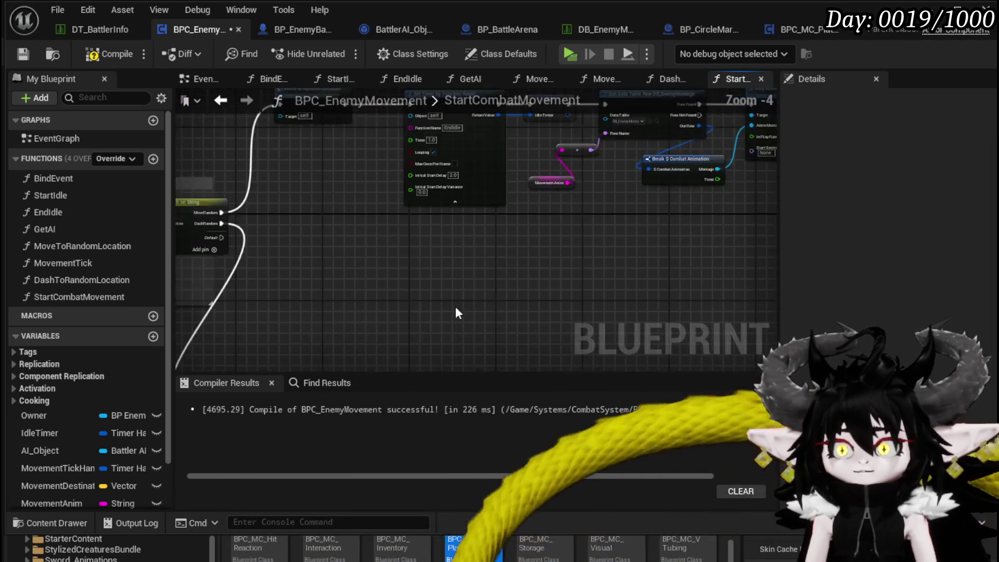
pyautogui.scroll(4, 358, 261)
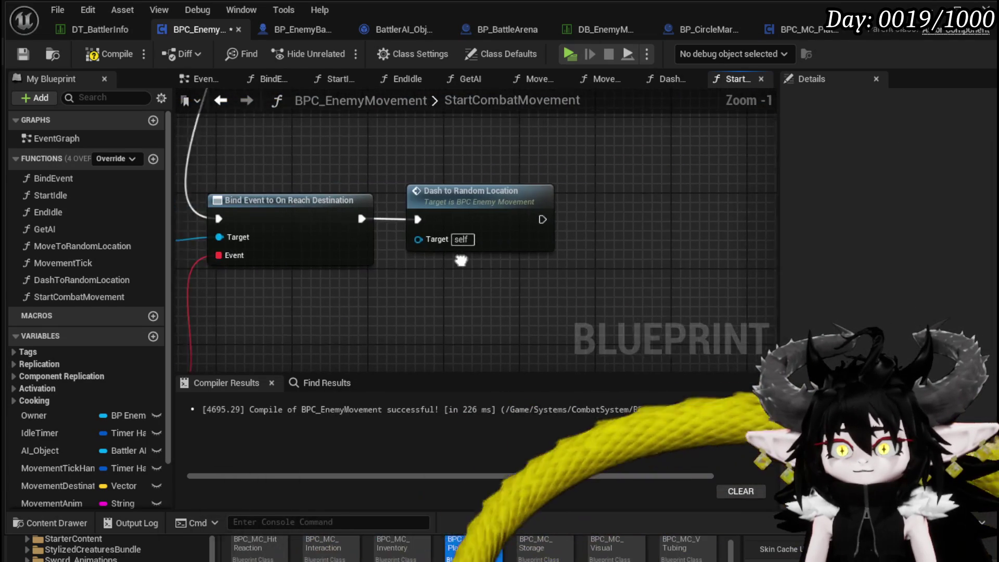
pyautogui.scroll(-4, 344, 203)
pyautogui.moveTo(345, 203); pyautogui.dragTo(339, 269)
pyautogui.moveTo(338, 133)
pyautogui.mouseDown()
pyautogui.moveTo(369, 162)
pyautogui.moveTo(425, 308)
pyautogui.mouseUp()
pyautogui.moveTo(478, 269)
pyautogui.mouseDown()
pyautogui.moveTo(495, 168)
pyautogui.moveTo(391, 271)
pyautogui.mouseUp()
pyautogui.moveTo(412, 223); pyautogui.dragTo(201, 361)
pyautogui.moveTo(290, 283)
pyautogui.mouseDown()
pyautogui.moveTo(463, 205)
pyautogui.moveTo(530, 153)
pyautogui.moveTo(608, 201)
pyautogui.mouseUp()
pyautogui.moveTo(318, 134); pyautogui.dragTo(291, 312)
pyautogui.doubleClick(390, 266)
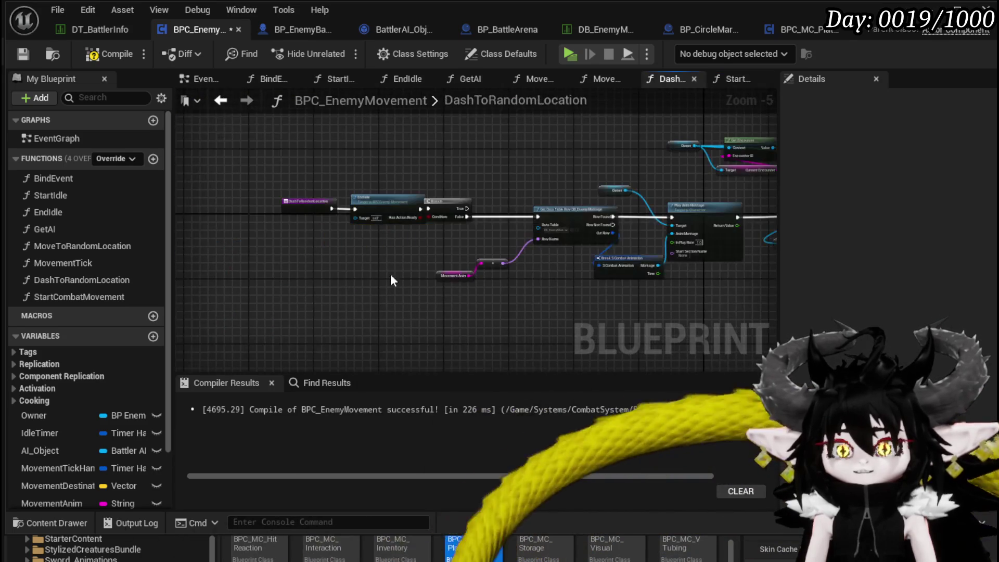
# Pan through the DashToRandomLocation graph to reach Server AIDash and the dash call
pyautogui.scroll(2, 351, 266)
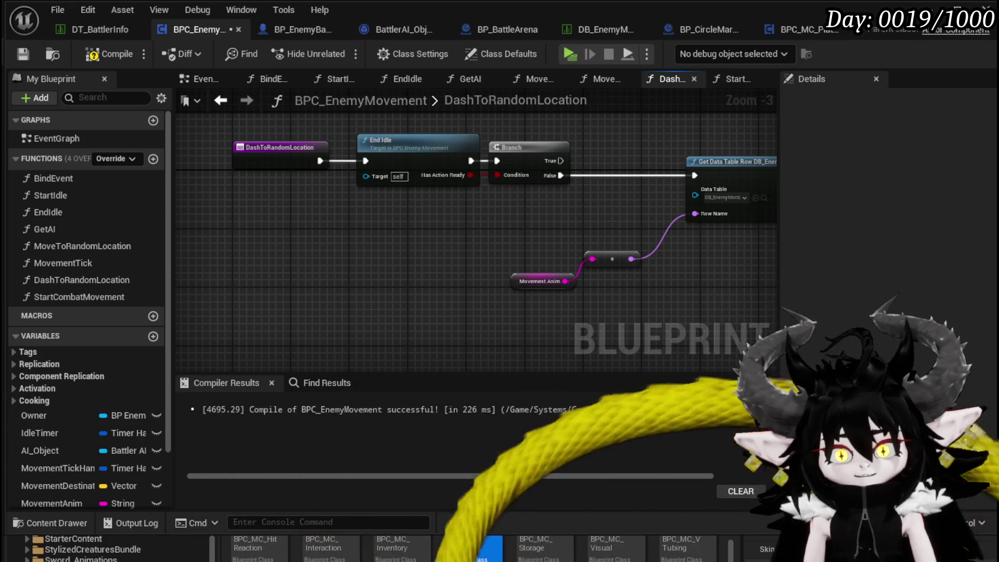
pyautogui.moveTo(541, 243)
pyautogui.mouseDown()
pyautogui.moveTo(375, 225)
pyautogui.moveTo(353, 285)
pyautogui.moveTo(386, 265)
pyautogui.moveTo(326, 227)
pyautogui.mouseUp()
pyautogui.scroll(-1, 386, 264)
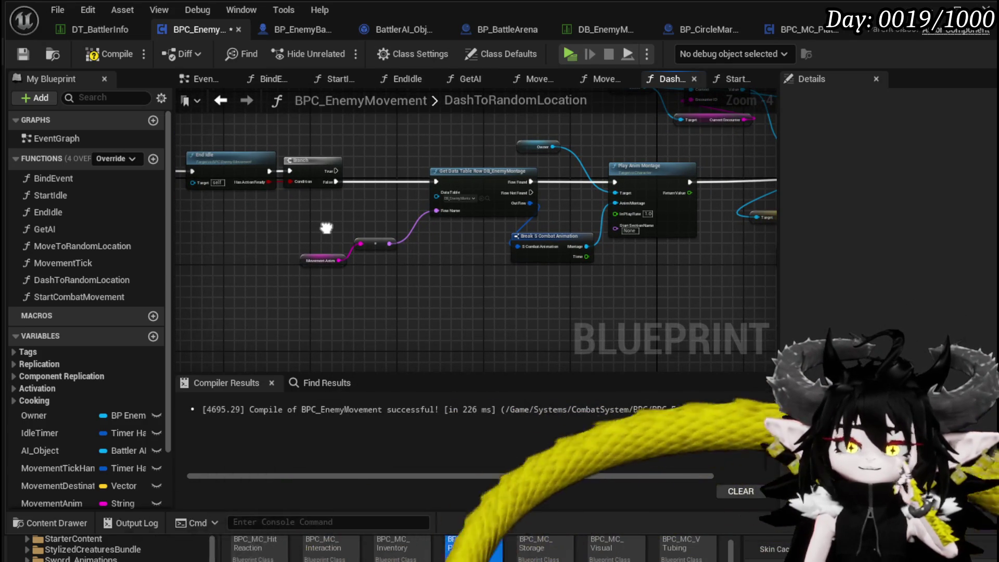
pyautogui.moveTo(386, 220); pyautogui.dragTo(167, 256)
pyautogui.moveTo(444, 168); pyautogui.dragTo(313, 184)
pyautogui.moveTo(541, 202); pyautogui.dragTo(364, 192)
pyautogui.moveTo(499, 188); pyautogui.dragTo(329, 183)
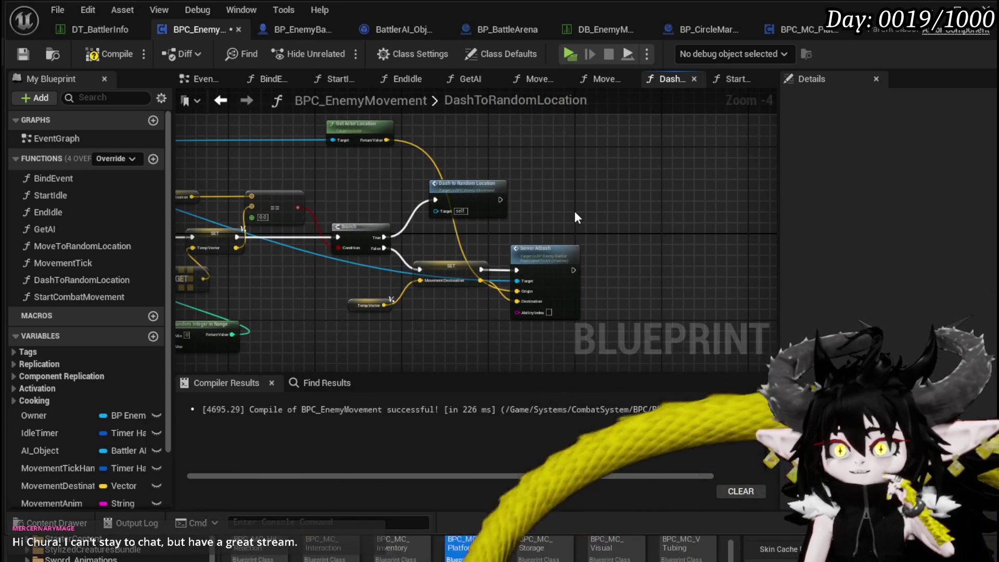
pyautogui.scroll(-1, 575, 210)
pyautogui.moveTo(574, 210); pyautogui.dragTo(660, 207)
# Marquee-select the whole dash node network, then return to the StartCombatMovement graph
pyautogui.moveTo(251, 139); pyautogui.dragTo(305, 172)
pyautogui.moveTo(415, 218); pyautogui.dragTo(534, 214)
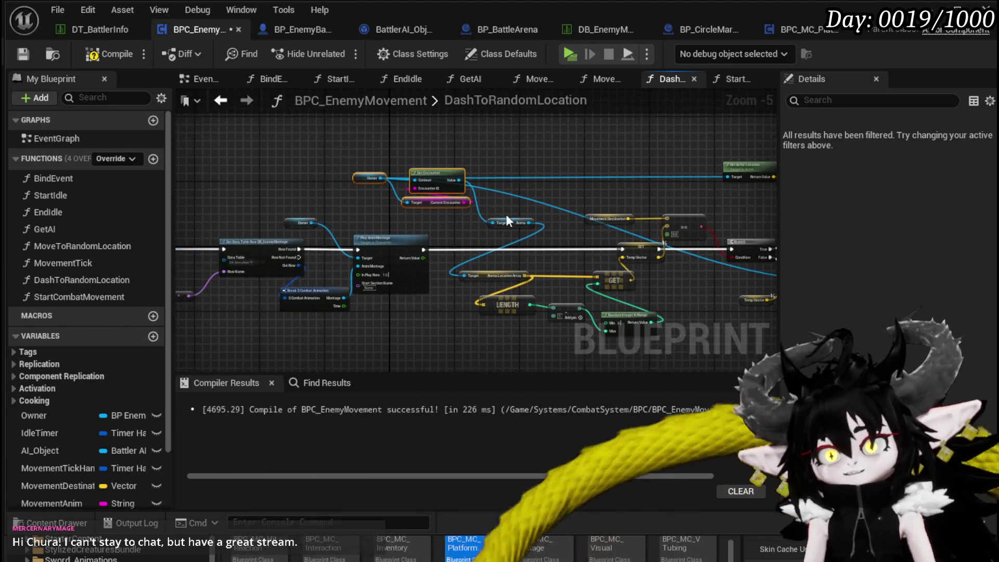
pyautogui.moveTo(319, 187); pyautogui.dragTo(365, 189)
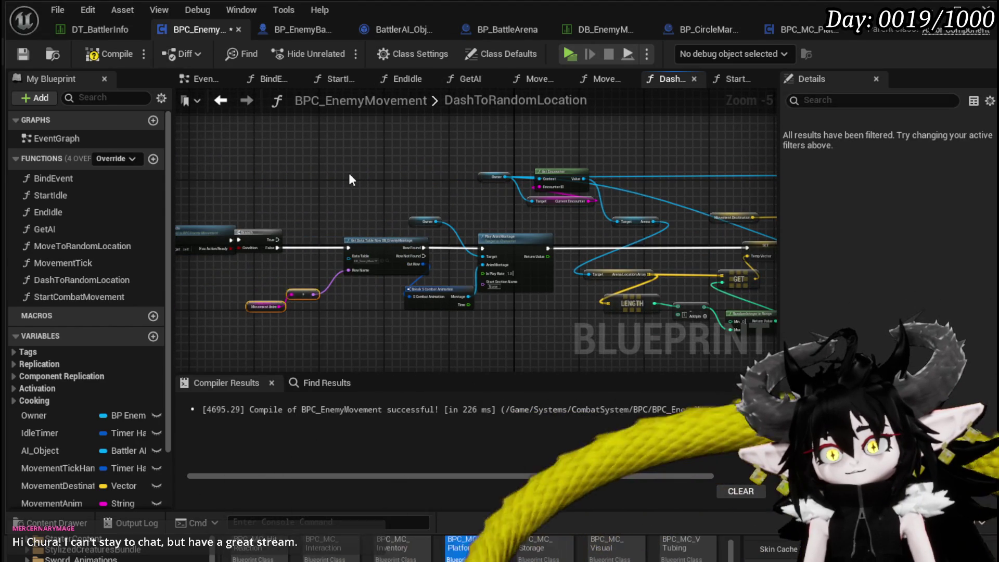
pyautogui.scroll(-2, 333, 176)
pyautogui.moveTo(316, 154)
pyautogui.mouseDown()
pyautogui.moveTo(694, 306)
pyautogui.moveTo(736, 307)
pyautogui.mouseUp()
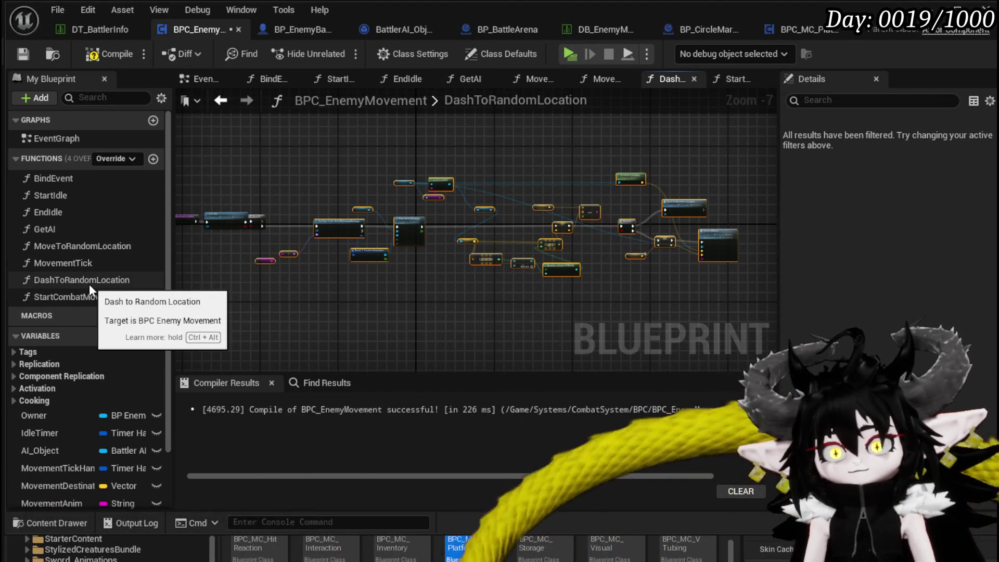
pyautogui.doubleClick(95, 296)
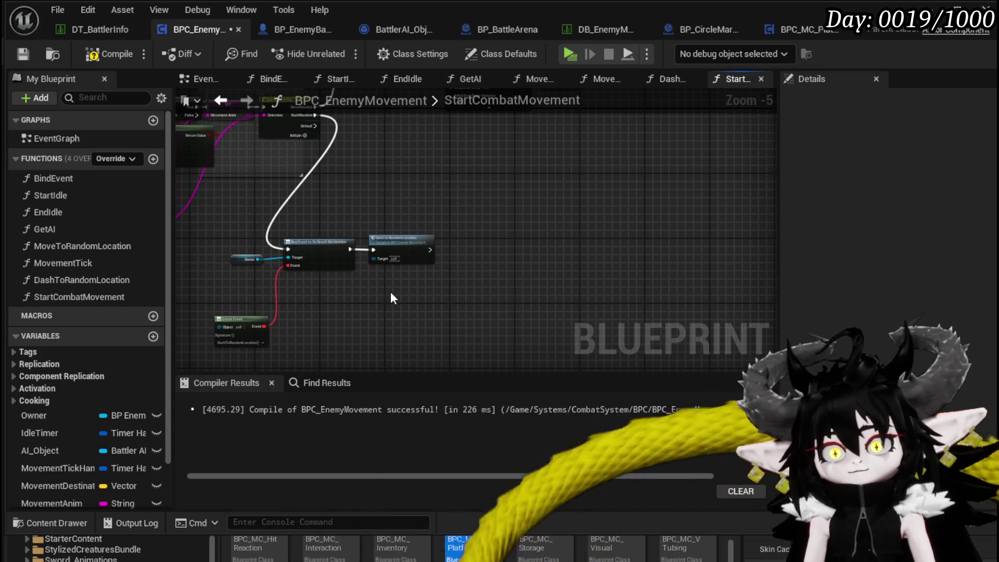
# Replace the Dash to Random Location call with the pasted dash nodes wired from Bind Event, then compile
pyautogui.moveTo(391, 299); pyautogui.dragTo(476, 233)
pyautogui.press('Delete')
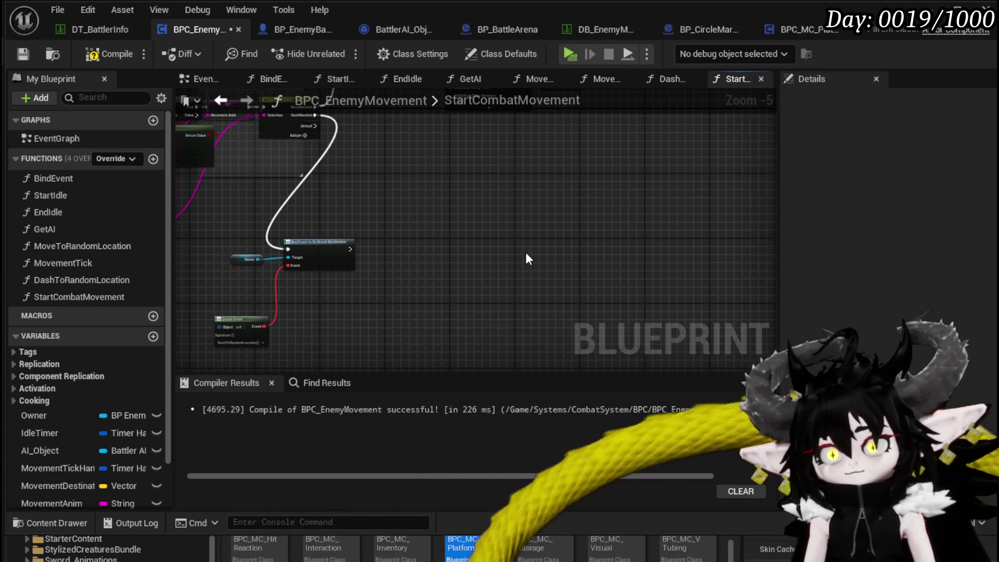
pyautogui.hotkey('ctrl', 'z')
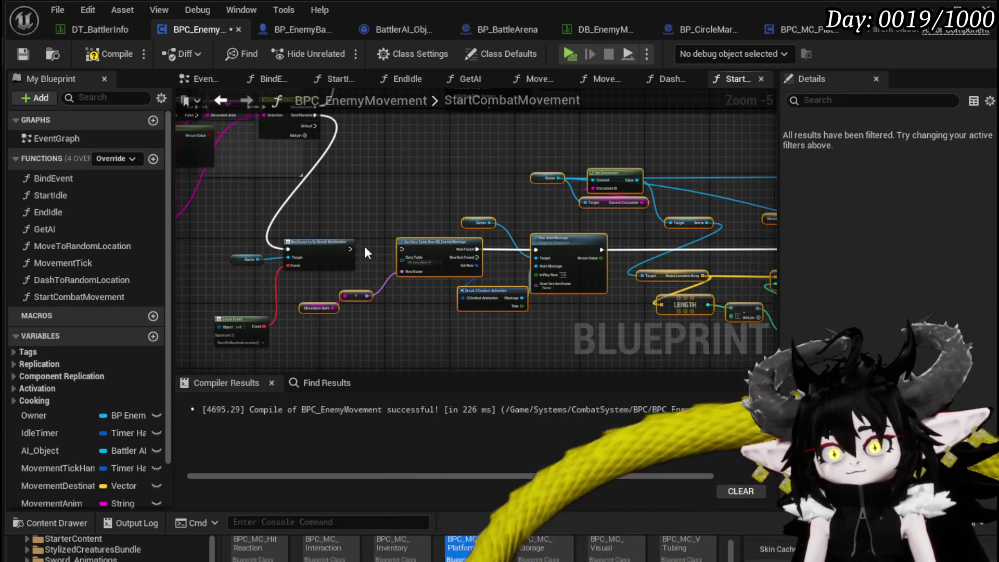
pyautogui.moveTo(350, 249); pyautogui.dragTo(402, 249)
pyautogui.press('F7')
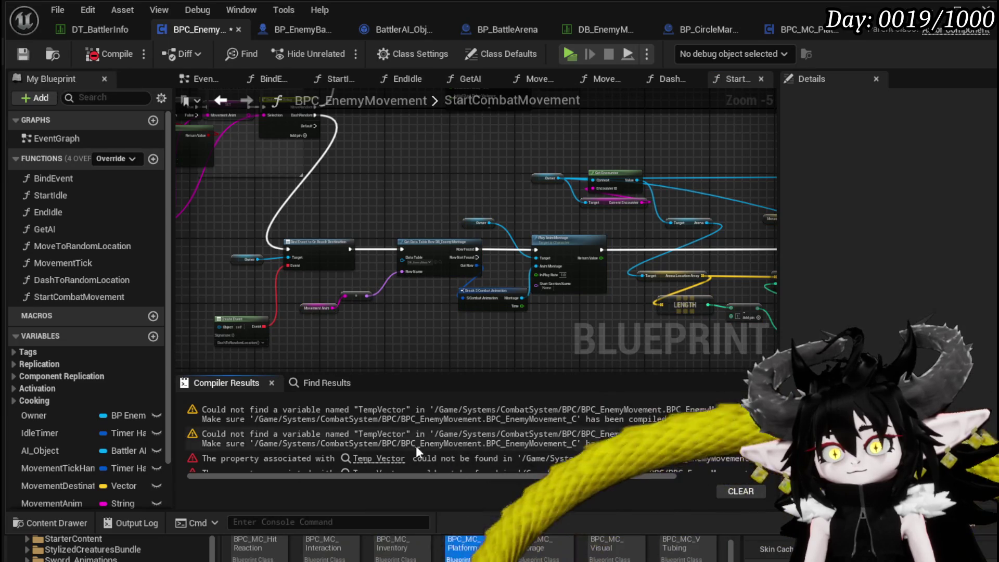
# Create TempVector as a local variable from the broken node, then return to BP_EnemyBattler
pyautogui.moveTo(607, 273); pyautogui.dragTo(281, 254)
pyautogui.scroll(2, 606, 271)
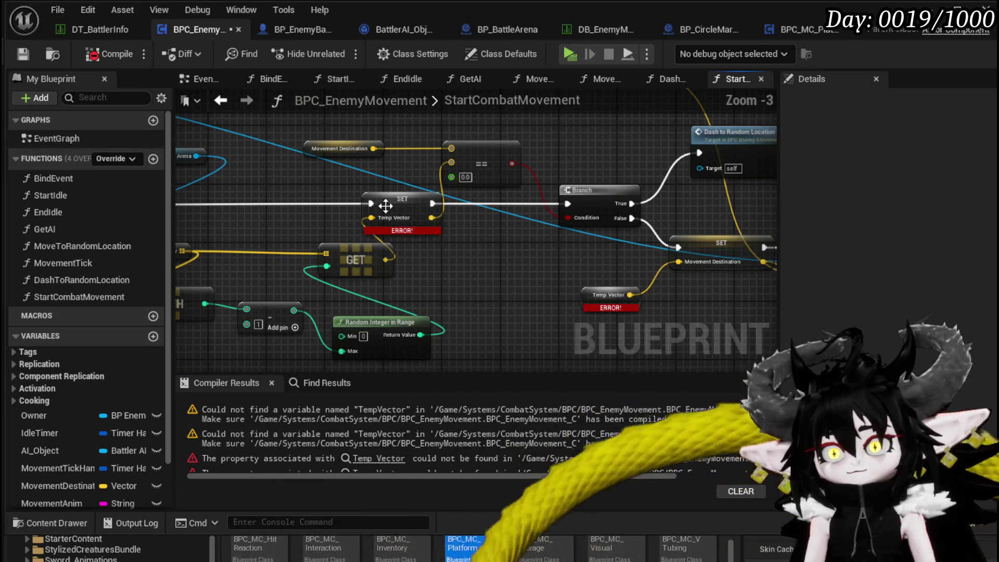
pyautogui.rightClick(385, 204)
pyautogui.moveTo(445, 280)
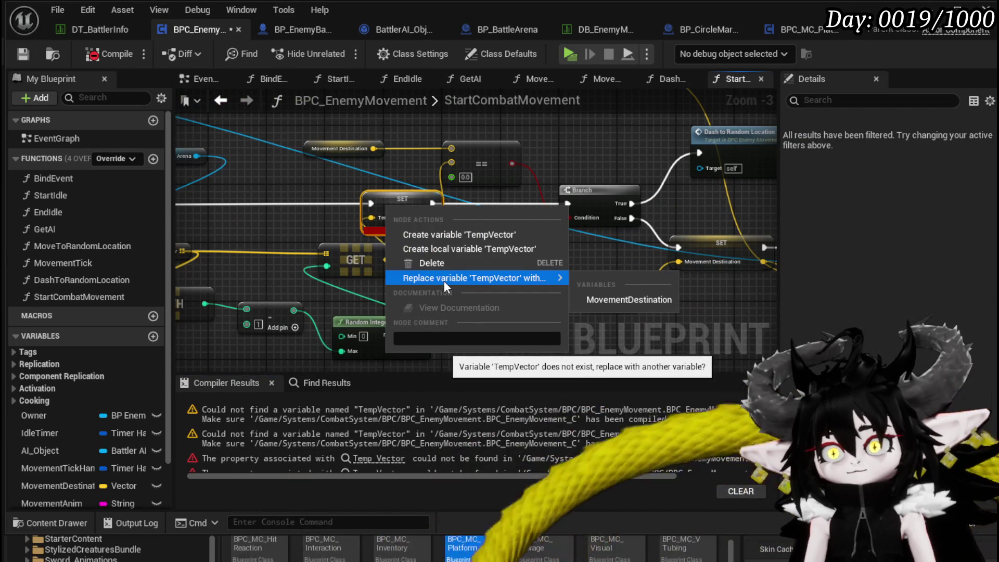
pyautogui.click(451, 250)
pyautogui.scroll(-2, 529, 280)
pyautogui.moveTo(529, 281); pyautogui.dragTo(540, 286)
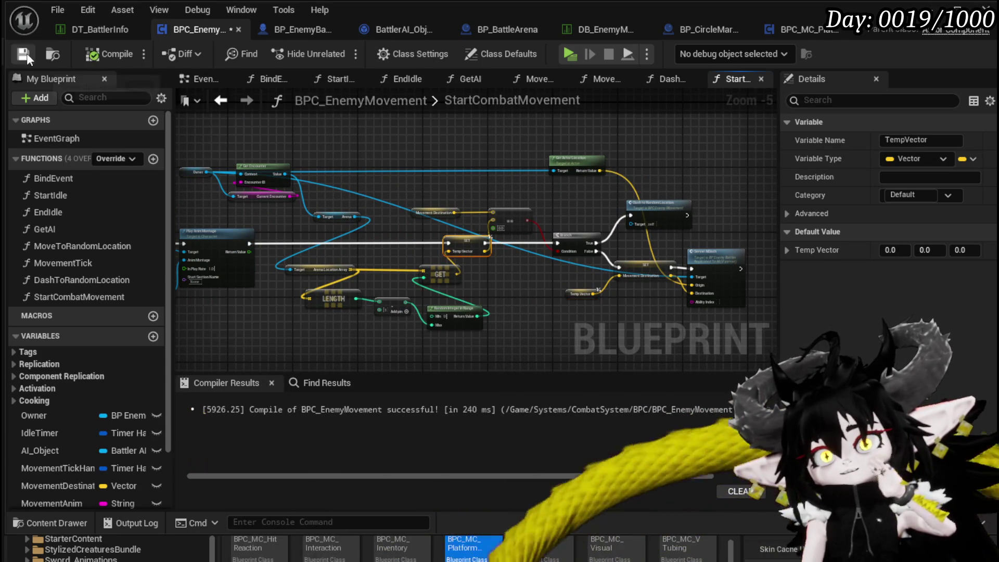
pyautogui.scroll(-2, 370, 172)
pyautogui.scroll(3, 348, 241)
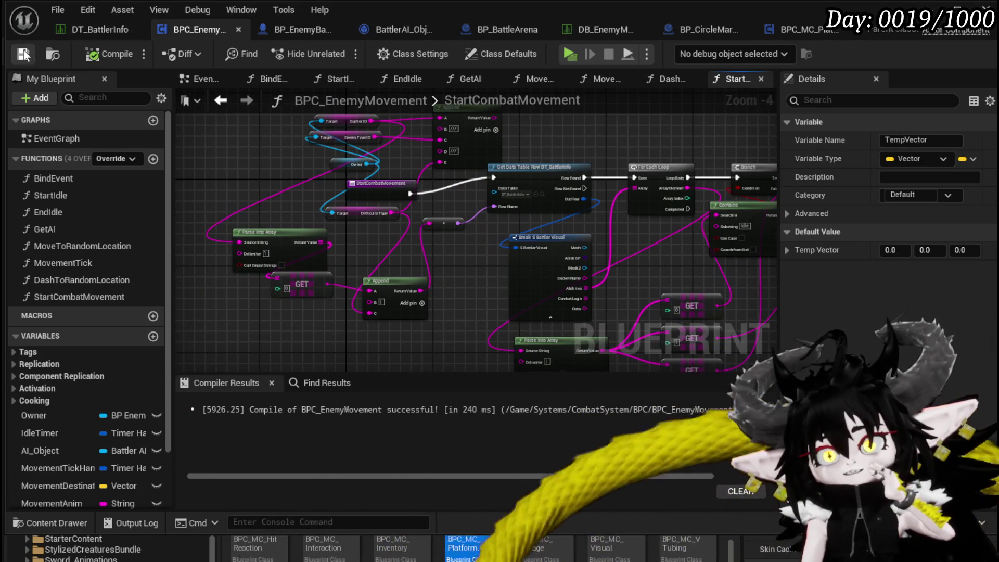
pyautogui.click(299, 30)
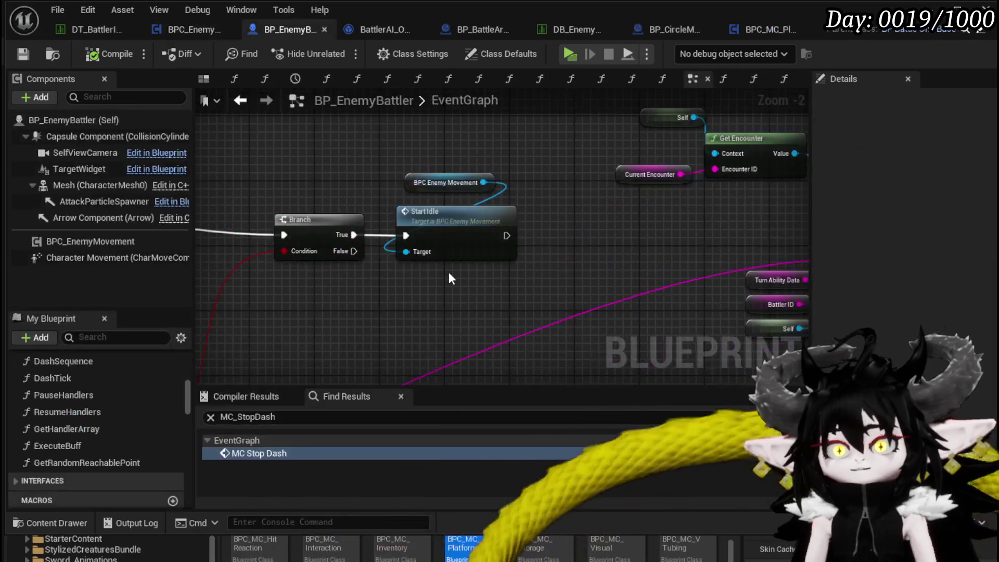
# Add a Start Combat Movement call and route the Branch's True path to it instead of Start Idle
pyautogui.moveTo(482, 182)
pyautogui.mouseDown()
pyautogui.moveTo(498, 148)
pyautogui.moveTo(500, 166)
pyautogui.mouseUp()
pyautogui.write('Start')
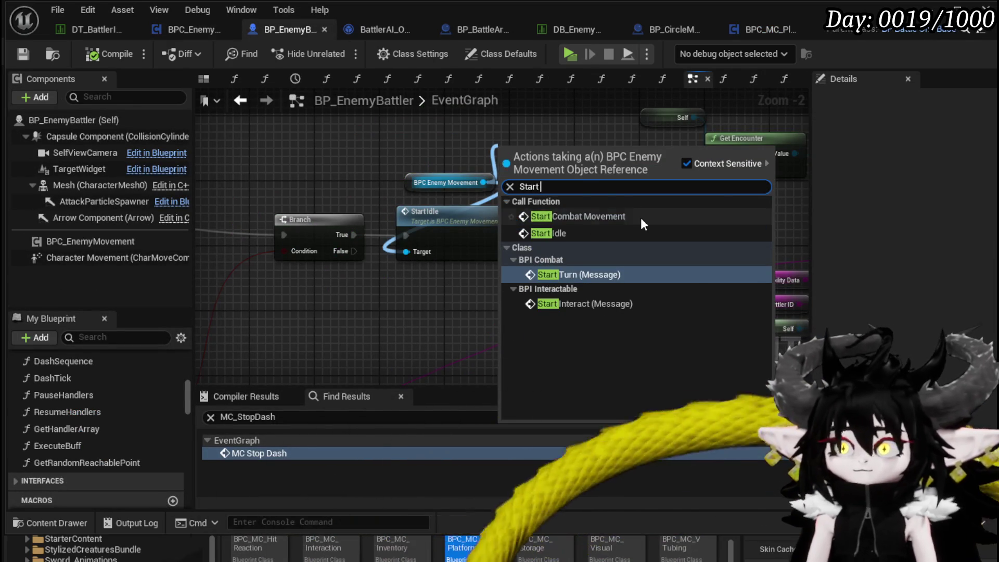
pyautogui.click(640, 217)
pyautogui.moveTo(535, 167); pyautogui.dragTo(420, 288)
pyautogui.moveTo(352, 243); pyautogui.dragTo(389, 292)
pyautogui.moveTo(439, 244); pyautogui.dragTo(592, 228)
pyautogui.moveTo(419, 285); pyautogui.dragTo(426, 226)
# Compile and save BP_EnemyBattler, then launch a standalone play session
pyautogui.click(81, 58)
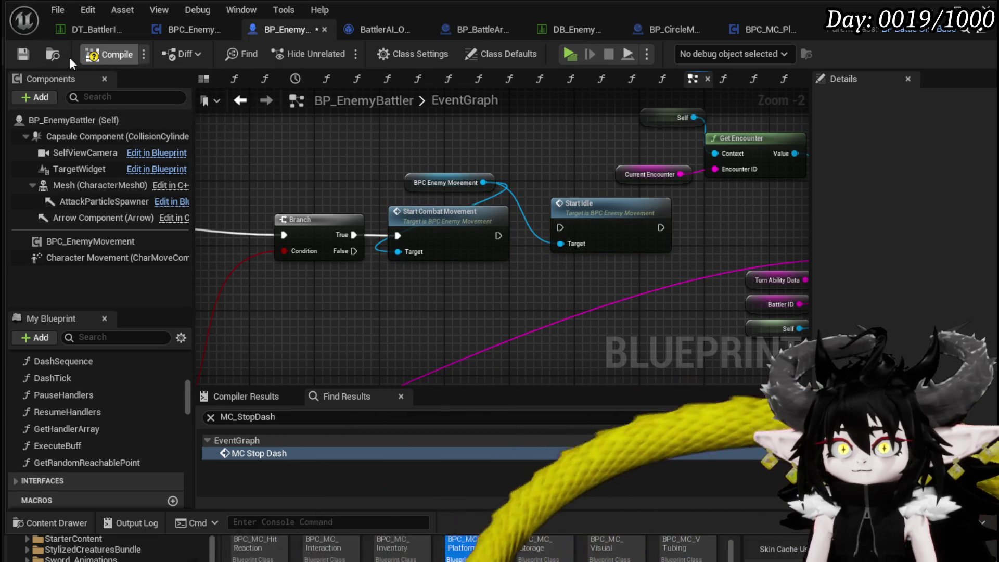
pyautogui.click(24, 52)
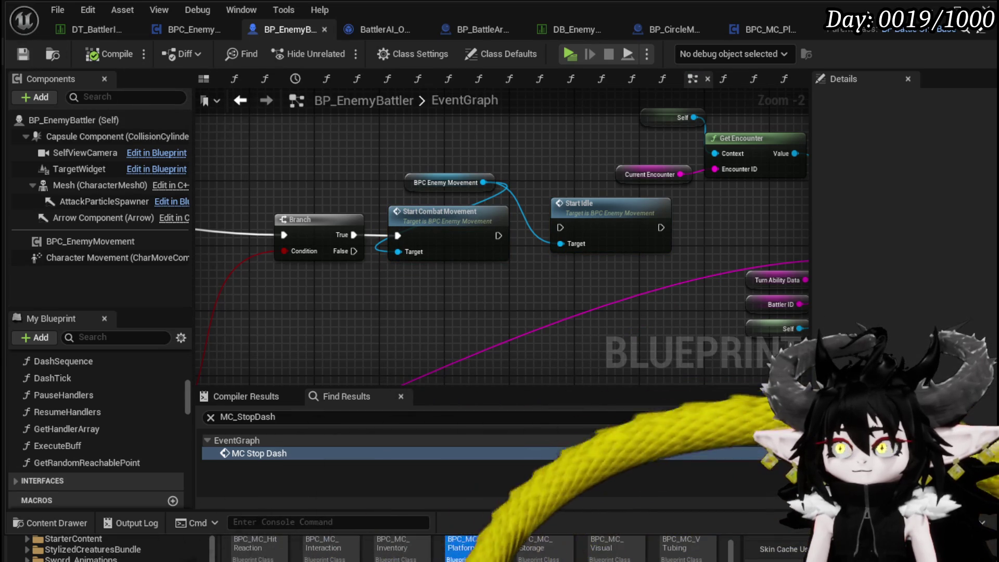
pyautogui.hotkey('alt', 'Tab')
pyautogui.click(332, 48)
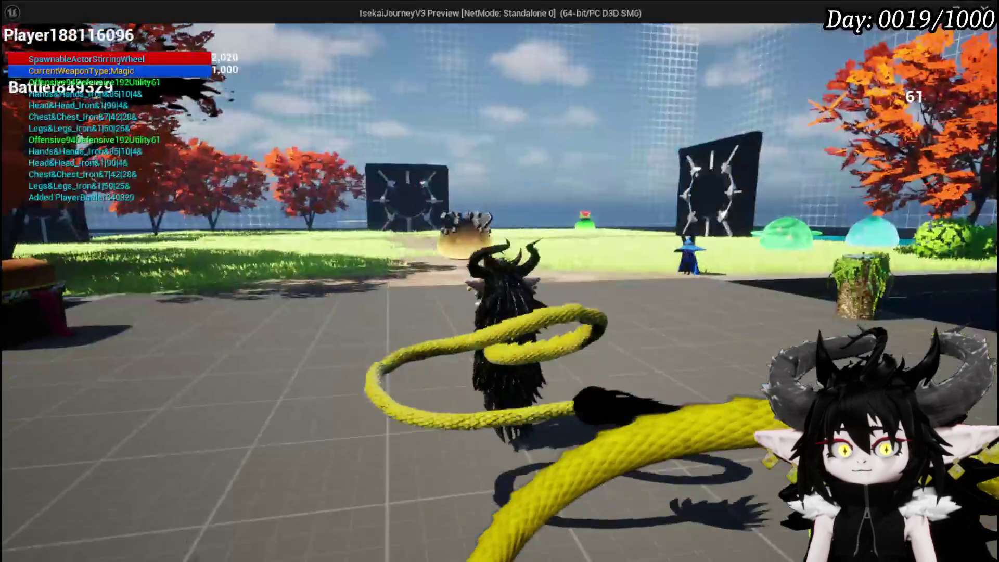
# Walk into the slimes to fight, then end the play session and save all packages
pyautogui.press('w')
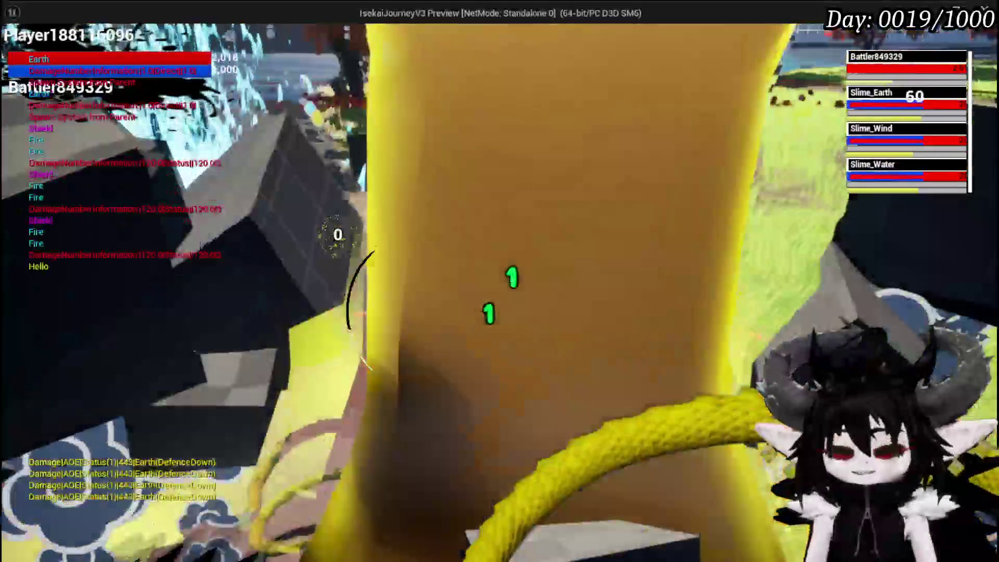
pyautogui.hotkey('alt', 'Tab')
pyautogui.press('Escape')
pyautogui.click(19, 52)
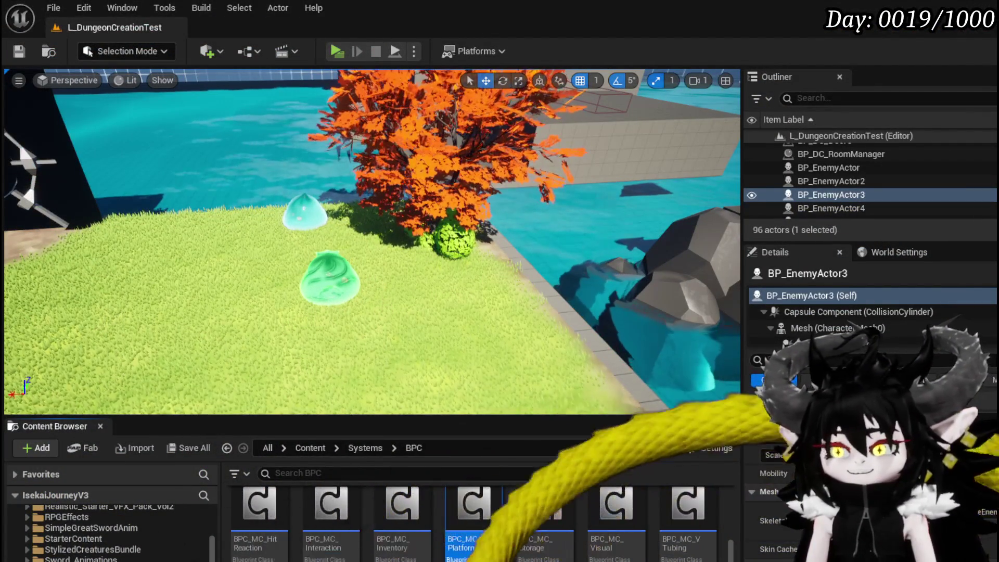
# Put a breakpoint on the Start Combat Movement node in BP_EnemyBattler
pyautogui.hotkey('alt', 'Tab')
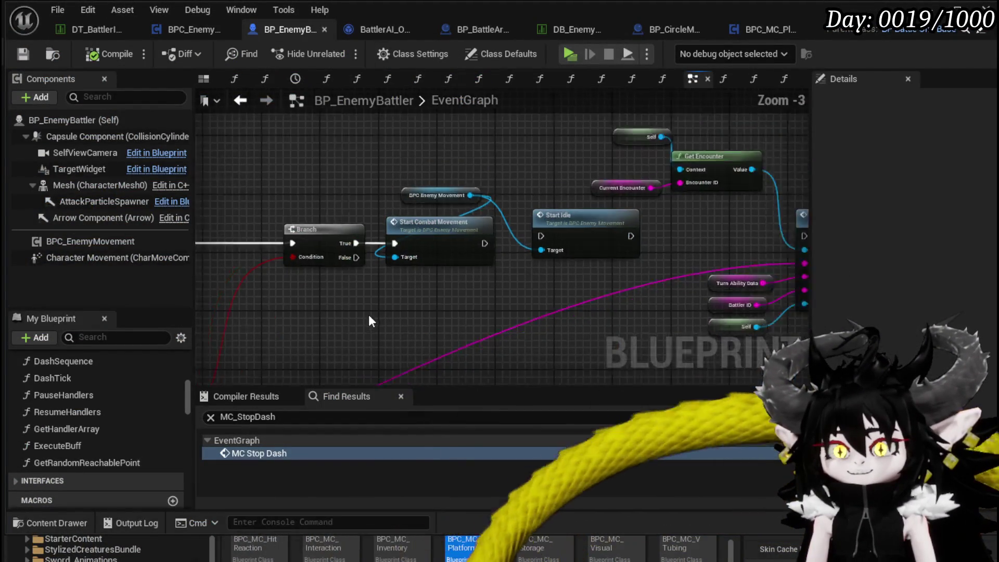
pyautogui.moveTo(739, 277); pyautogui.dragTo(507, 242)
pyautogui.rightClick(539, 234)
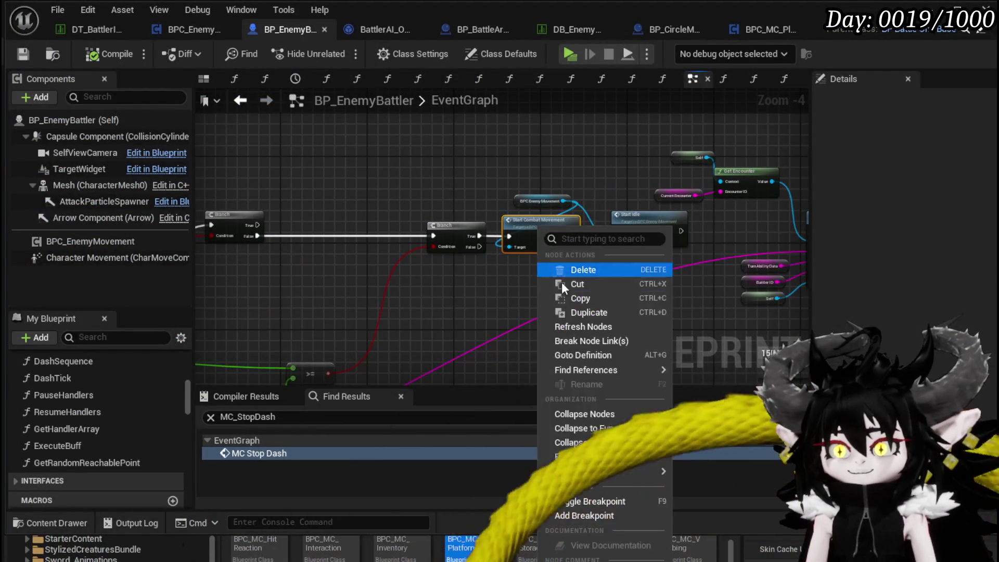
pyautogui.click(597, 501)
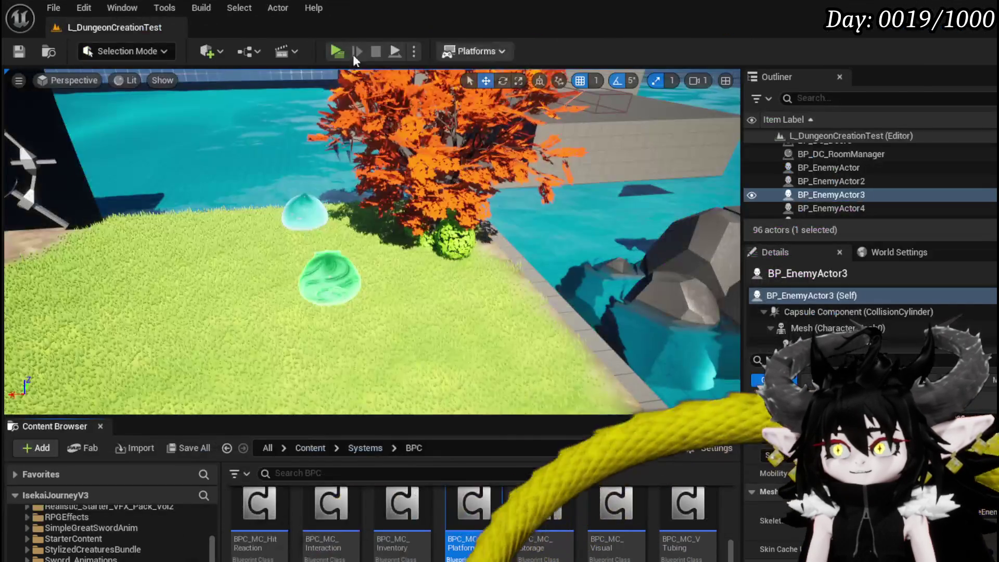
# Play-test a battle against the spiky enemy with a water spell, then stop and save the level
pyautogui.click(302, 55)
pyautogui.press('w')
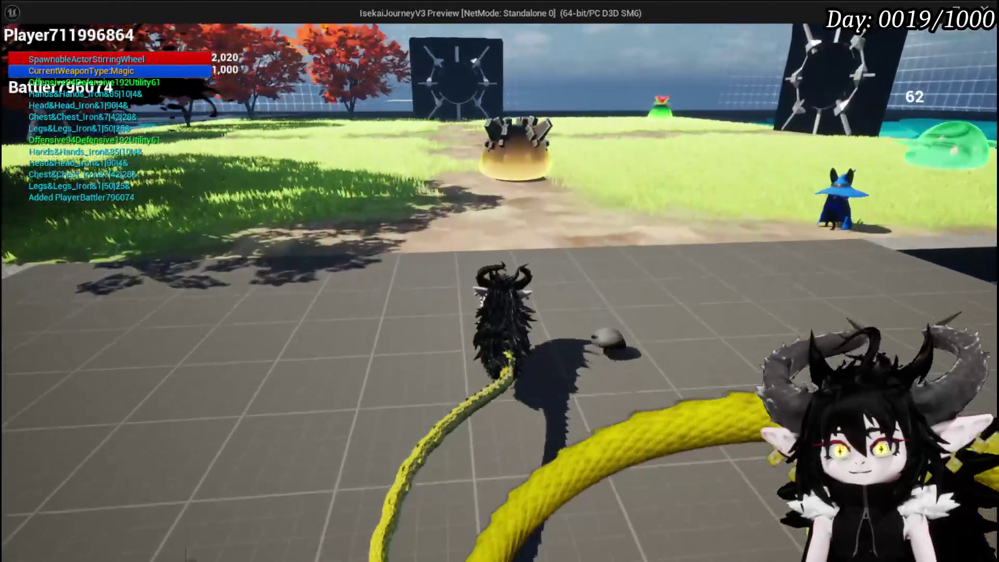
pyautogui.click(499, 280)
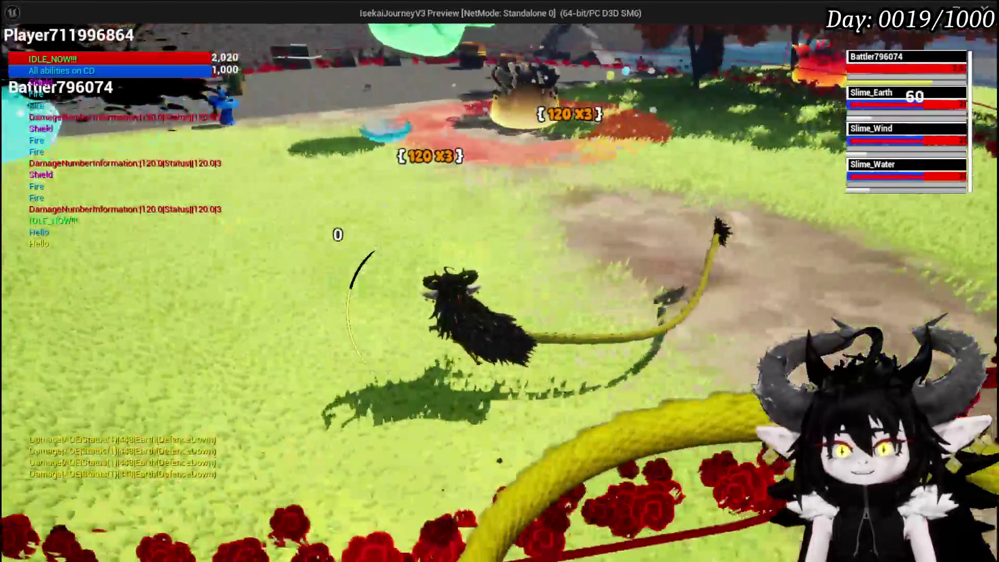
pyautogui.press('Escape')
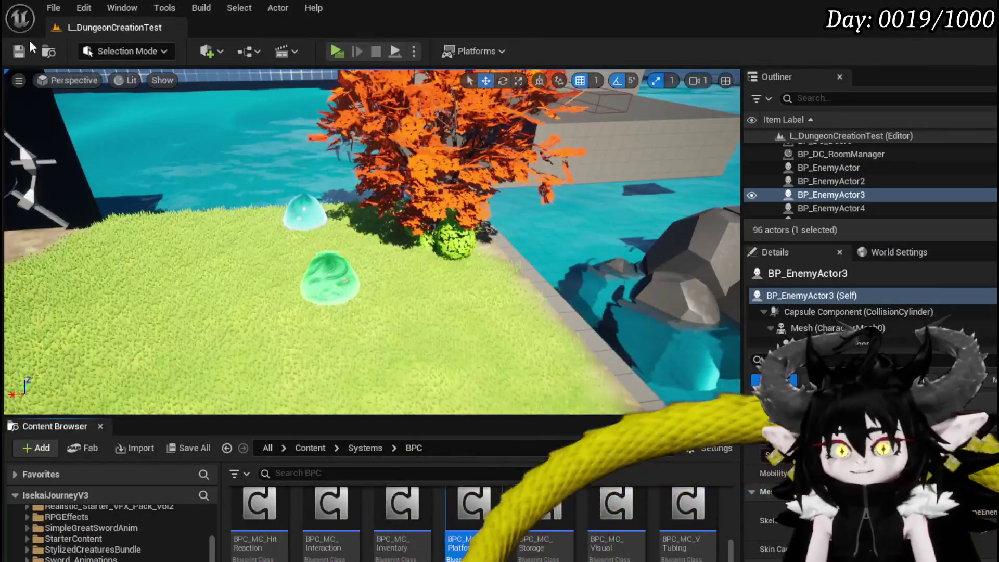
pyautogui.hotkey('ctrl', 's')
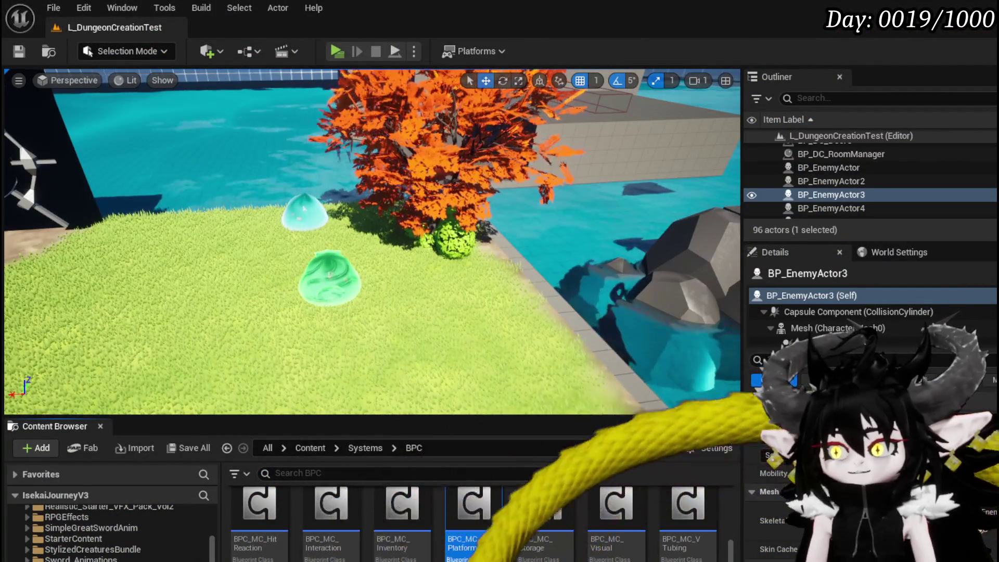
# Go back to BP_EnemyBattler and bring up the Server_CombatSequence_Enemy event's actions
pyautogui.hotkey('alt', 'Tab')
pyautogui.moveTo(406, 314); pyautogui.dragTo(577, 241)
pyautogui.rightClick(261, 269)
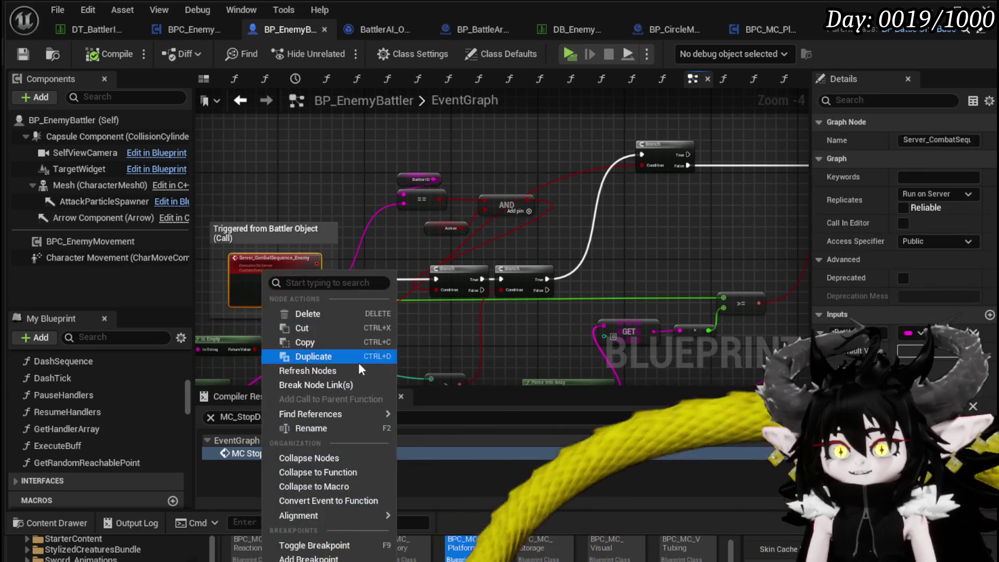
# Break on Server_CombatSequence_Enemy, step into FillTurnbar, step out to FillTurnBars, and resume
pyautogui.click(308, 558)
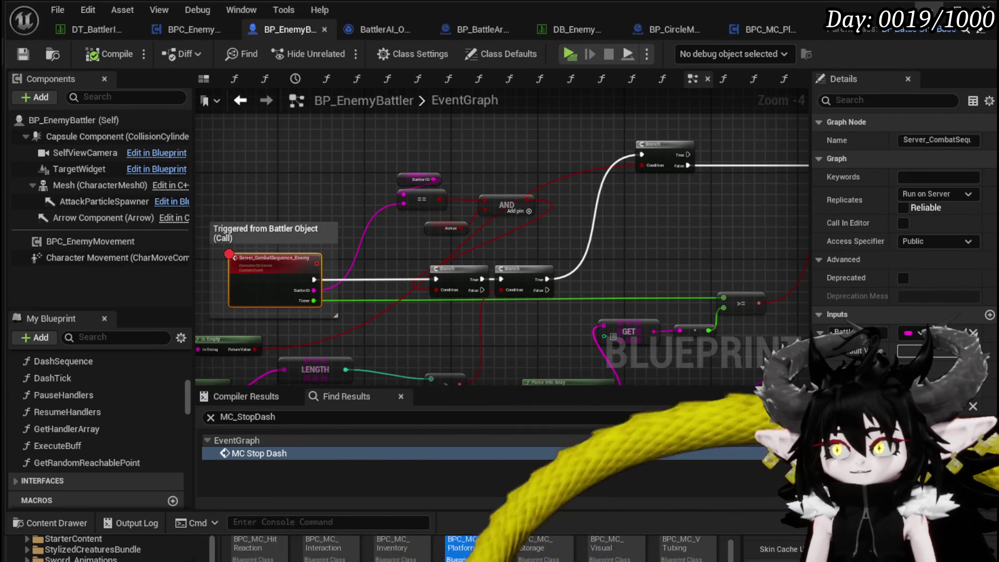
pyautogui.hotkey('alt', 'Tab')
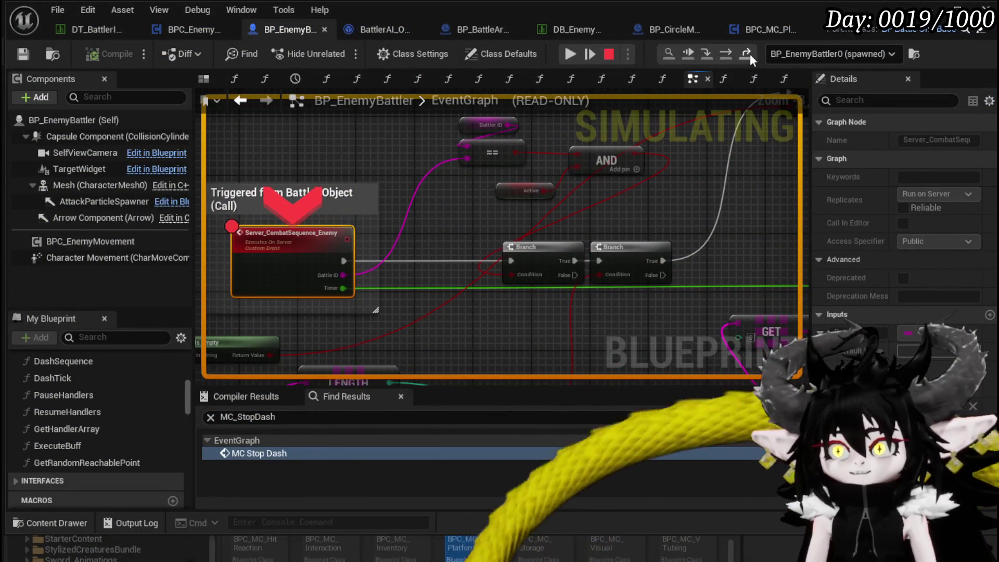
pyautogui.click(733, 51)
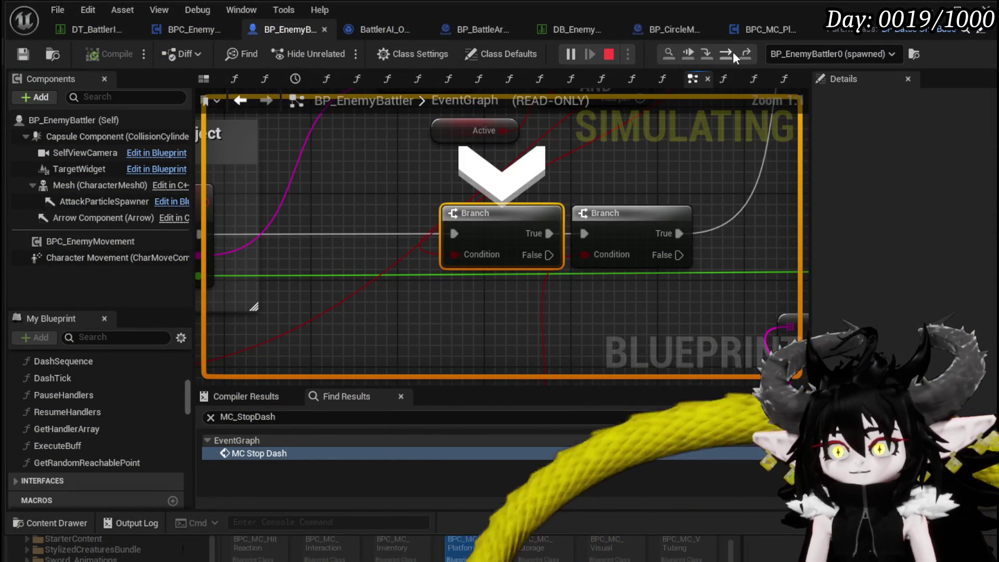
pyautogui.click(733, 52)
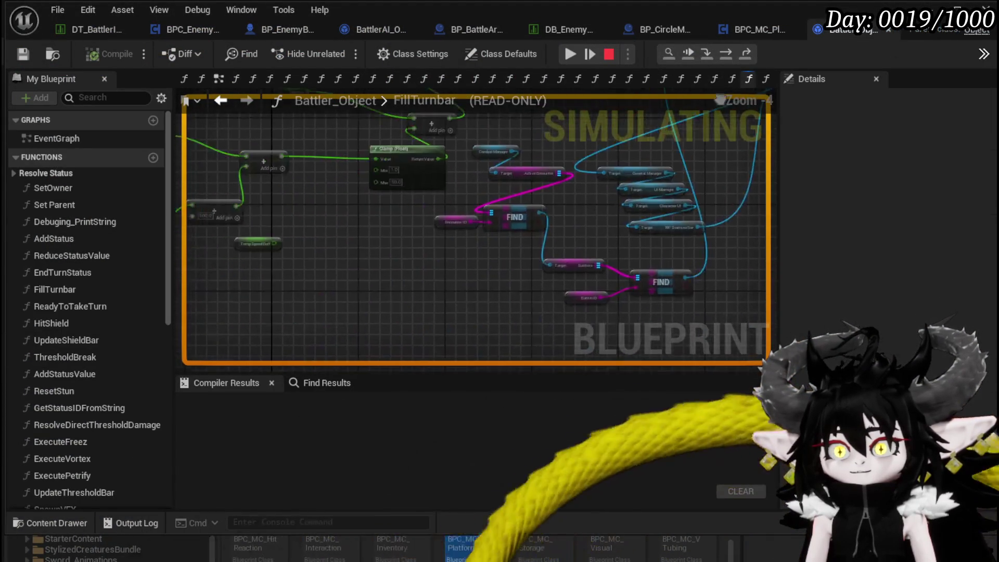
pyautogui.moveTo(717, 275); pyautogui.dragTo(519, 260)
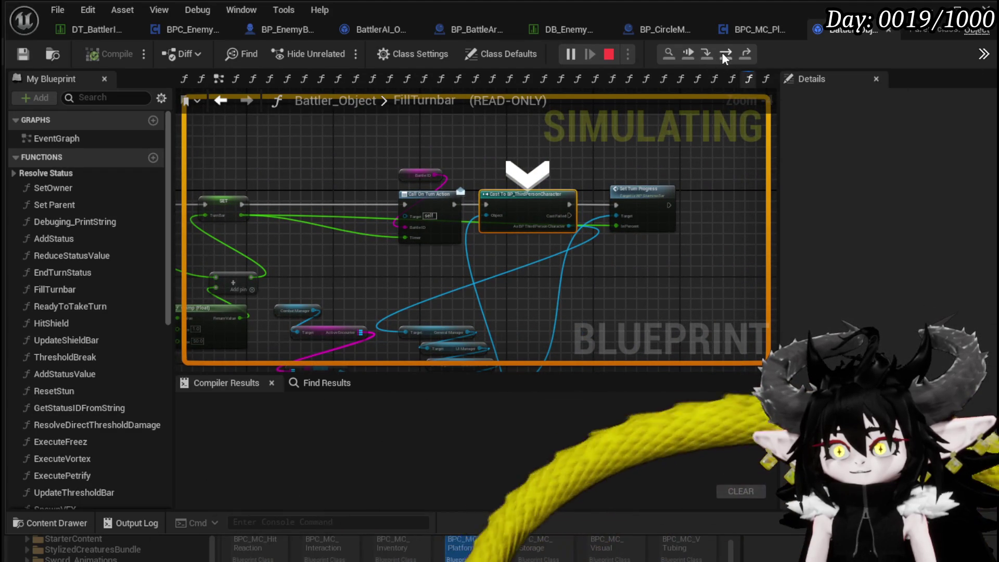
pyautogui.click(724, 54)
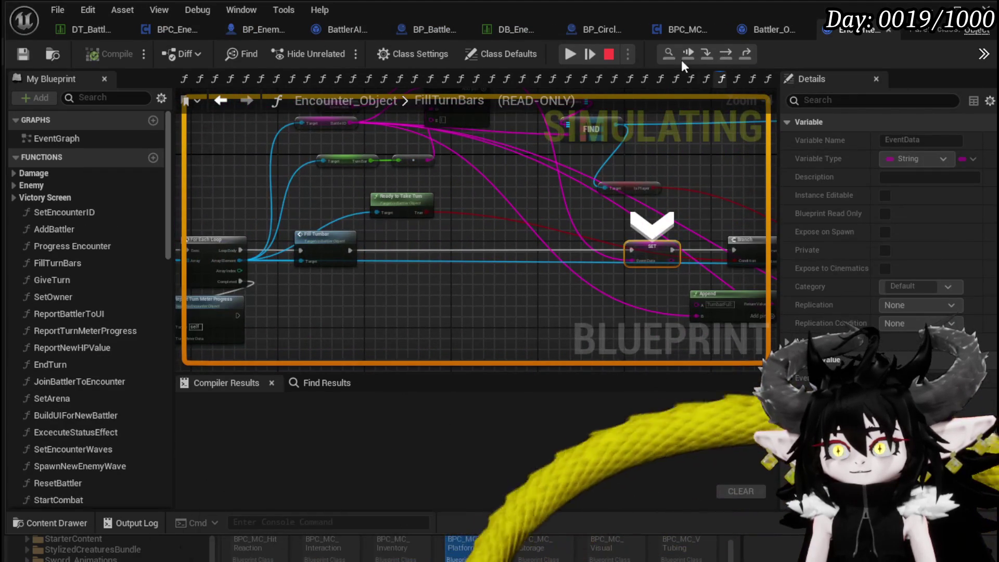
pyautogui.click(570, 54)
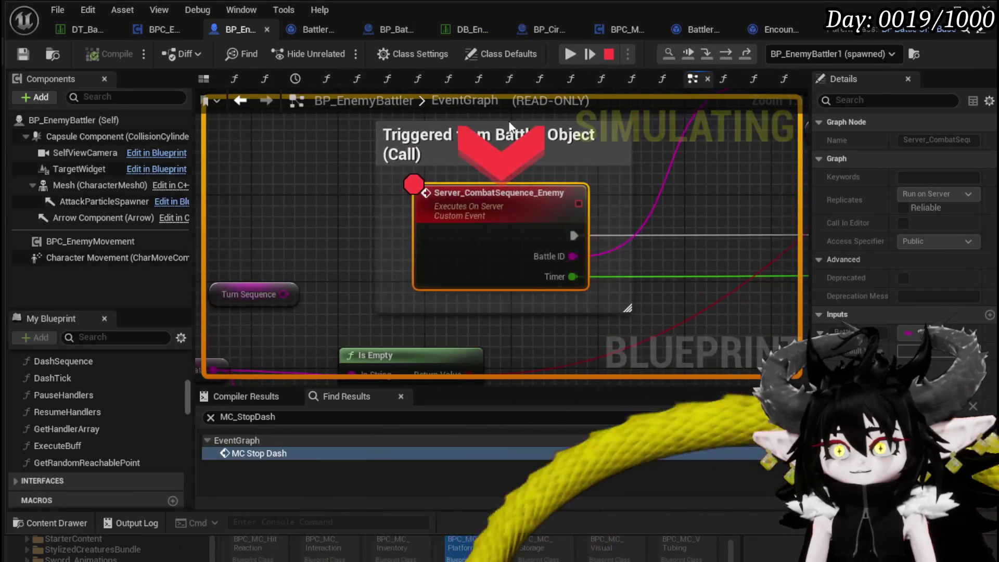
# Inspect the Branch and Start Combat Movement nodes at the breakpoint, then stop the simulation
pyautogui.moveTo(625, 219)
pyautogui.mouseDown()
pyautogui.moveTo(333, 198)
pyautogui.moveTo(408, 234)
pyautogui.moveTo(414, 268)
pyautogui.mouseUp()
pyautogui.scroll(-1, 333, 203)
pyautogui.moveTo(537, 159); pyautogui.dragTo(596, 175)
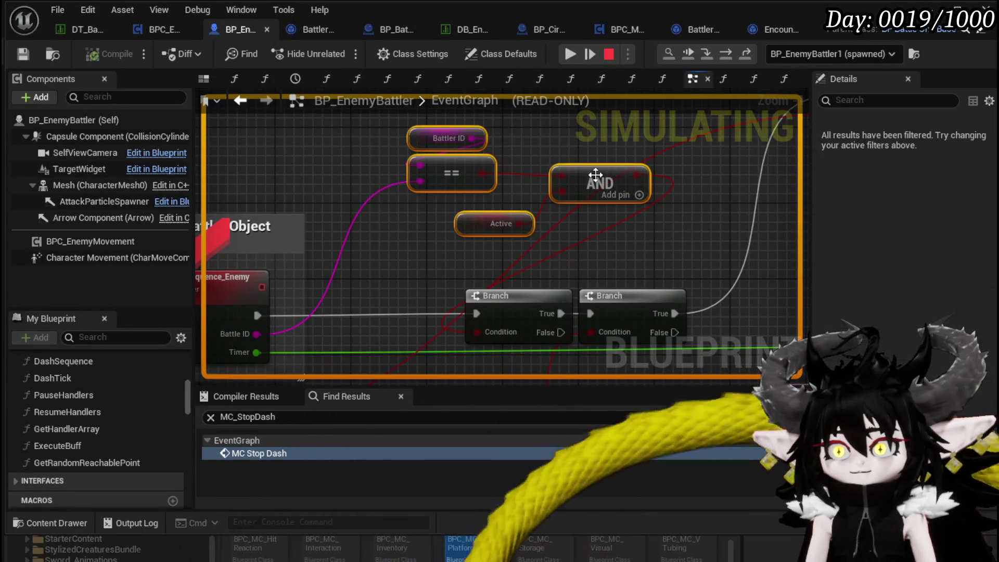
pyautogui.moveTo(647, 217)
pyautogui.mouseDown()
pyautogui.moveTo(479, 185)
pyautogui.moveTo(635, 177)
pyautogui.moveTo(417, 187)
pyautogui.moveTo(465, 213)
pyautogui.moveTo(268, 263)
pyautogui.moveTo(362, 230)
pyautogui.moveTo(469, 235)
pyautogui.moveTo(413, 167)
pyautogui.moveTo(207, 164)
pyautogui.mouseUp()
pyautogui.scroll(-1, 267, 263)
pyautogui.scroll(1, 362, 230)
pyautogui.scroll(1, 360, 228)
pyautogui.scroll(-2, 457, 230)
pyautogui.scroll(-1, 535, 256)
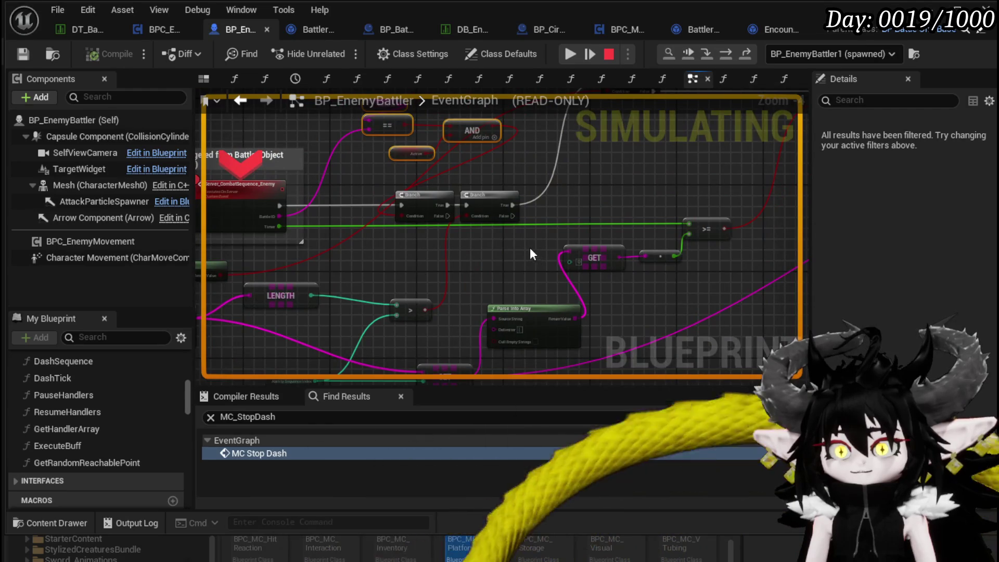
pyautogui.moveTo(531, 253); pyautogui.dragTo(319, 296)
pyautogui.moveTo(387, 247)
pyautogui.mouseDown()
pyautogui.moveTo(245, 278)
pyautogui.moveTo(600, 225)
pyautogui.moveTo(630, 210)
pyautogui.mouseUp()
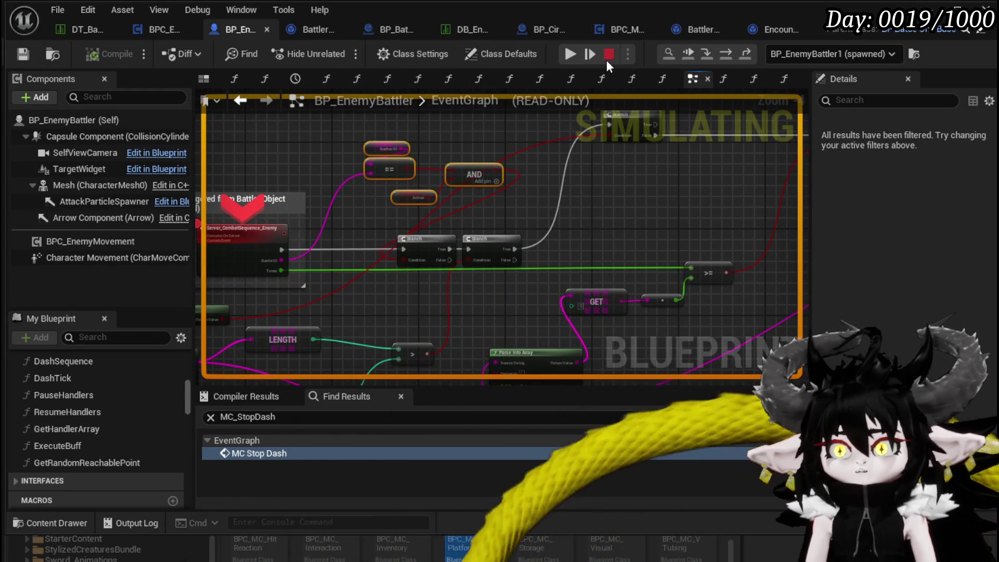
pyautogui.click(608, 56)
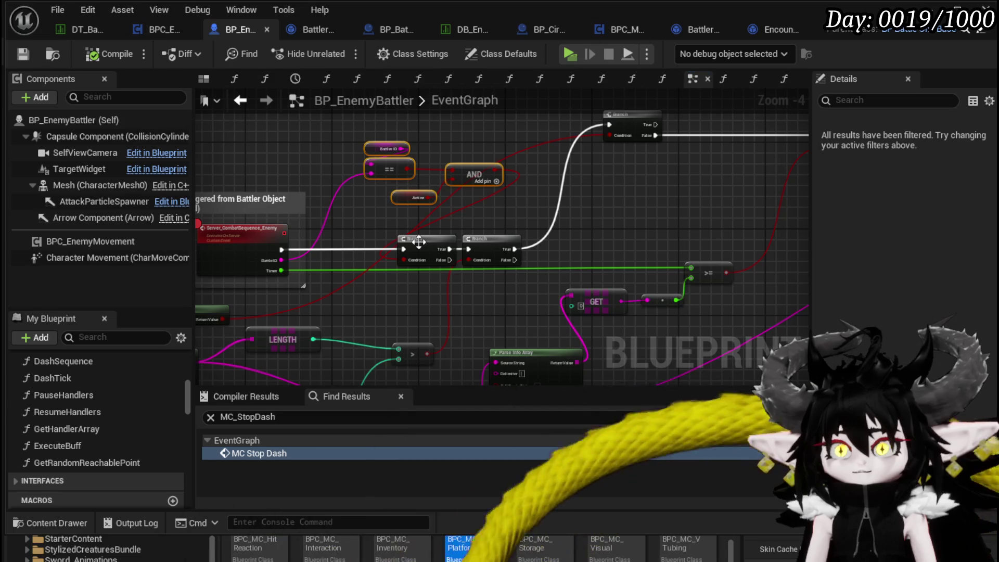
# Move the AND comparison group up-left and select the Branch and GET node groups
pyautogui.moveTo(497, 224)
pyautogui.mouseDown()
pyautogui.moveTo(490, 168)
pyautogui.moveTo(471, 225)
pyautogui.mouseUp()
pyautogui.moveTo(458, 179); pyautogui.dragTo(375, 159)
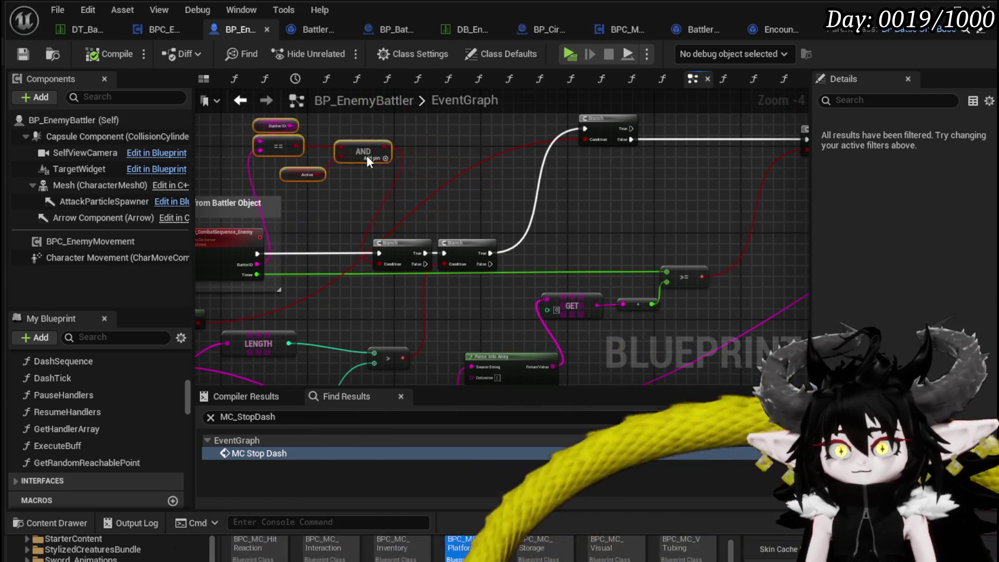
pyautogui.moveTo(377, 231); pyautogui.dragTo(490, 302)
pyautogui.moveTo(425, 253)
pyautogui.mouseDown()
pyautogui.moveTo(503, 245)
pyautogui.moveTo(411, 208)
pyautogui.moveTo(425, 252)
pyautogui.mouseUp()
pyautogui.scroll(-1, 414, 241)
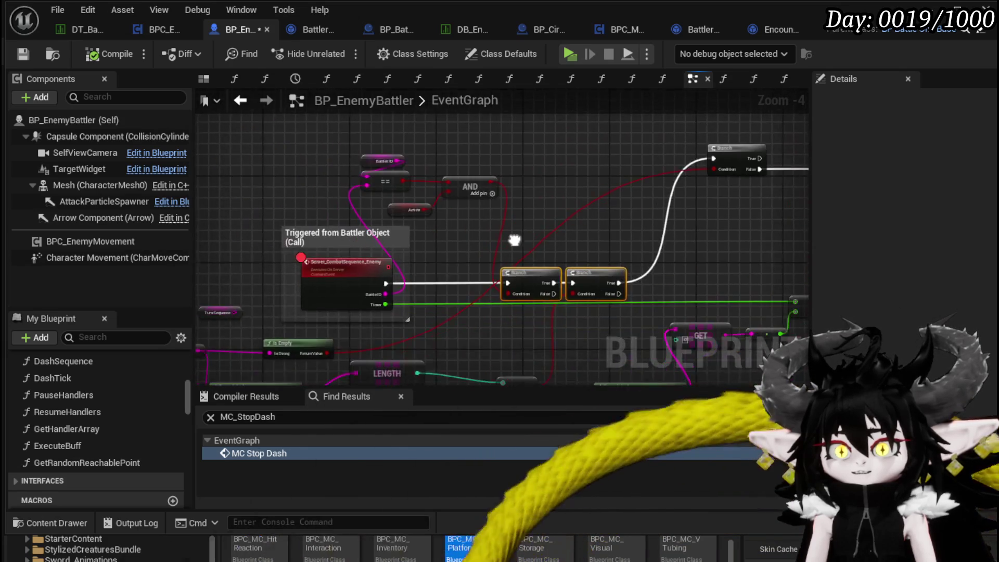
pyautogui.moveTo(254, 319); pyautogui.dragTo(615, 230)
pyautogui.moveTo(652, 175)
pyautogui.mouseDown()
pyautogui.moveTo(556, 303)
pyautogui.moveTo(386, 185)
pyautogui.moveTo(354, 219)
pyautogui.moveTo(346, 198)
pyautogui.mouseUp()
# Survey the SET node row and the whole graph, then save BP_EnemyBattler
pyautogui.scroll(4, 353, 219)
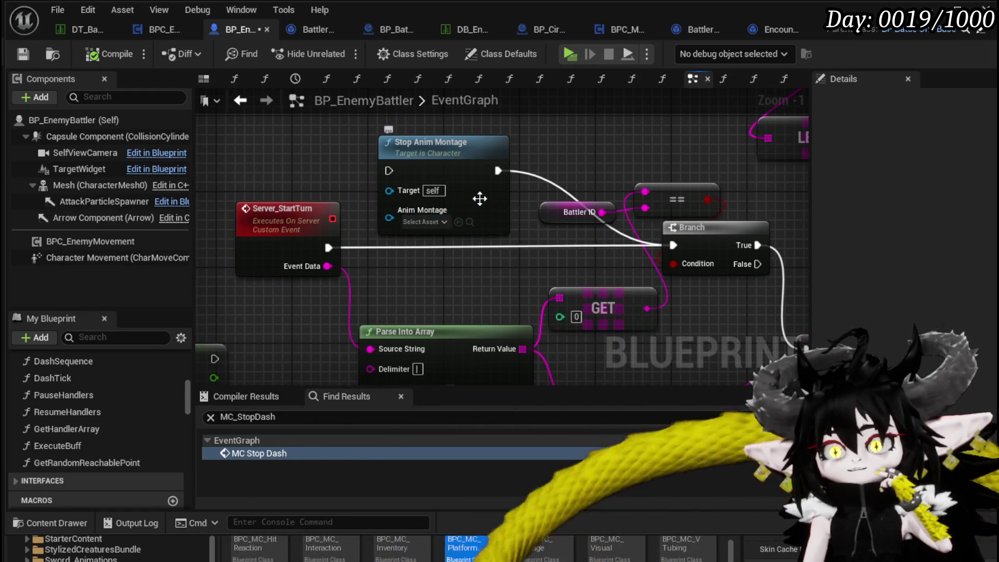
pyautogui.scroll(-2, 479, 200)
pyautogui.moveTo(479, 200)
pyautogui.mouseDown()
pyautogui.moveTo(584, 297)
pyautogui.moveTo(384, 286)
pyautogui.mouseUp()
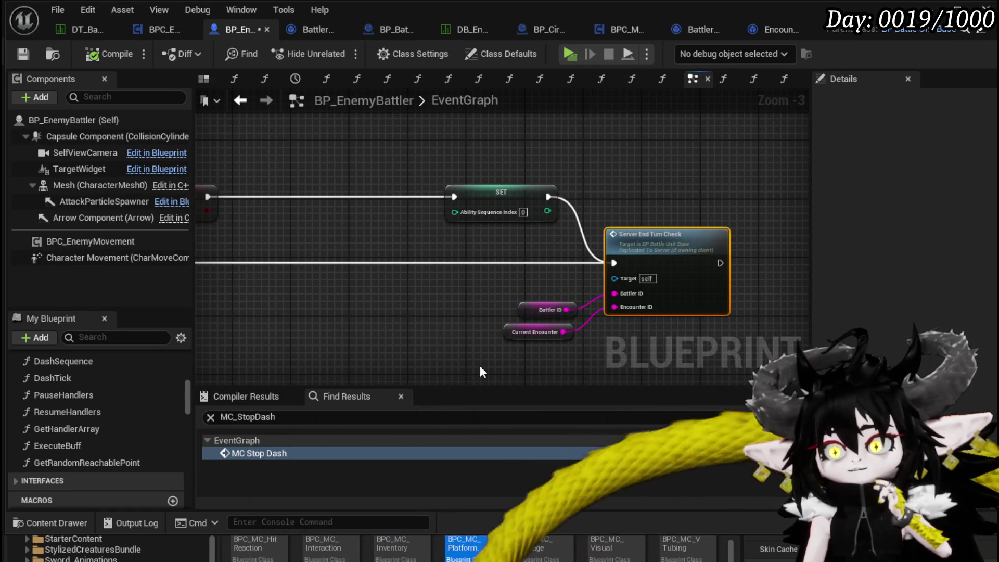
pyautogui.moveTo(729, 258); pyautogui.dragTo(728, 258)
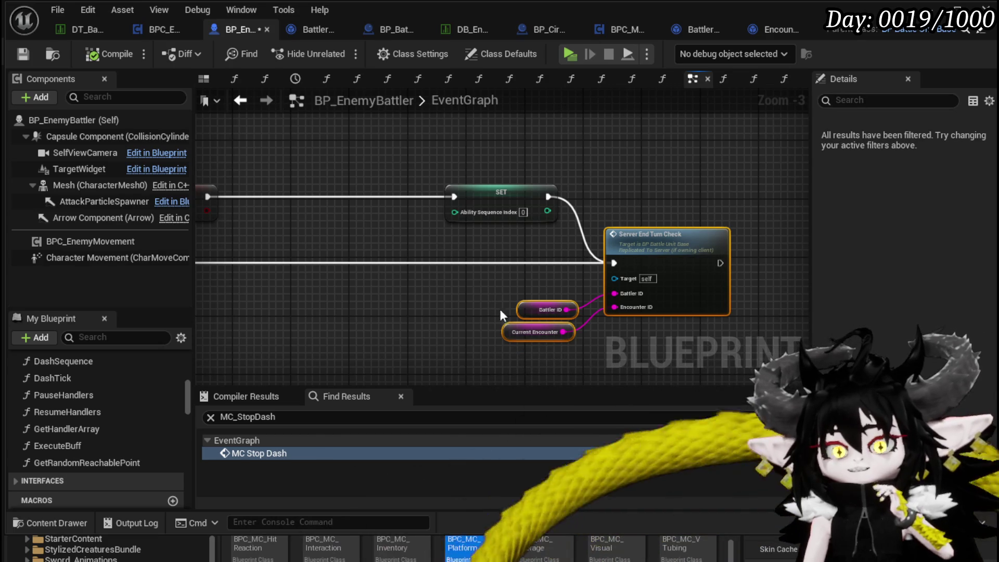
pyautogui.scroll(-4, 510, 323)
pyautogui.moveTo(385, 223); pyautogui.dragTo(554, 220)
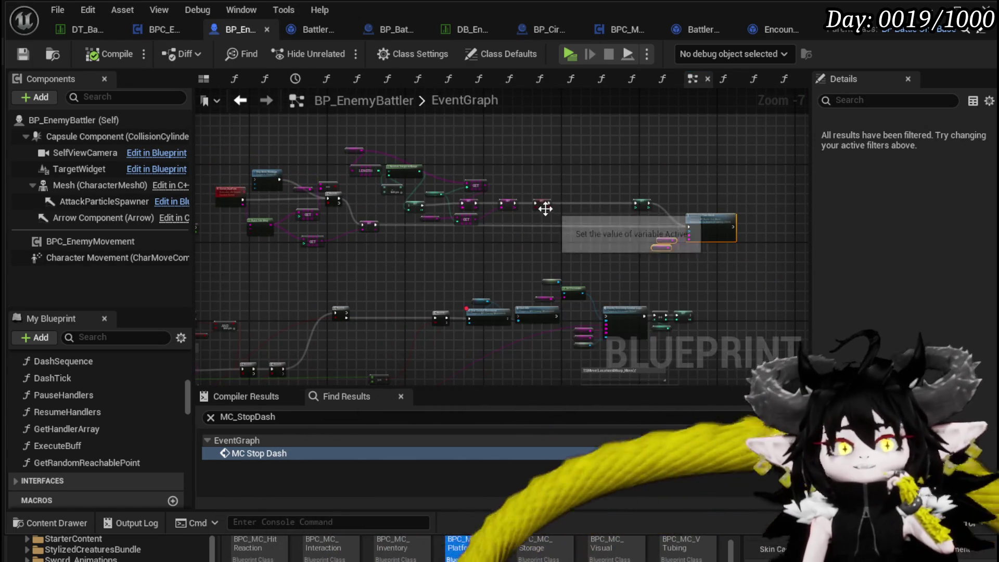
pyautogui.moveTo(551, 226); pyautogui.dragTo(486, 255)
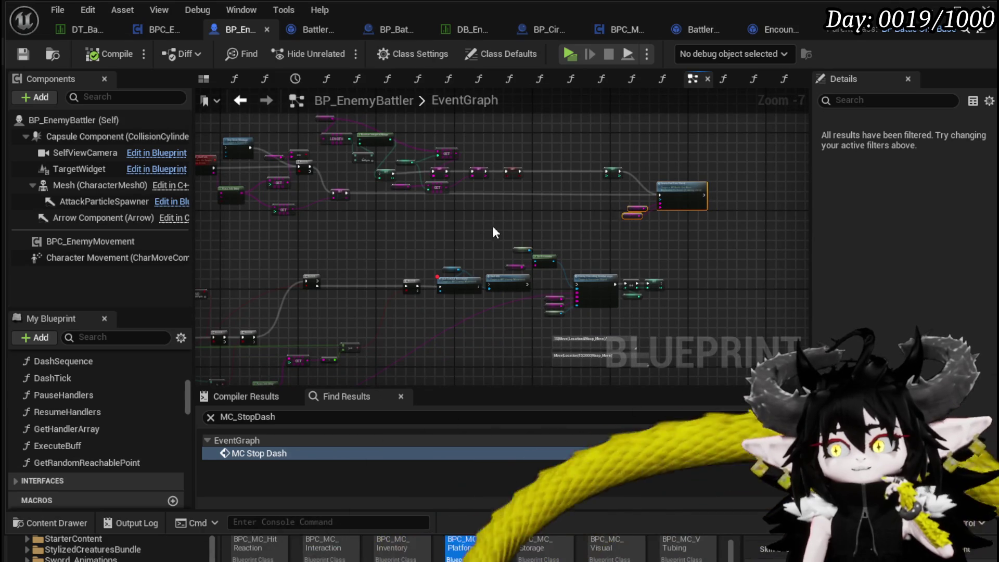
pyautogui.scroll(3, 544, 231)
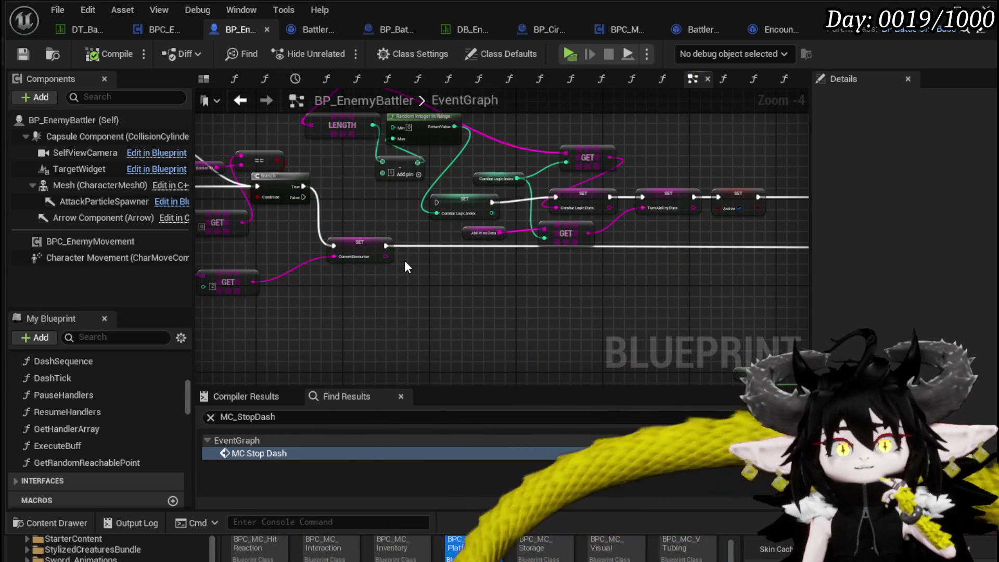
pyautogui.click(24, 55)
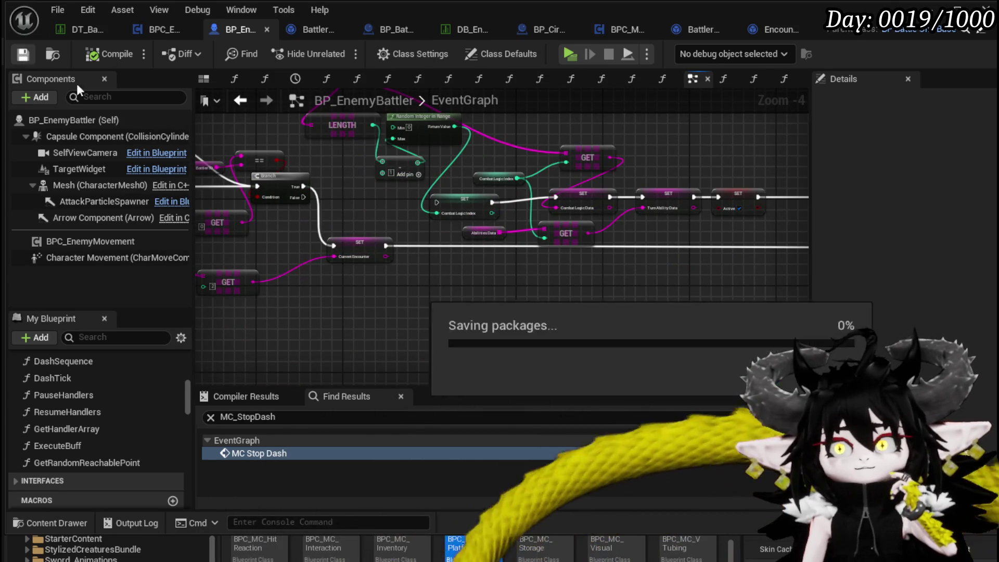
# Reposition Start Combat Movement and wire Server_CombatSequence_Enemy's exec output into it
pyautogui.scroll(-2, 507, 317)
pyautogui.scroll(2, 428, 216)
pyautogui.moveTo(265, 274); pyautogui.dragTo(257, 275)
pyautogui.moveTo(529, 154)
pyautogui.mouseDown()
pyautogui.moveTo(291, 239)
pyautogui.moveTo(621, 237)
pyautogui.mouseUp()
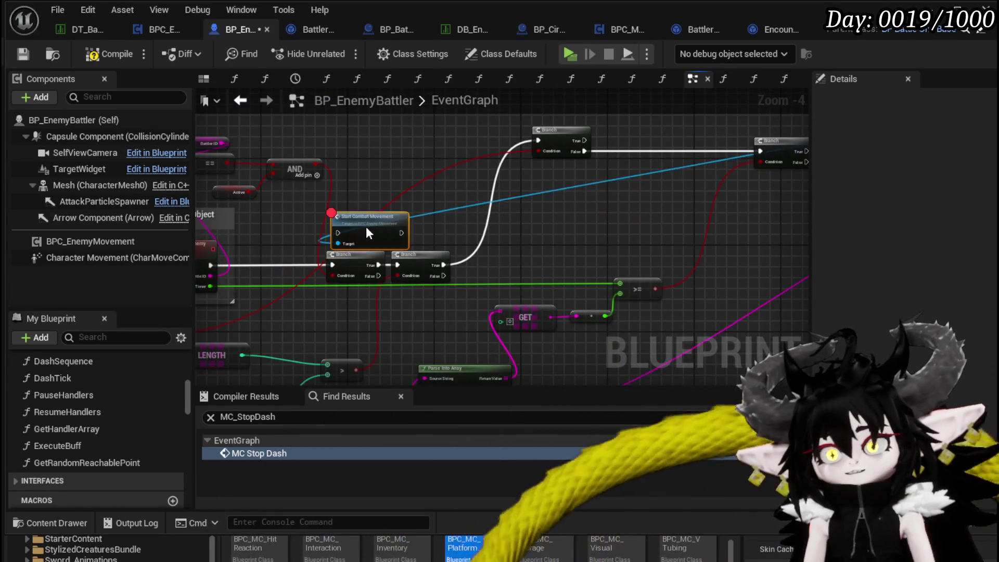
pyautogui.moveTo(208, 281)
pyautogui.mouseDown()
pyautogui.moveTo(214, 261)
pyautogui.moveTo(254, 241)
pyautogui.moveTo(225, 259)
pyautogui.mouseUp()
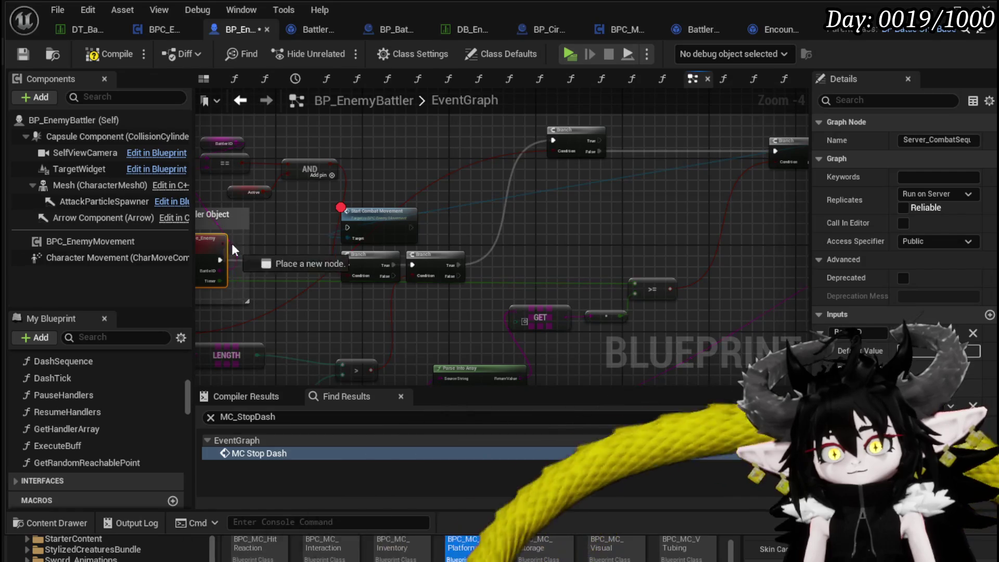
pyautogui.moveTo(353, 230); pyautogui.dragTo(349, 227)
pyautogui.moveTo(365, 218)
pyautogui.mouseDown()
pyautogui.moveTo(345, 218)
pyautogui.moveTo(305, 287)
pyautogui.mouseUp()
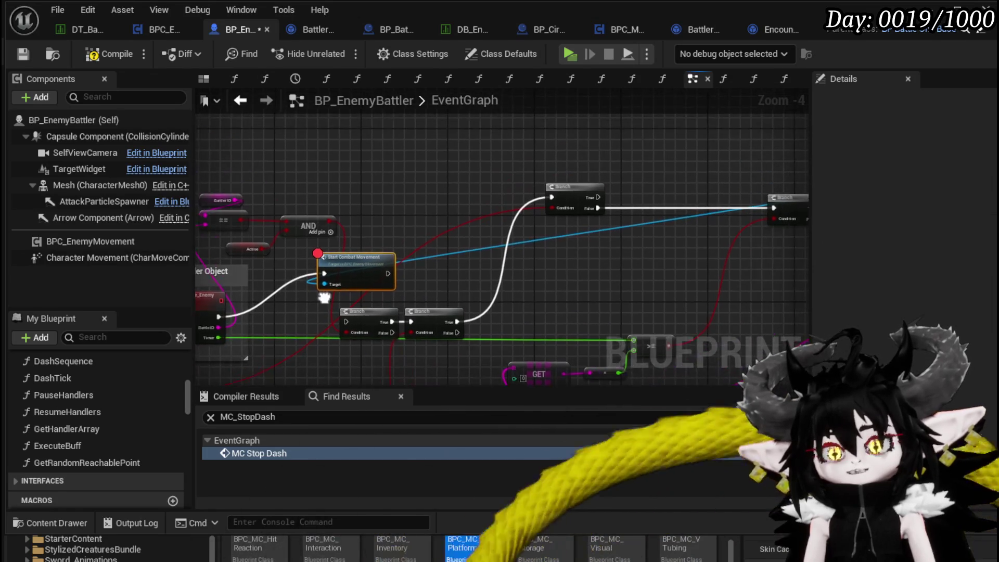
# Select Start Combat Movement, then compile and save BP_EnemyBattler
pyautogui.moveTo(588, 232); pyautogui.dragTo(379, 240)
pyautogui.moveTo(145, 230); pyautogui.dragTo(433, 228)
pyautogui.click(457, 281)
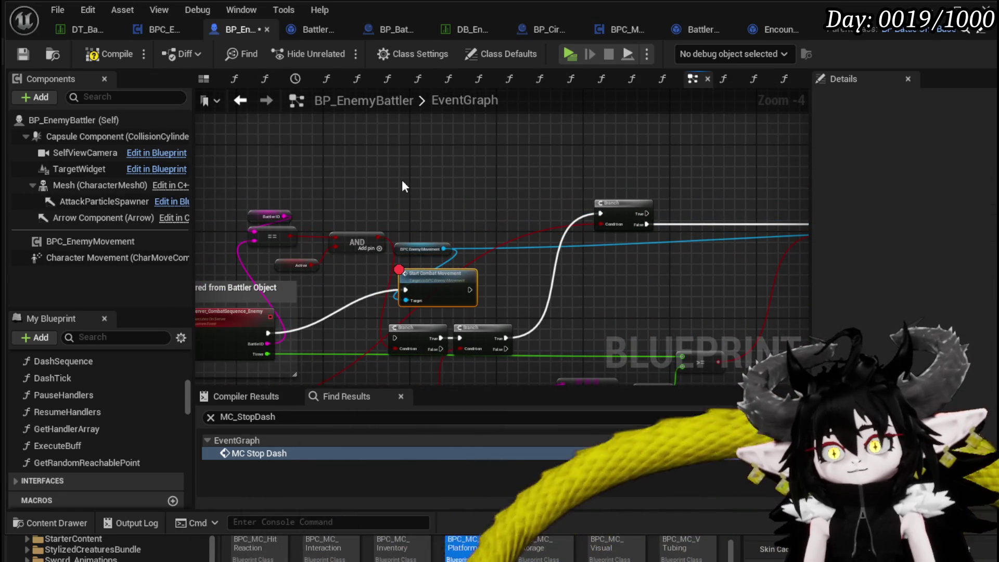
pyautogui.click(25, 54)
# Inspect the Stop Anim Montage and LENGTH nodes and select the Server_StartTurn event
pyautogui.rightClick(422, 281)
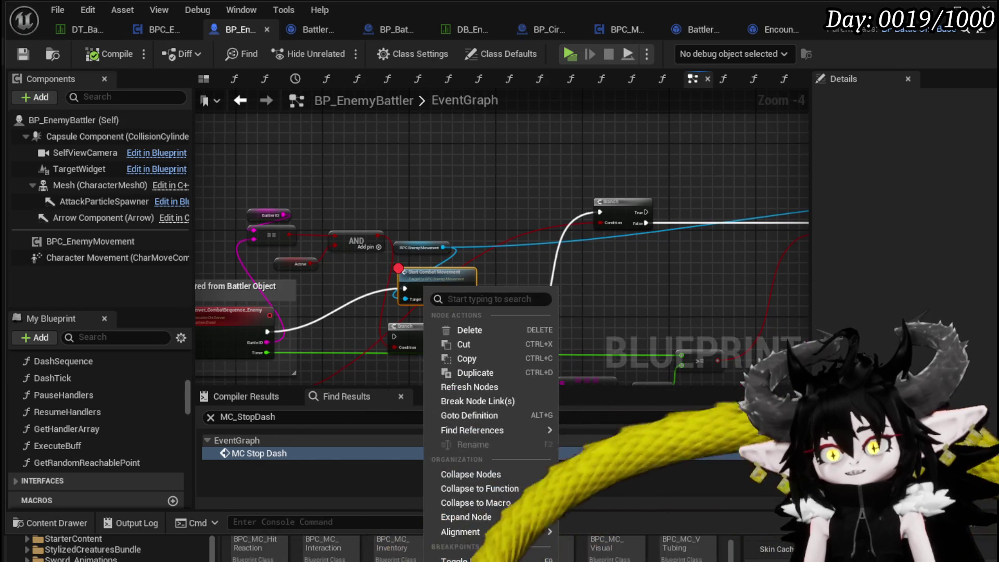
pyautogui.click(447, 227)
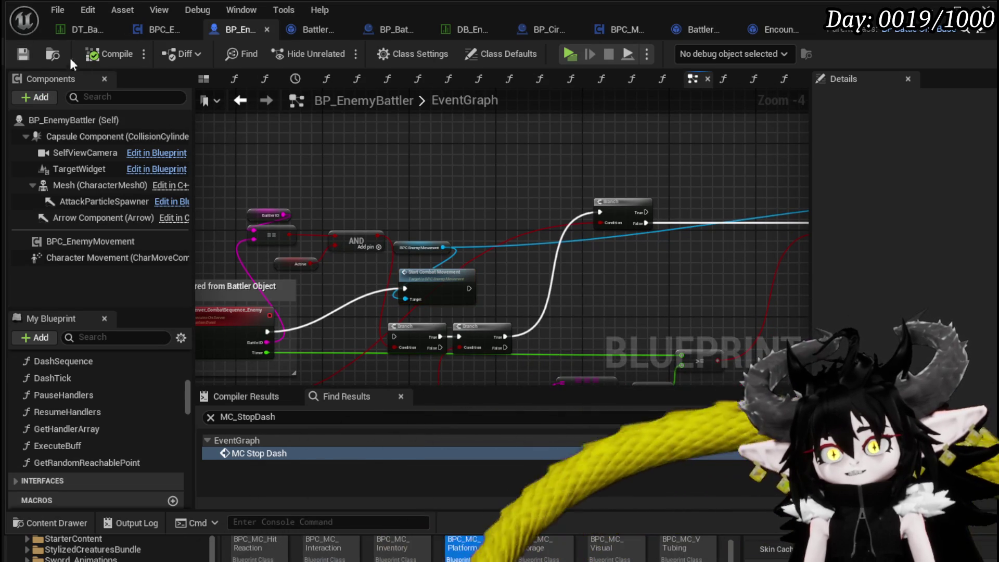
pyautogui.moveTo(400, 178); pyautogui.dragTo(385, 192)
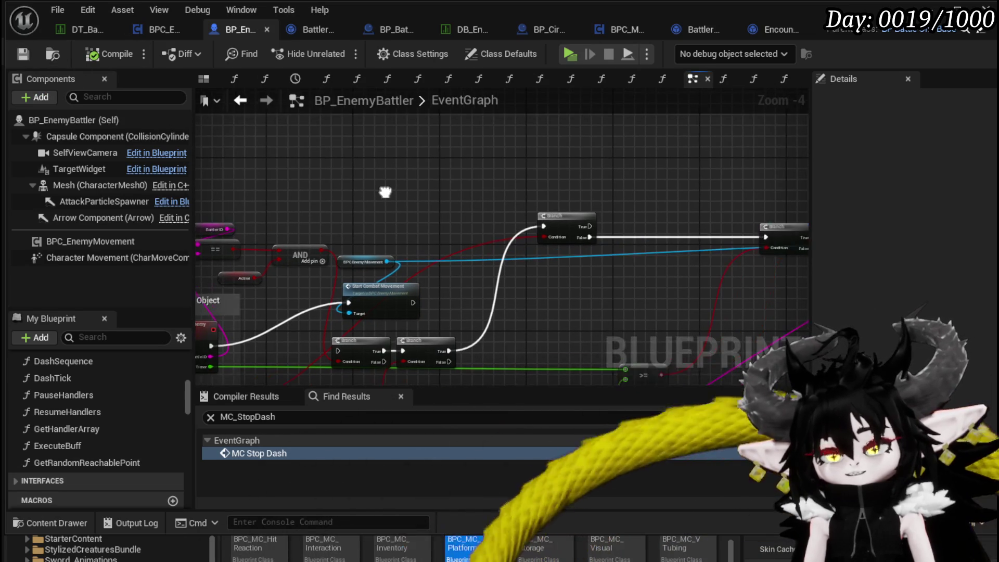
pyautogui.moveTo(437, 154)
pyautogui.mouseDown()
pyautogui.moveTo(384, 239)
pyautogui.moveTo(325, 301)
pyautogui.moveTo(555, 326)
pyautogui.moveTo(705, 324)
pyautogui.mouseUp()
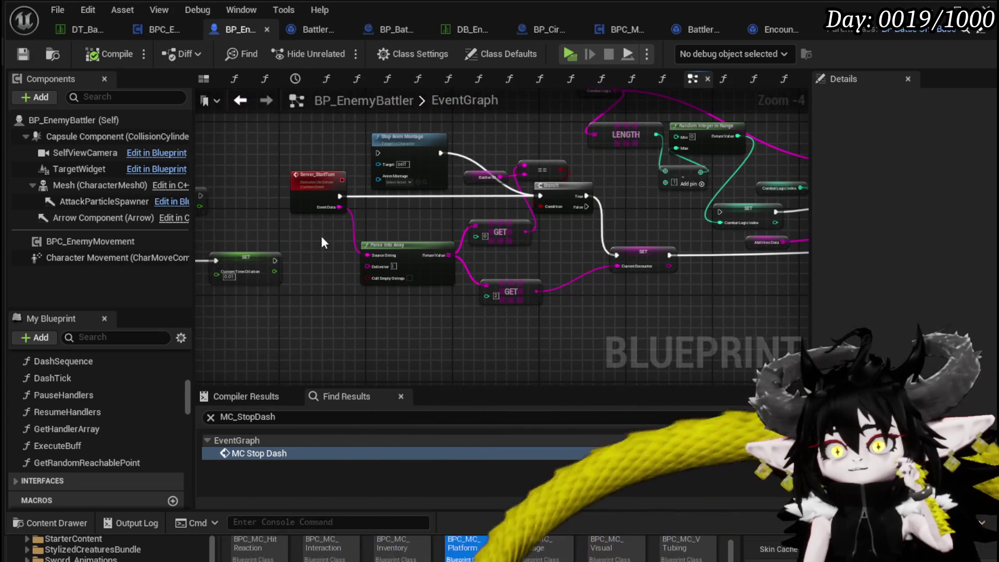
pyautogui.click(300, 209)
# Open the Server_EndTurnCheck call in BP_BattleUnit_Base, inspect it, and go back
pyautogui.moveTo(765, 236); pyautogui.dragTo(553, 272)
pyautogui.doubleClick(606, 214)
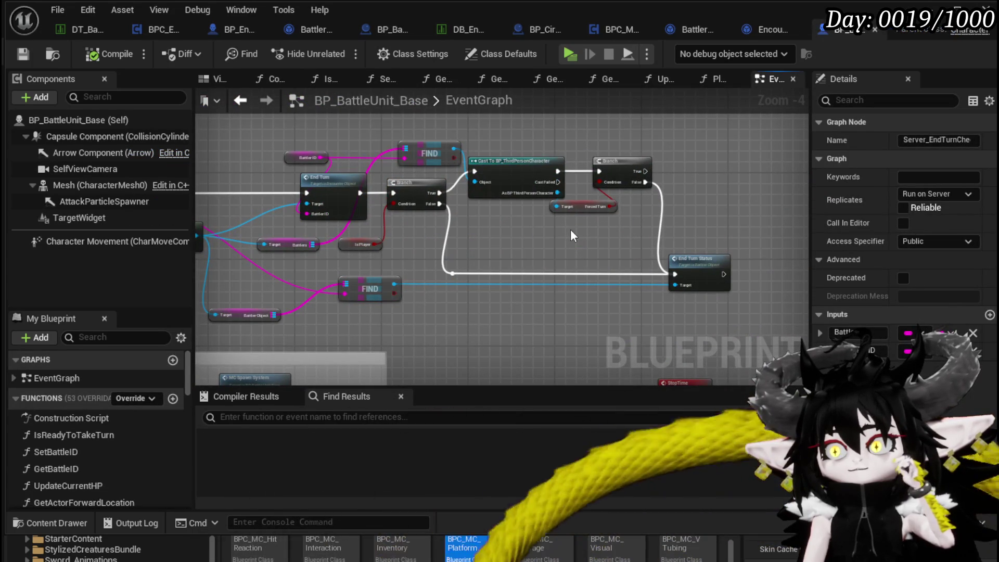
pyautogui.moveTo(488, 220); pyautogui.dragTo(697, 239)
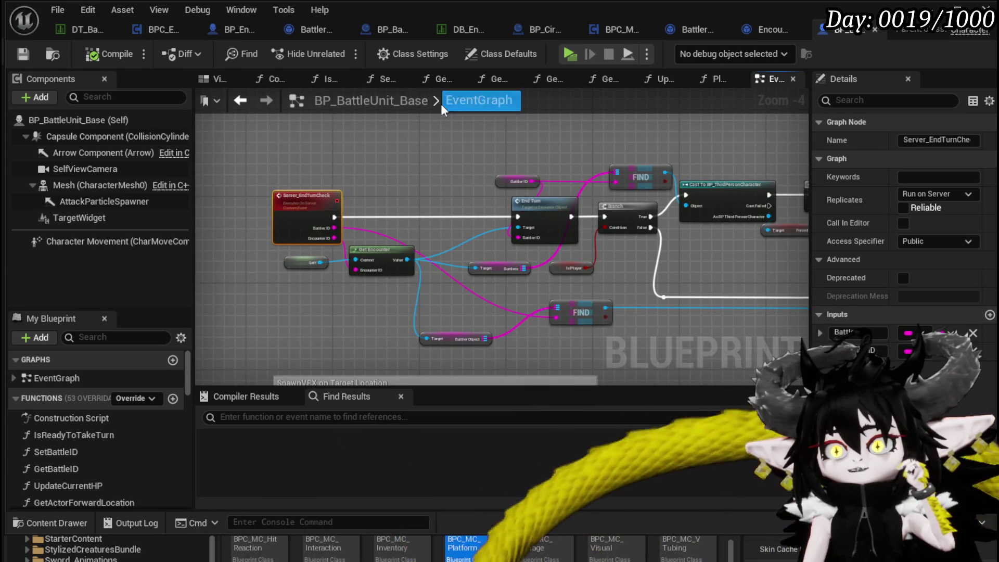
pyautogui.click(240, 100)
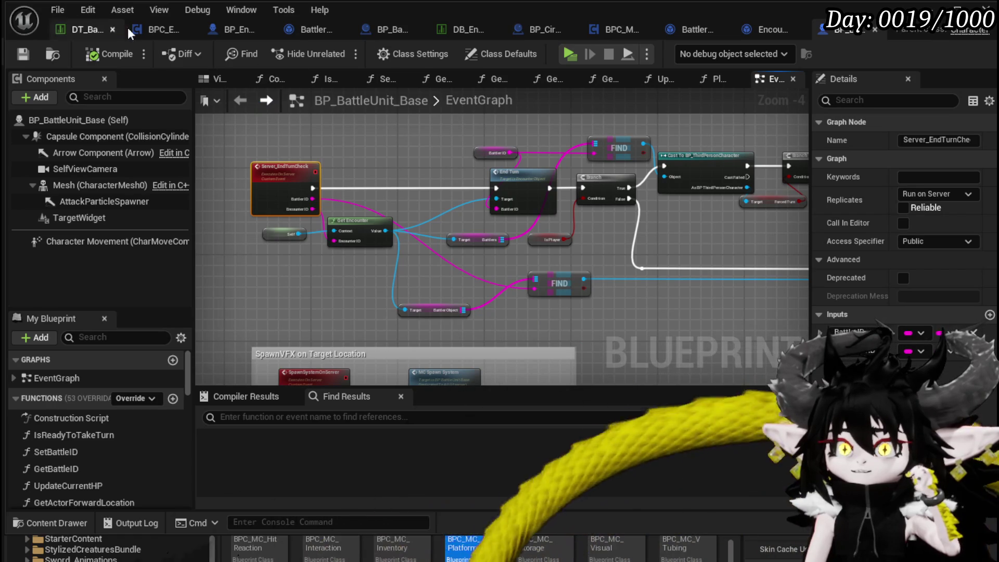
# Return to BP_EnemyBattler and pan to the Server_StartTurn event and hit reaction nodes
pyautogui.click(229, 30)
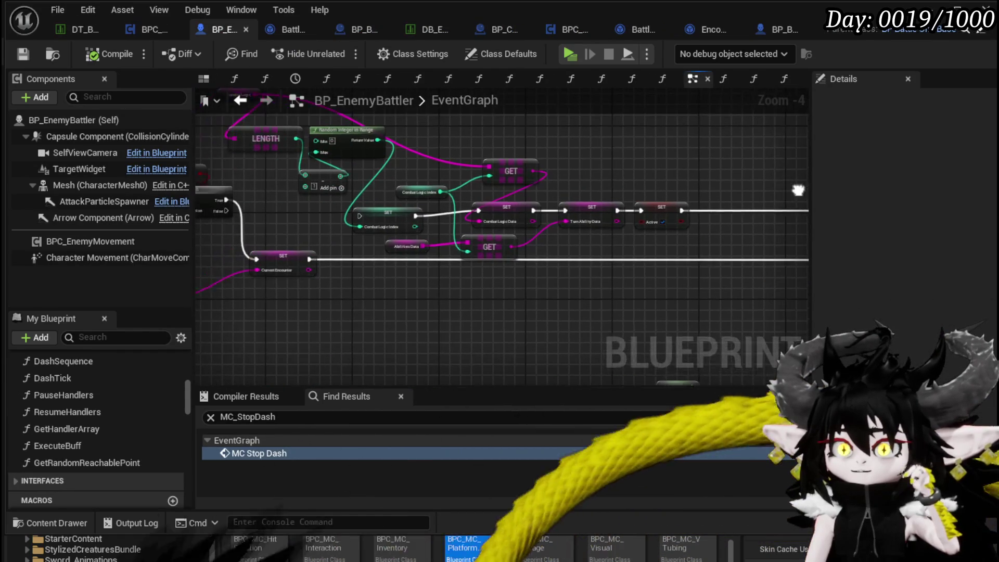
pyautogui.moveTo(449, 165); pyautogui.dragTo(587, 154)
pyautogui.scroll(1, 432, 210)
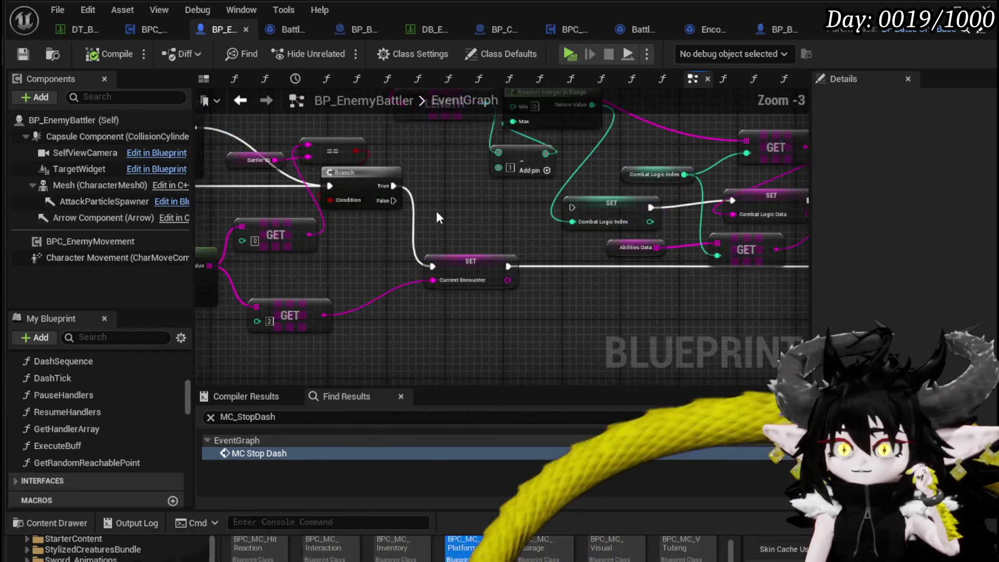
pyautogui.moveTo(432, 210); pyautogui.dragTo(626, 226)
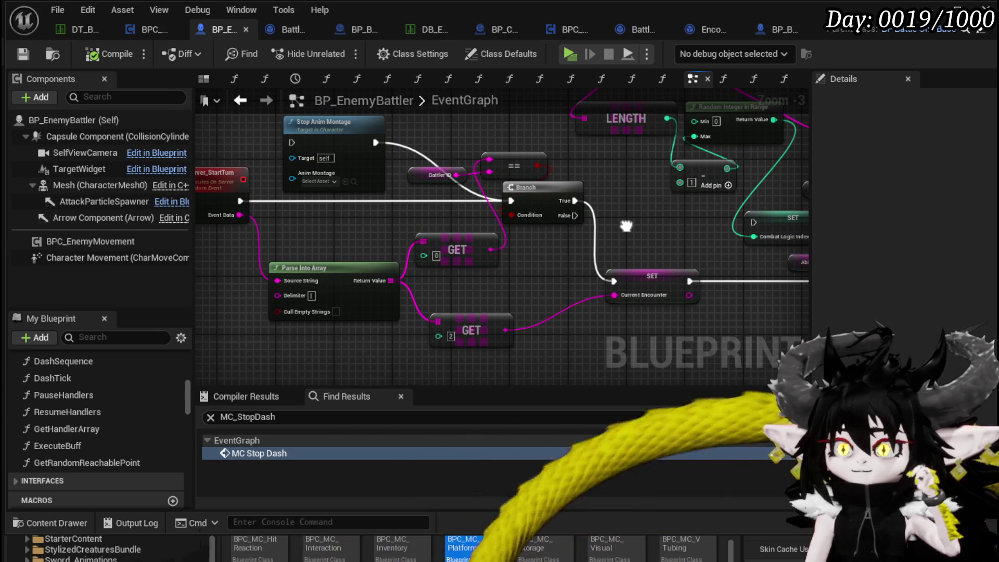
pyautogui.moveTo(626, 226); pyautogui.dragTo(684, 227)
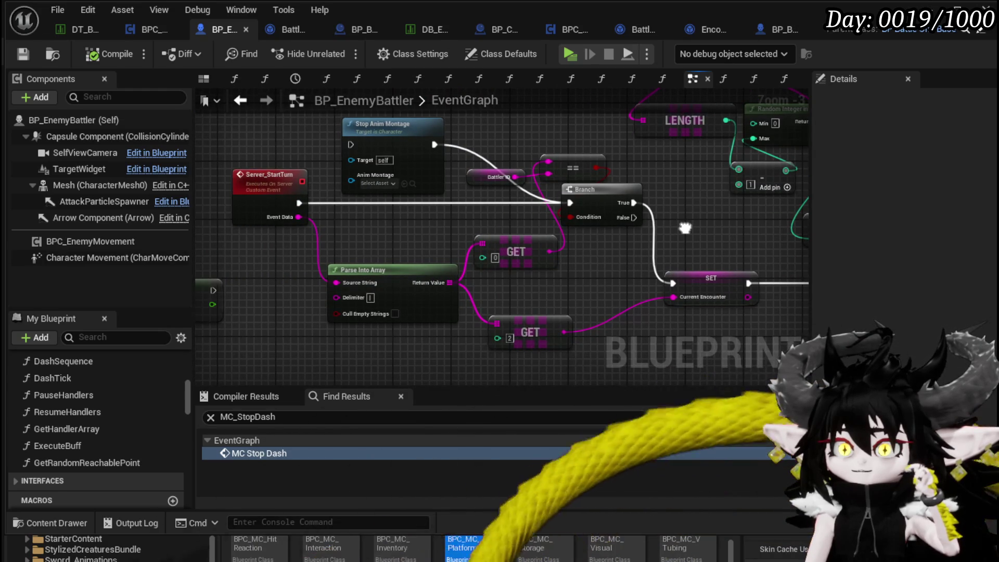
pyautogui.scroll(-3, 685, 233)
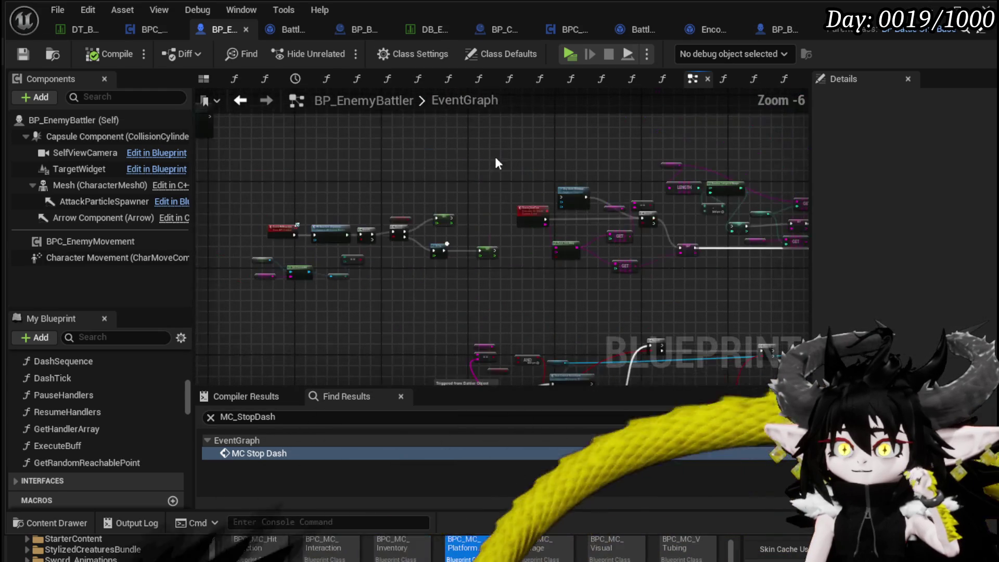
pyautogui.scroll(2, 567, 193)
pyautogui.moveTo(567, 194); pyautogui.dragTo(615, 198)
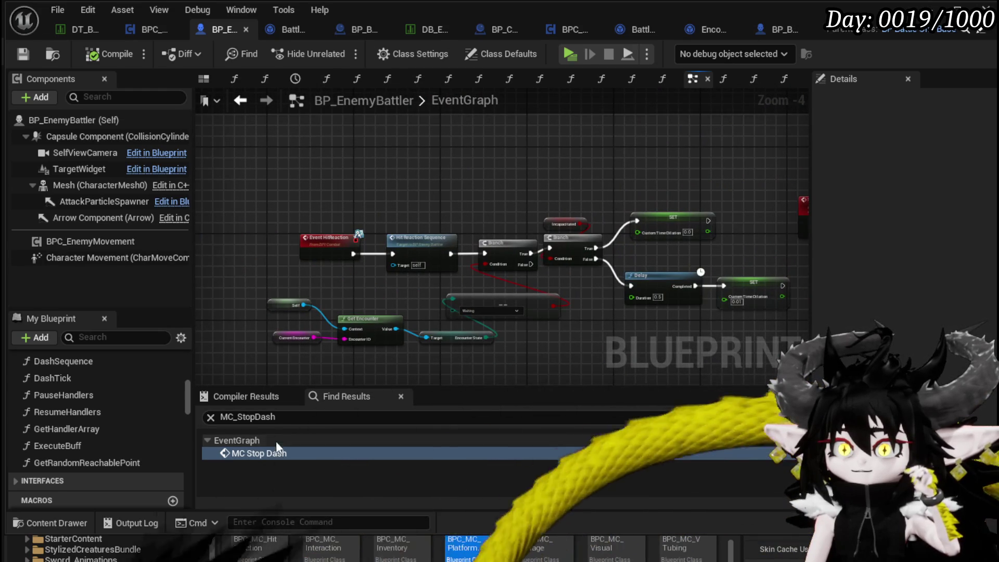
pyautogui.hotkey('ctrl', 'f')
# Search the graph for 'end Turn' and step through the EndTurn and Server End Turn results
pyautogui.write('end Turn')
pyautogui.press('Return')
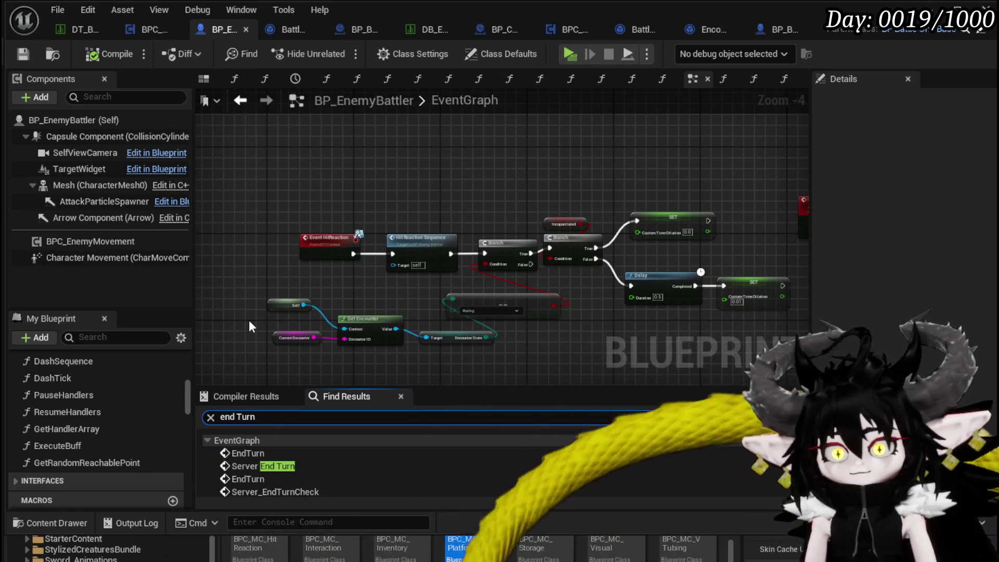
pyautogui.click(247, 454)
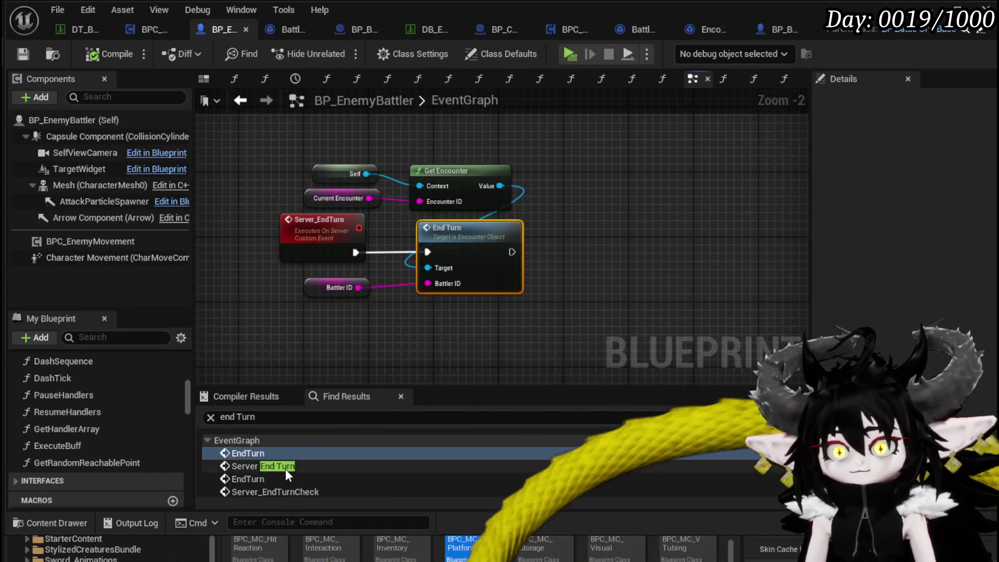
pyautogui.click(285, 467)
pyautogui.click(269, 479)
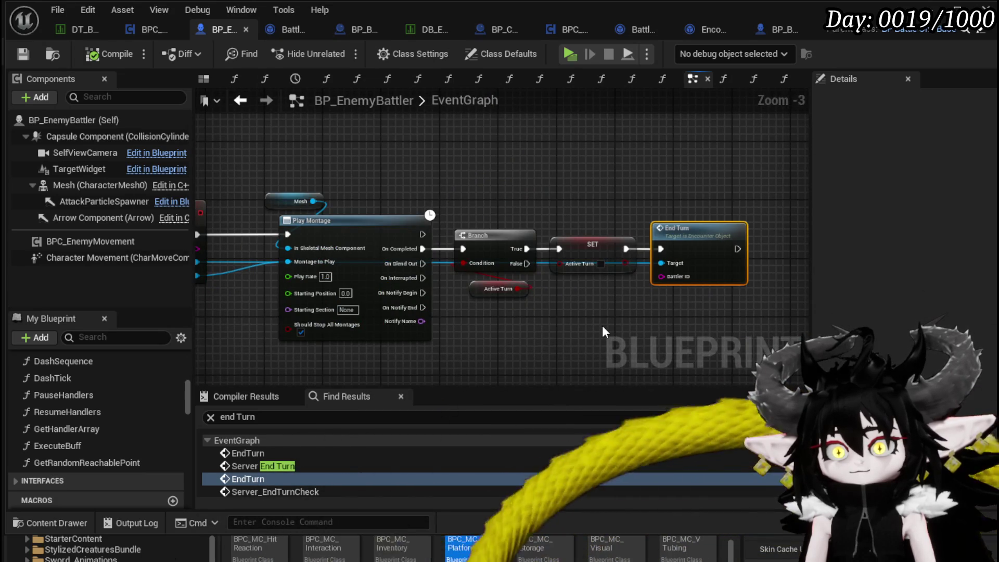
pyautogui.moveTo(602, 325); pyautogui.dragTo(707, 327)
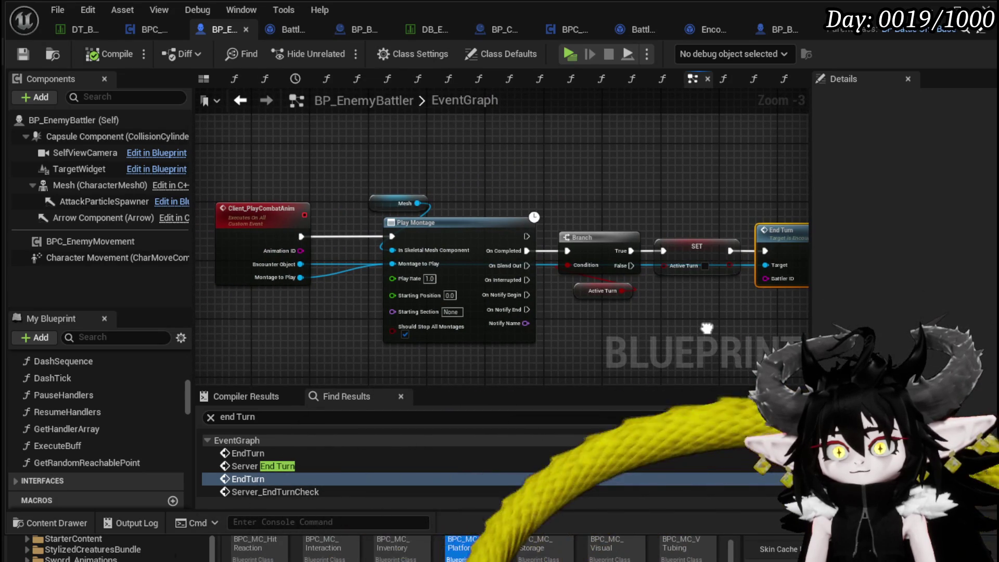
pyautogui.moveTo(706, 328)
pyautogui.mouseDown()
pyautogui.moveTo(580, 320)
pyautogui.moveTo(696, 322)
pyautogui.mouseUp()
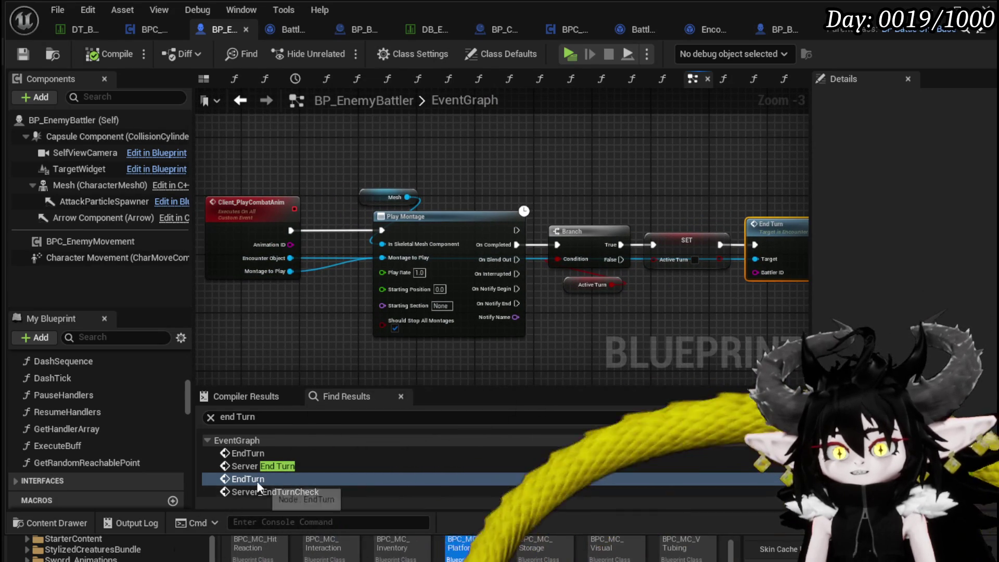
# Delete the Client_PlayCombatAnim chain ending in End Turn and save the blueprint
pyautogui.click(266, 490)
pyautogui.scroll(-4, 432, 344)
pyautogui.moveTo(224, 294); pyautogui.dragTo(643, 312)
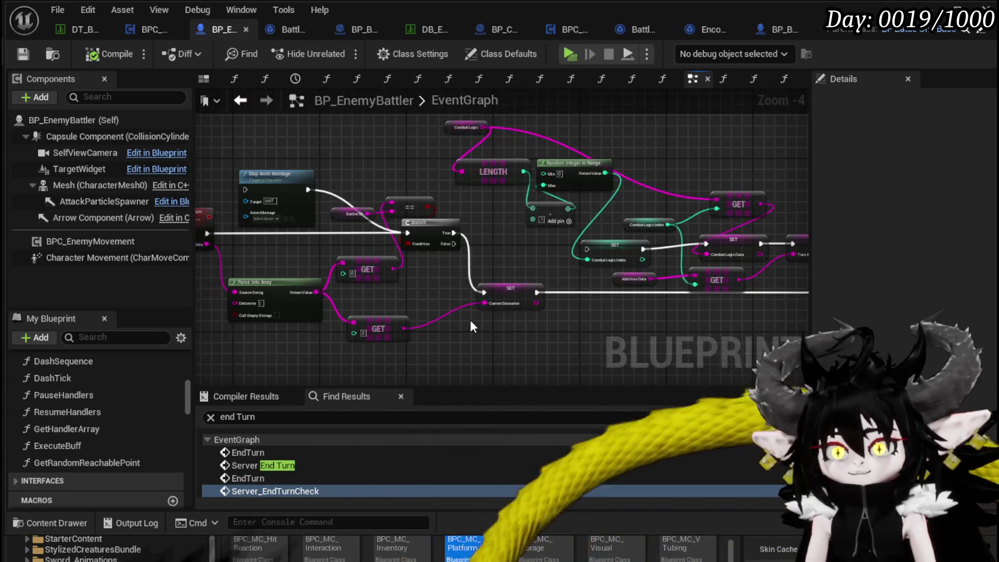
pyautogui.click(238, 478)
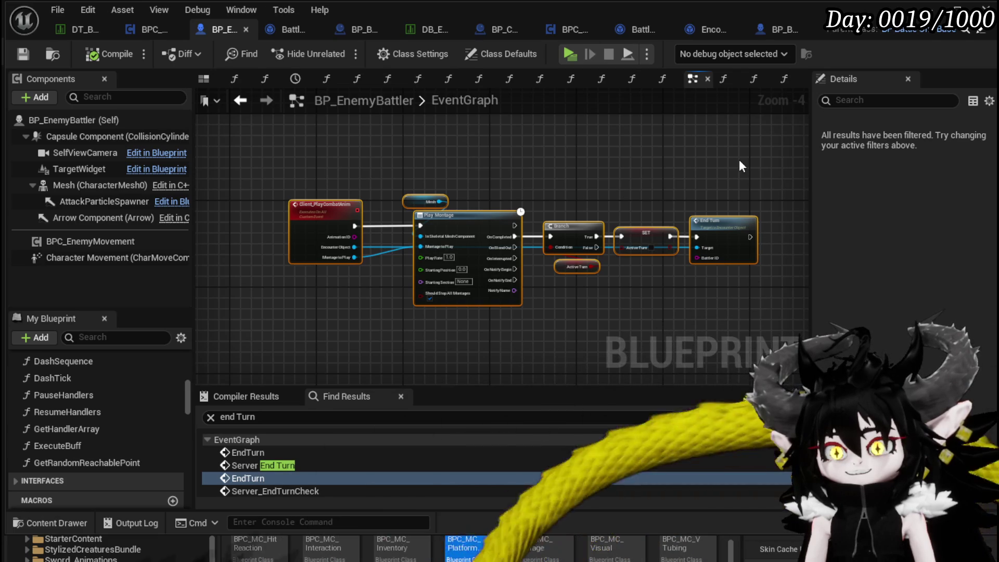
pyautogui.press('Delete')
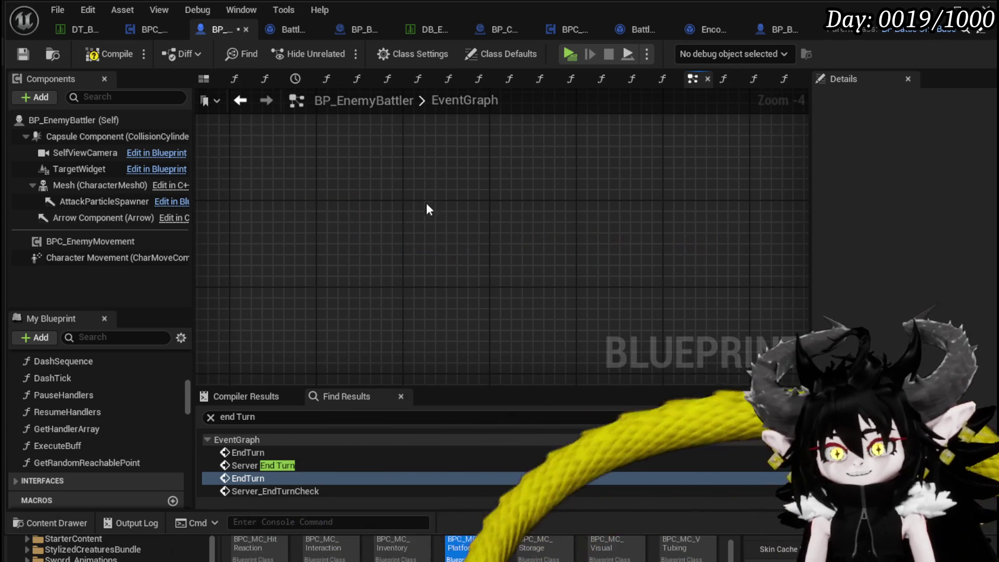
pyautogui.click(17, 54)
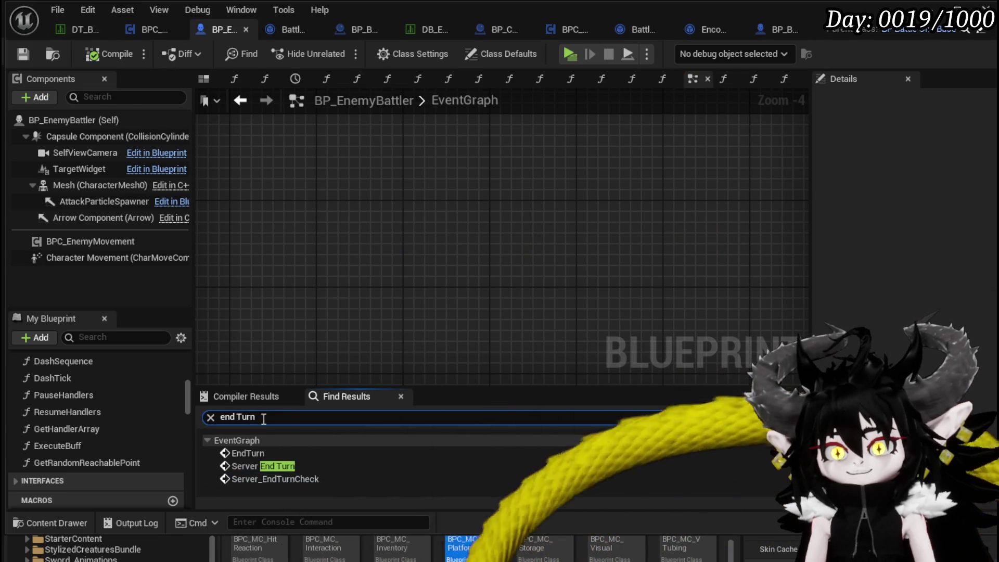
# Locate the Server_EndTurn event and open its End Turn function in Encounter_Object
pyautogui.doubleClick(254, 453)
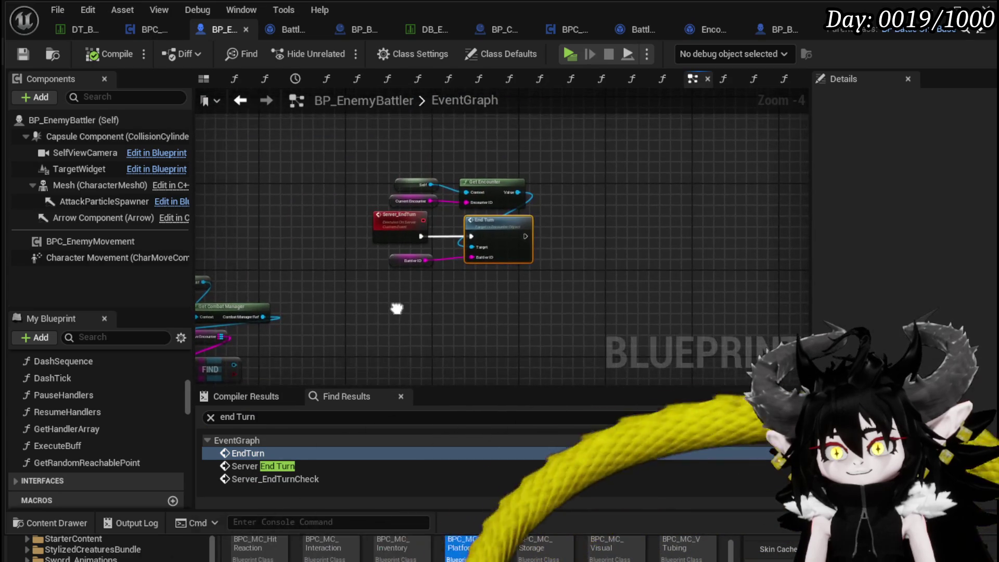
pyautogui.scroll(2, 434, 313)
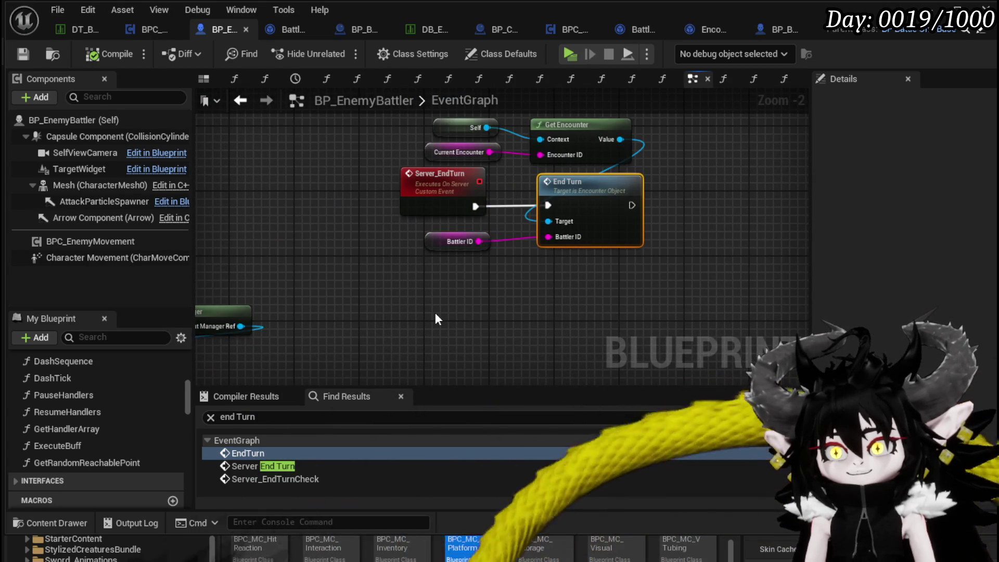
pyautogui.moveTo(434, 319); pyautogui.dragTo(639, 274)
pyautogui.click(261, 465)
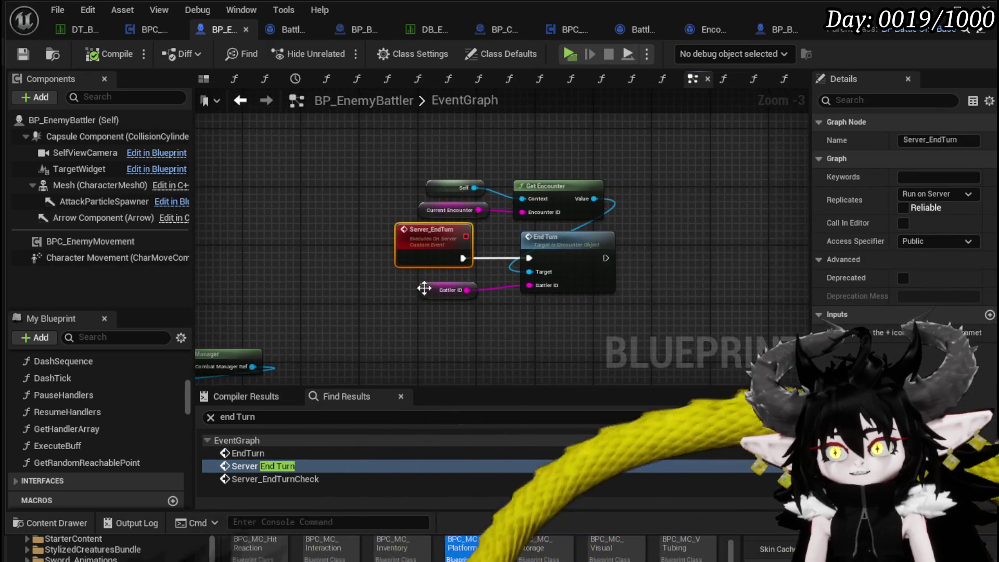
pyautogui.moveTo(323, 327)
pyautogui.mouseDown()
pyautogui.moveTo(468, 271)
pyautogui.moveTo(536, 223)
pyautogui.mouseUp()
pyautogui.doubleClick(536, 222)
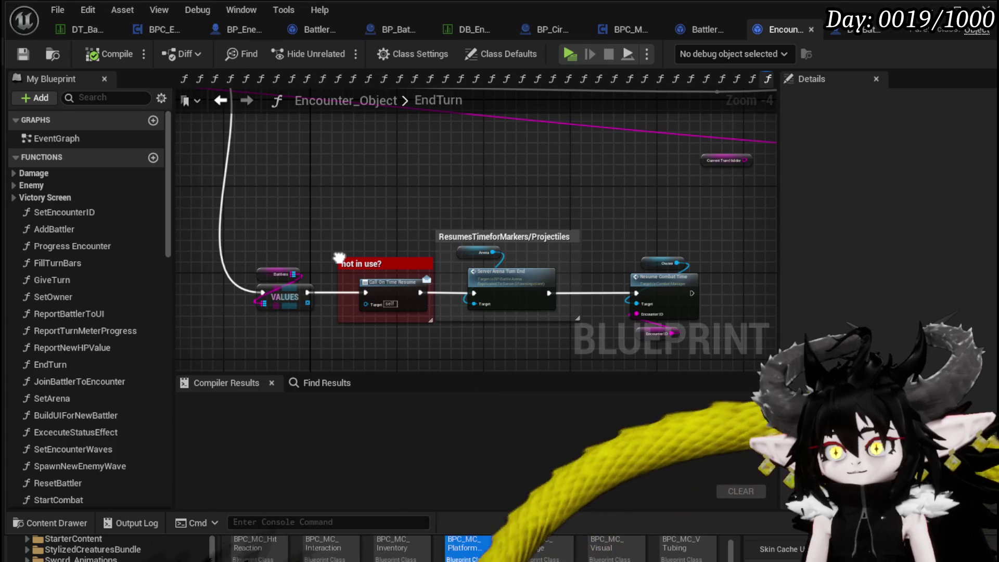
# Review the EndTurn entry, Branch and SET Encounter State nodes, then save Encounter_Object
pyautogui.scroll(1, 538, 196)
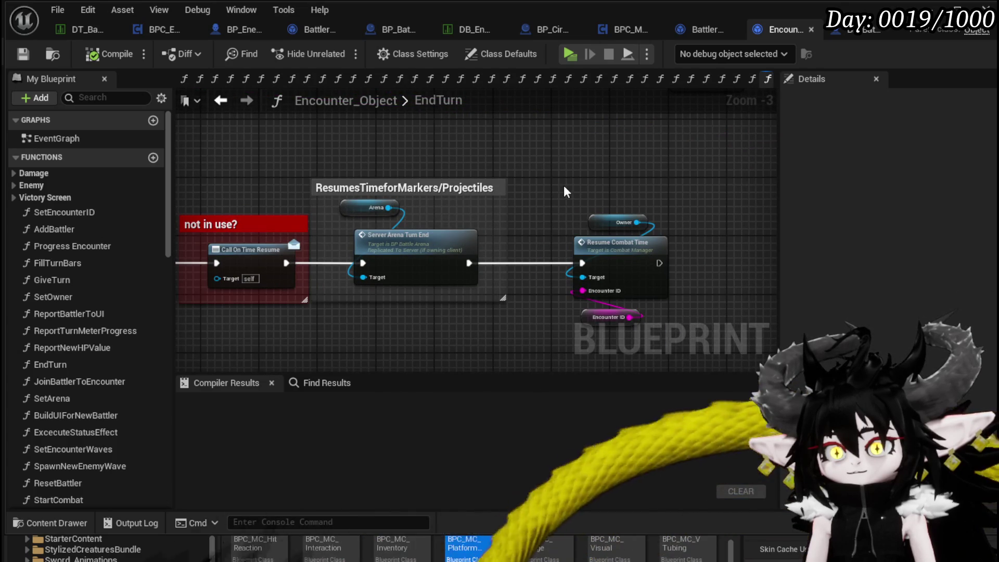
pyautogui.scroll(-2, 563, 189)
pyautogui.moveTo(563, 188)
pyautogui.mouseDown()
pyautogui.moveTo(397, 312)
pyautogui.moveTo(623, 364)
pyautogui.mouseUp()
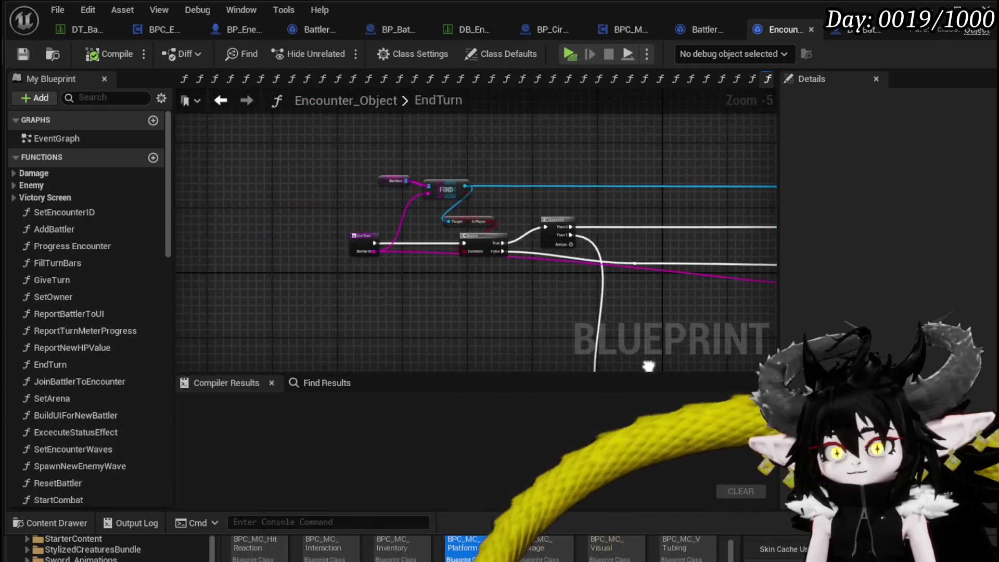
pyautogui.scroll(3, 501, 274)
pyautogui.moveTo(479, 272)
pyautogui.mouseDown()
pyautogui.moveTo(323, 270)
pyautogui.moveTo(648, 278)
pyautogui.moveTo(400, 301)
pyautogui.moveTo(343, 262)
pyautogui.moveTo(363, 219)
pyautogui.moveTo(375, 222)
pyautogui.mouseUp()
pyautogui.moveTo(691, 328); pyautogui.dragTo(691, 328)
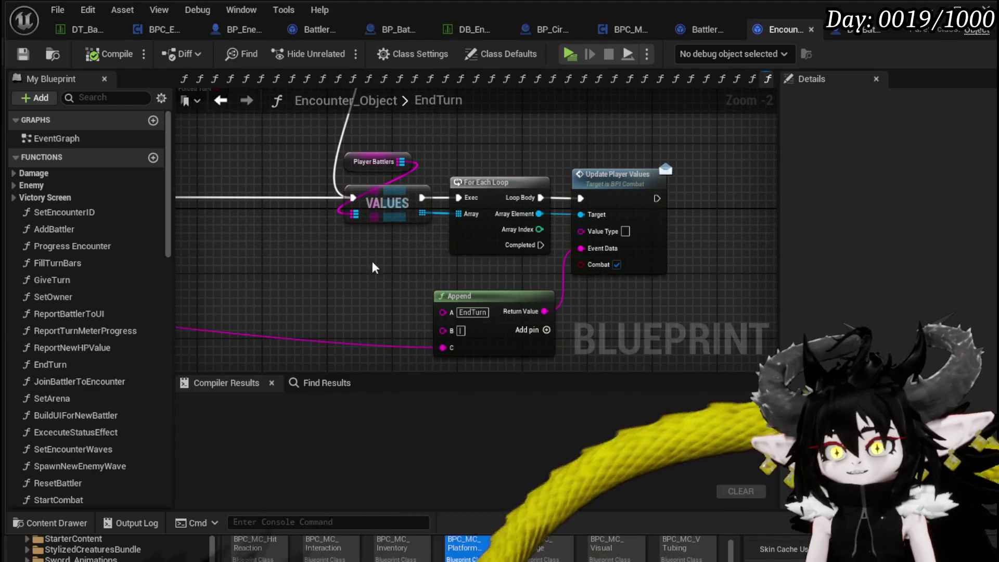
pyautogui.click(23, 56)
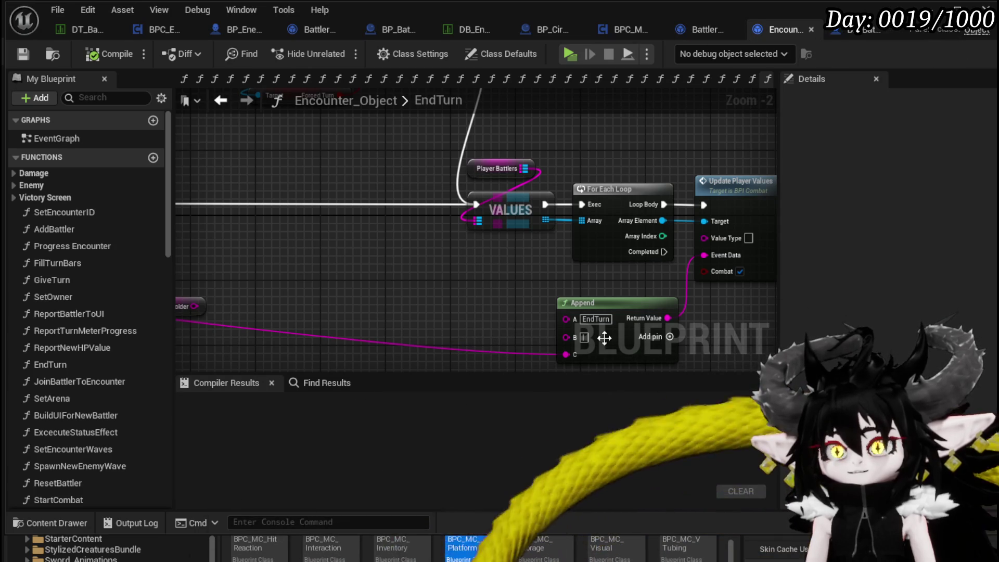
# Switch via the FillTurnBar graph to BPC_EnemyMovement's StartCombatMovement function
pyautogui.moveTo(438, 364); pyautogui.dragTo(727, 172)
pyautogui.click(697, 159)
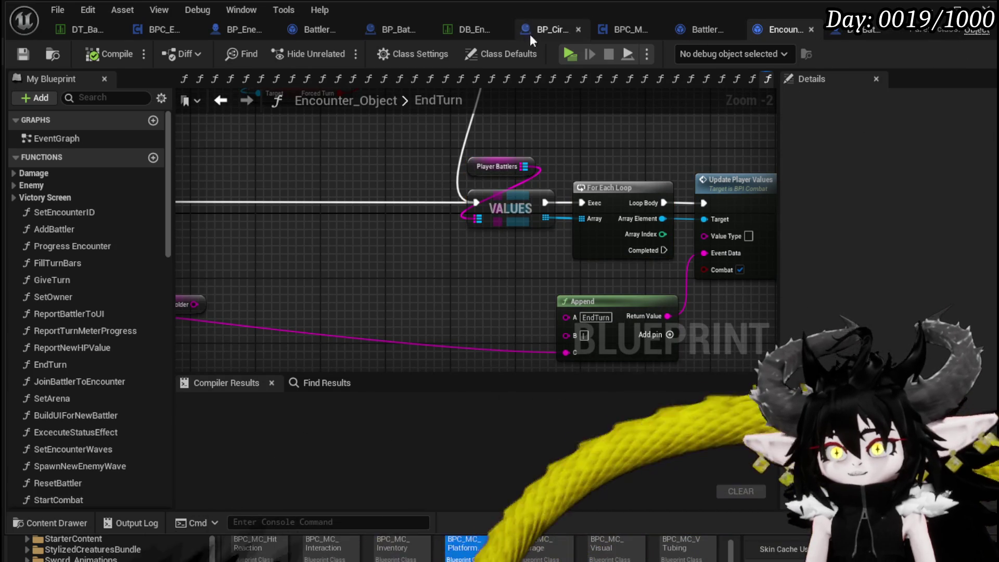
pyautogui.click(691, 28)
pyautogui.click(156, 29)
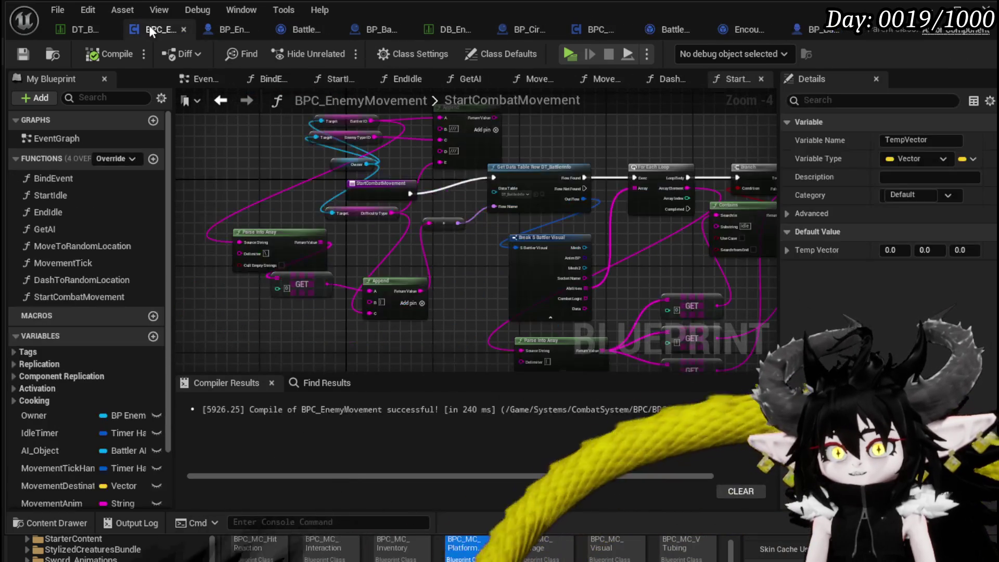
# Jump to the Server_EndTurnCheck call and break the execution wire leaving the SET node
pyautogui.click(227, 30)
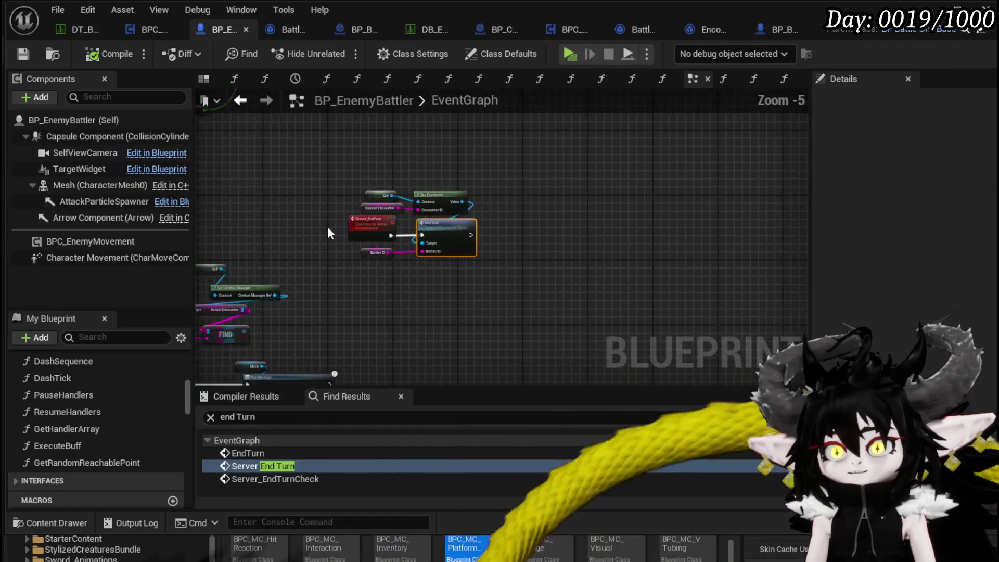
pyautogui.click(295, 478)
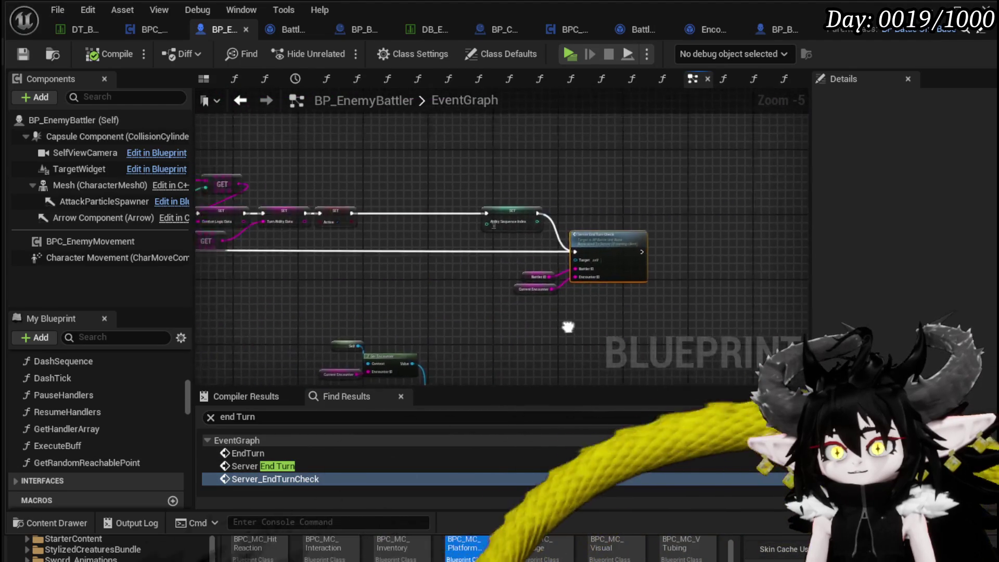
pyautogui.moveTo(493, 304); pyautogui.dragTo(327, 314)
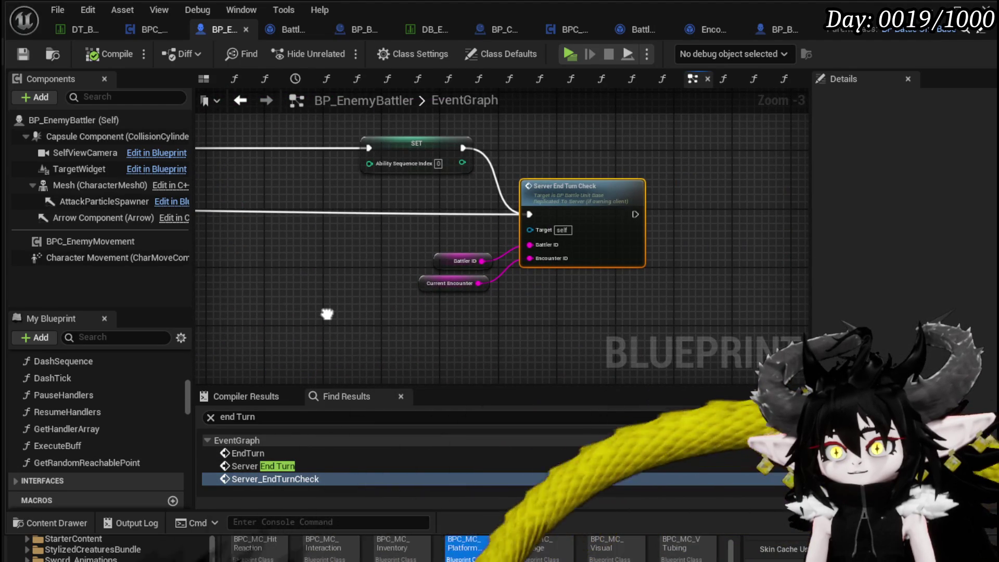
pyautogui.moveTo(492, 217)
pyautogui.mouseDown()
pyautogui.moveTo(503, 255)
pyautogui.moveTo(564, 280)
pyautogui.moveTo(737, 273)
pyautogui.moveTo(662, 311)
pyautogui.moveTo(722, 301)
pyautogui.moveTo(646, 318)
pyautogui.mouseUp()
pyautogui.keyDown('alt'); pyautogui.click(657, 291); pyautogui.keyUp('alt')
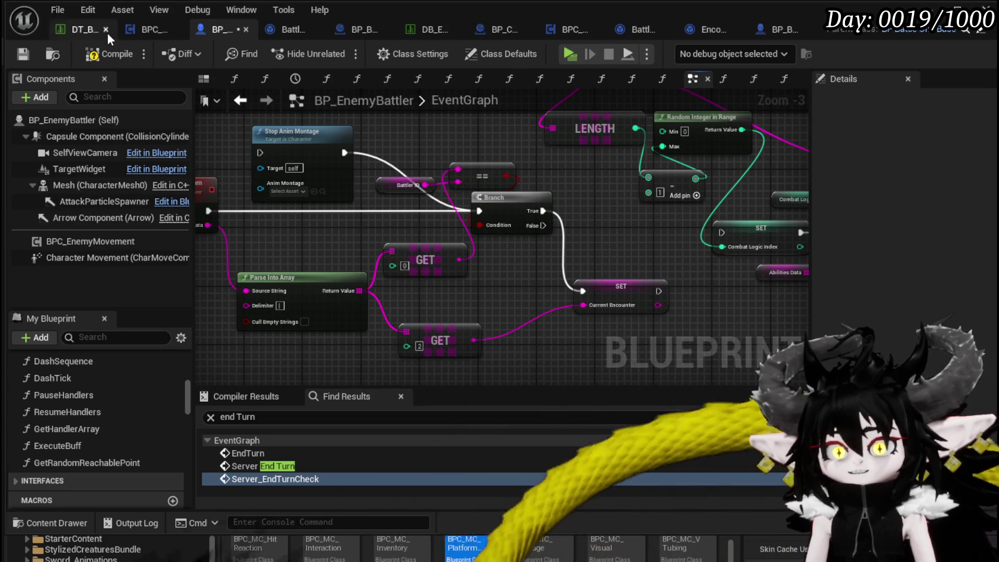
# Save BP_EnemyBattler and start a play test from the level editor
pyautogui.click(22, 55)
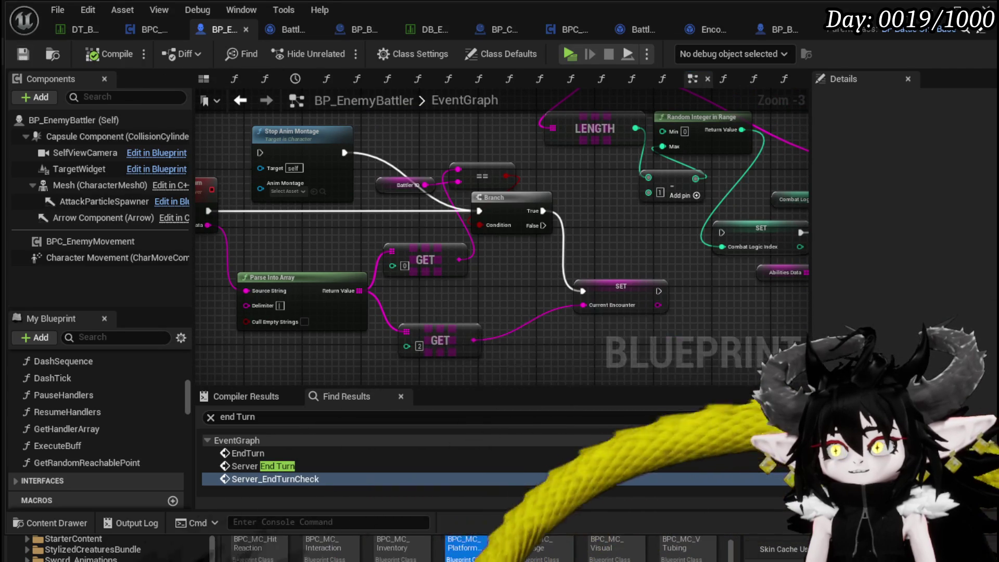
pyautogui.hotkey('alt', 'Tab')
pyautogui.hotkey('alt', 'p')
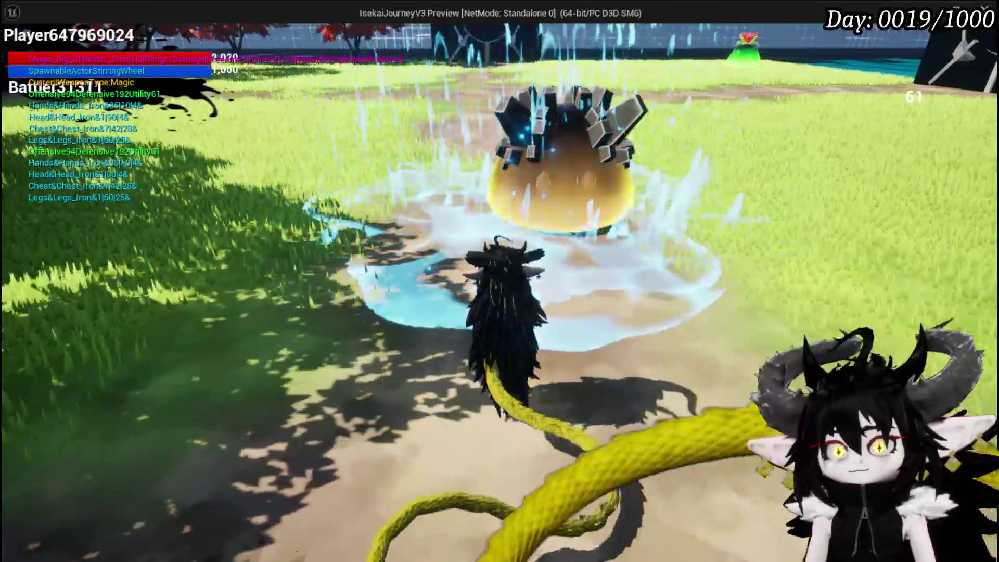
# Resume past the breakpoint, remove the Server_CombatSequence_Enemy breakpoint, then stop the play session
pyautogui.hotkey('alt', 'Tab')
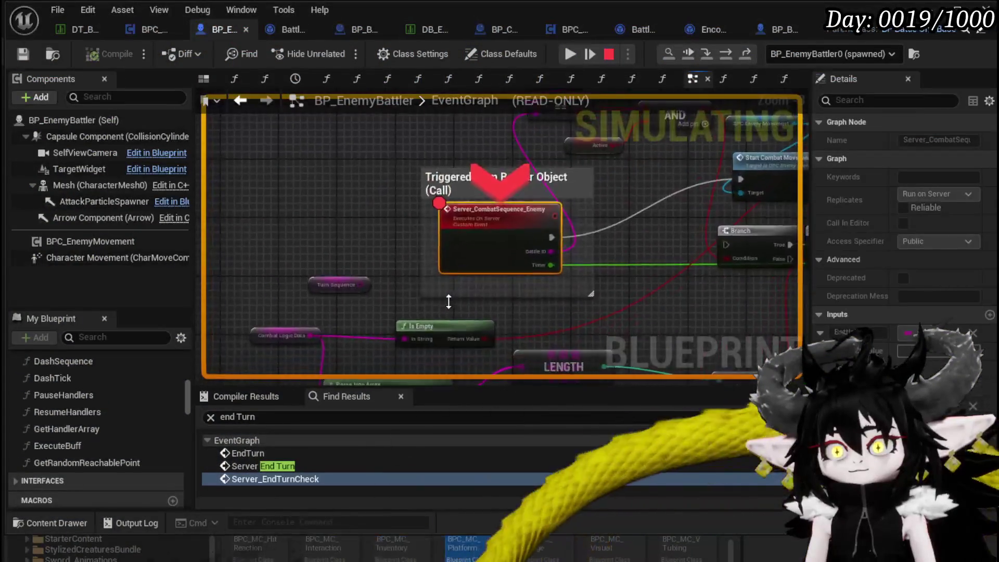
pyautogui.scroll(-4, 568, 245)
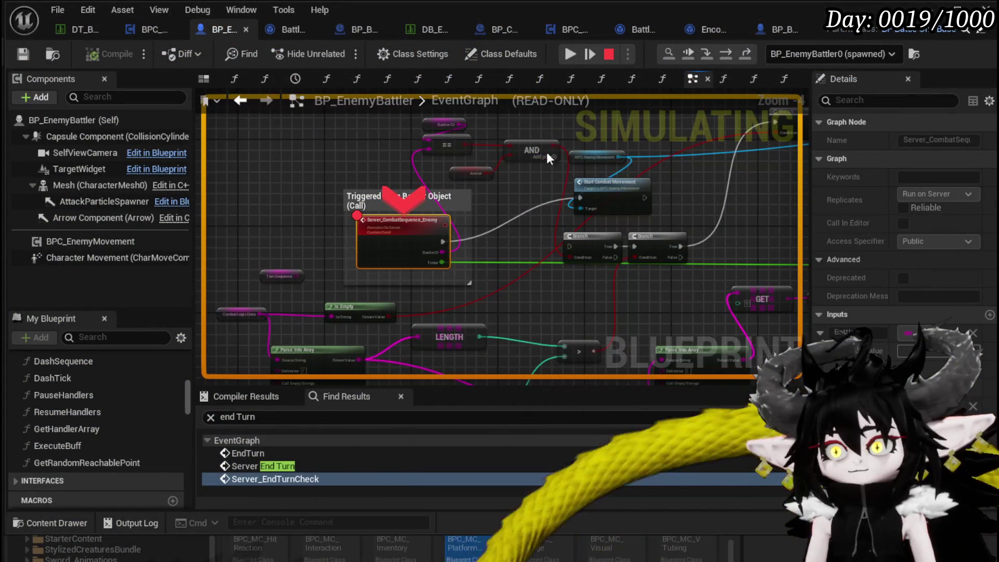
pyautogui.click(570, 54)
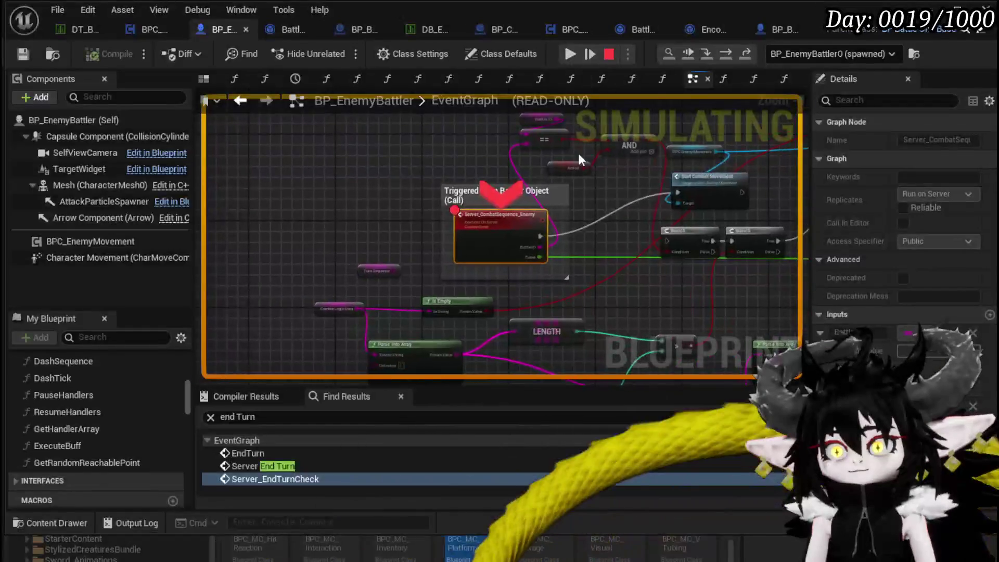
pyautogui.rightClick(492, 220)
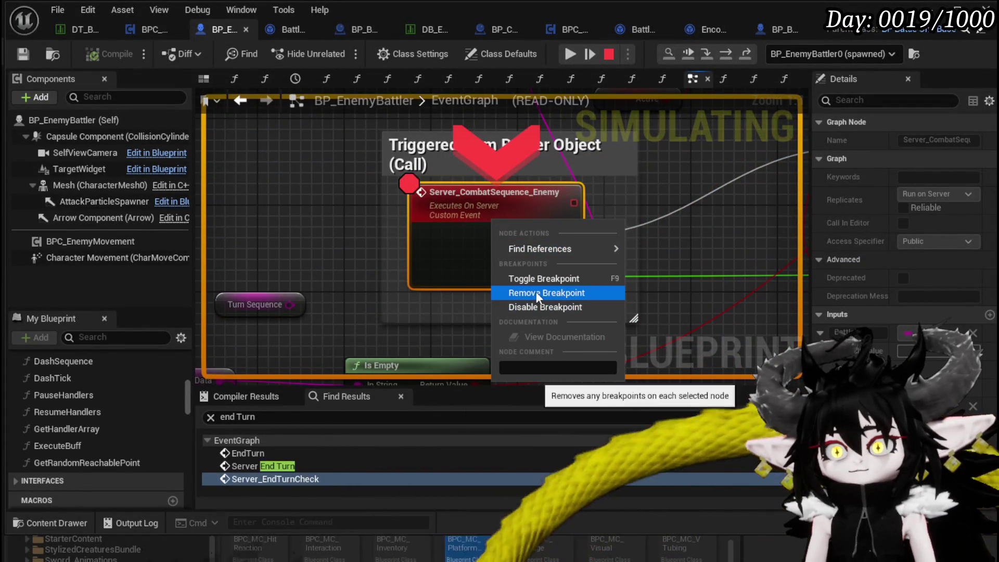
pyautogui.click(534, 307)
pyautogui.click(571, 54)
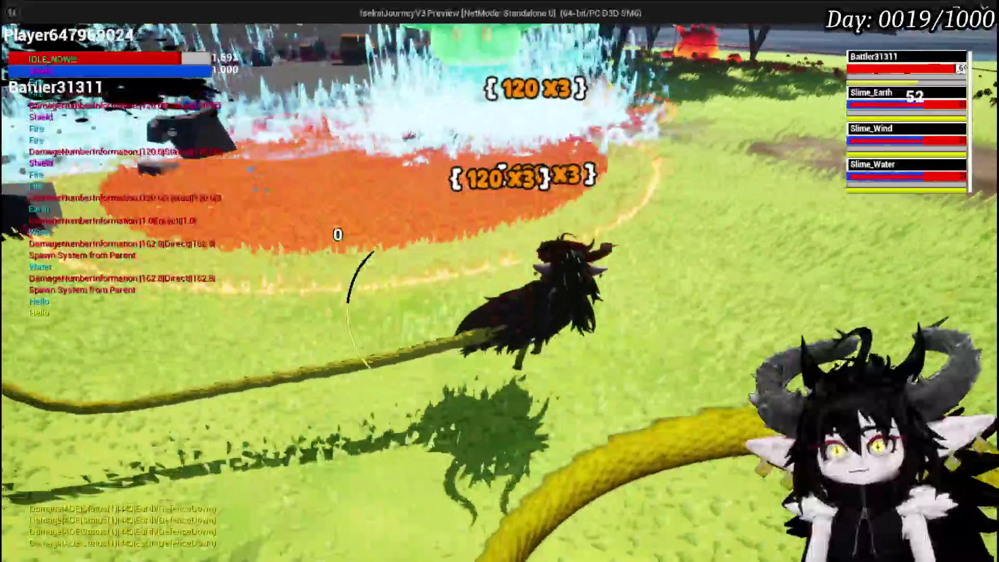
pyautogui.press('Escape')
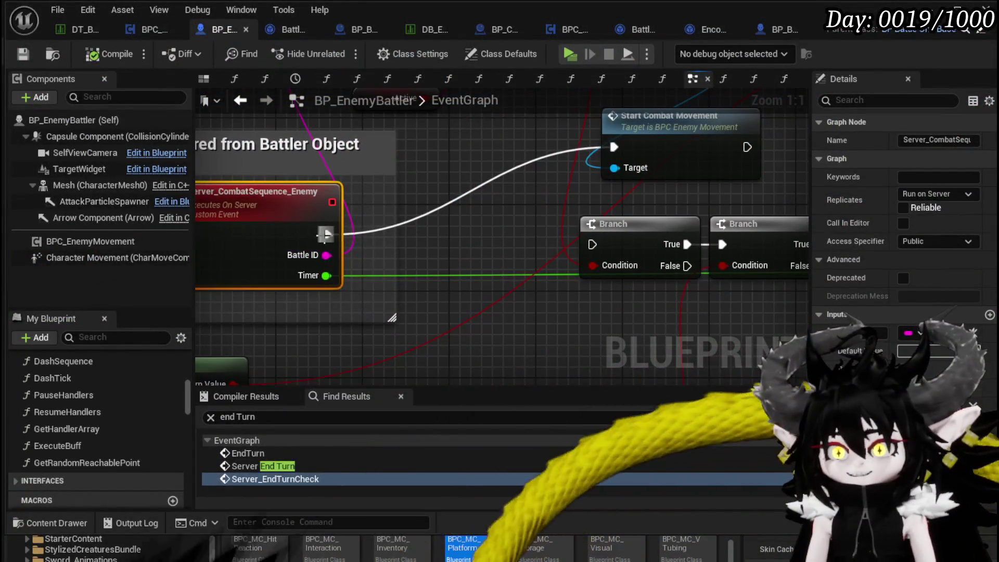
# Review the EventGraph around the Enemy Executing Combat Logic node and save BP_EnemyBattler
pyautogui.scroll(-4, 456, 237)
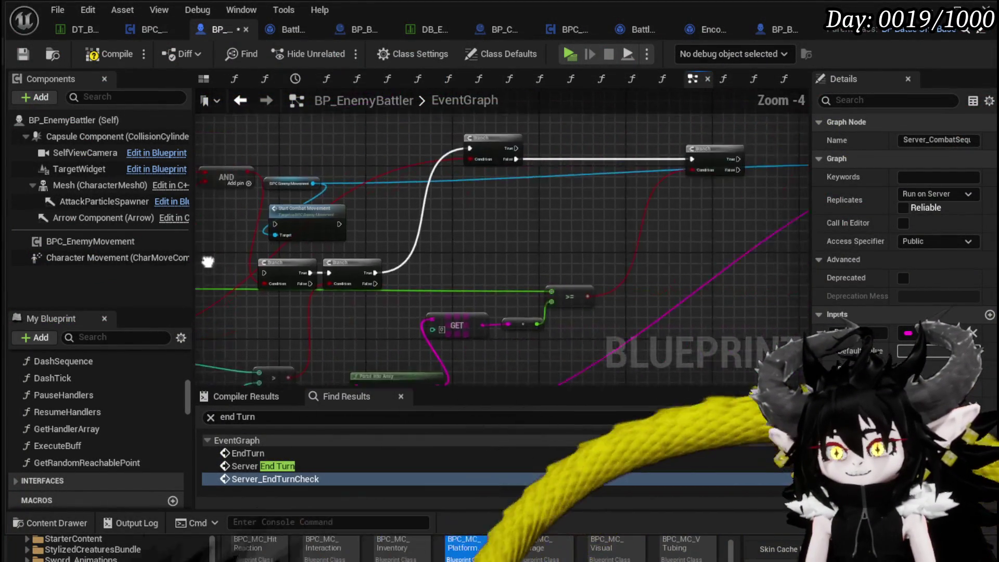
pyautogui.scroll(5, 549, 231)
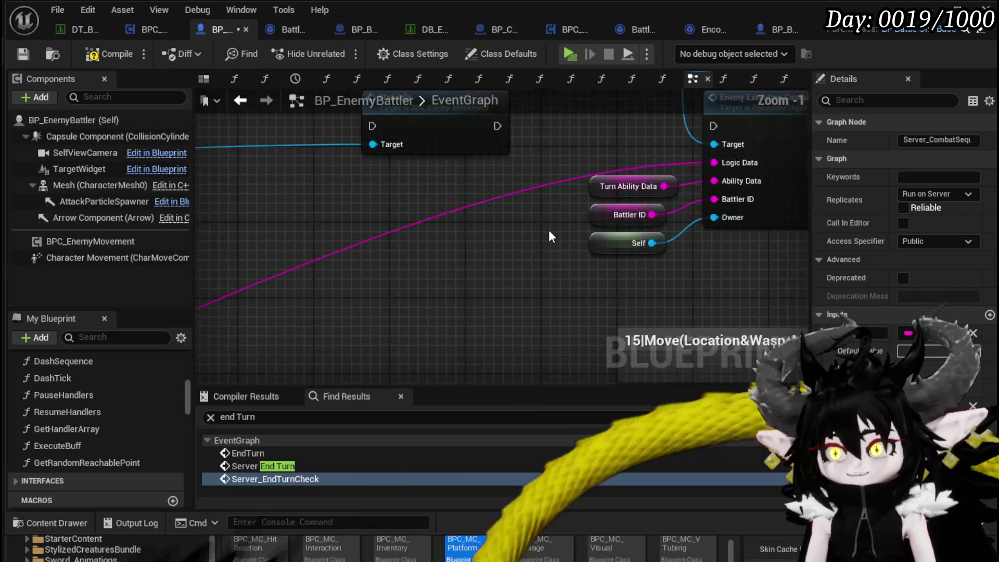
pyautogui.scroll(-4, 549, 232)
pyautogui.moveTo(548, 223)
pyautogui.mouseDown()
pyautogui.moveTo(347, 227)
pyautogui.moveTo(333, 287)
pyautogui.moveTo(475, 224)
pyautogui.moveTo(369, 119)
pyautogui.mouseUp()
pyautogui.scroll(-2, 475, 224)
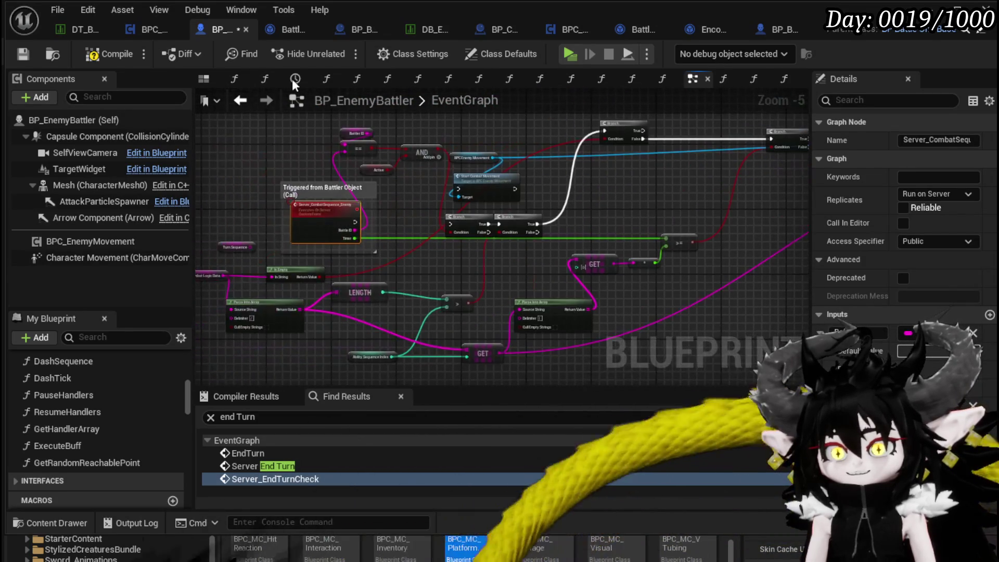
pyautogui.click(22, 55)
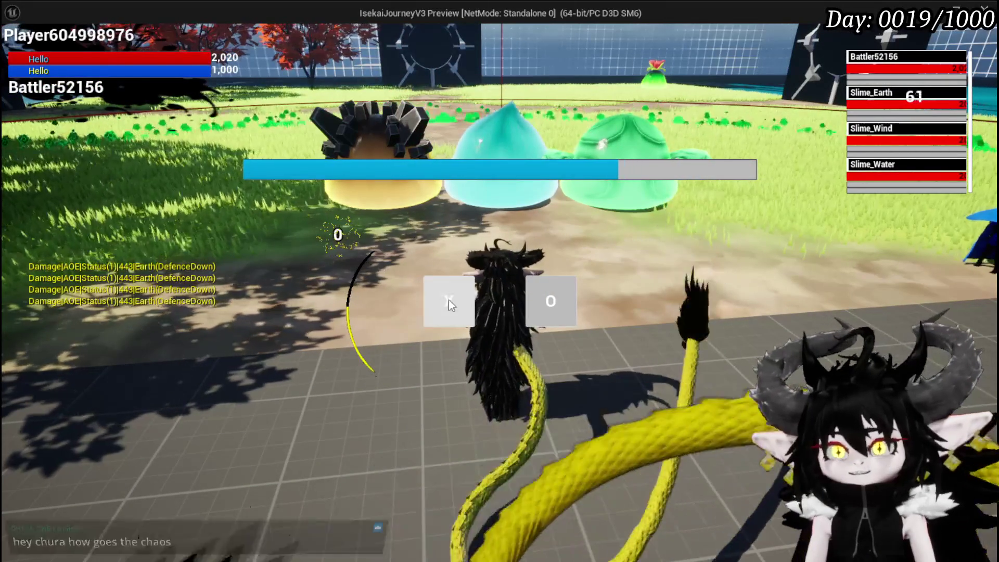
# Attack the slimes and confirm the action, then stop the test and save the level
pyautogui.click(448, 301)
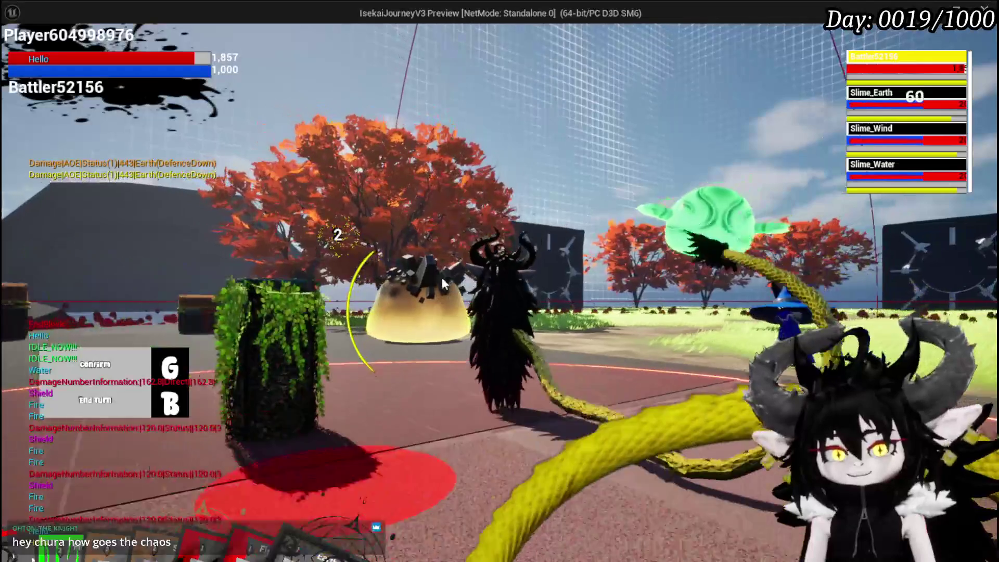
pyautogui.press('g')
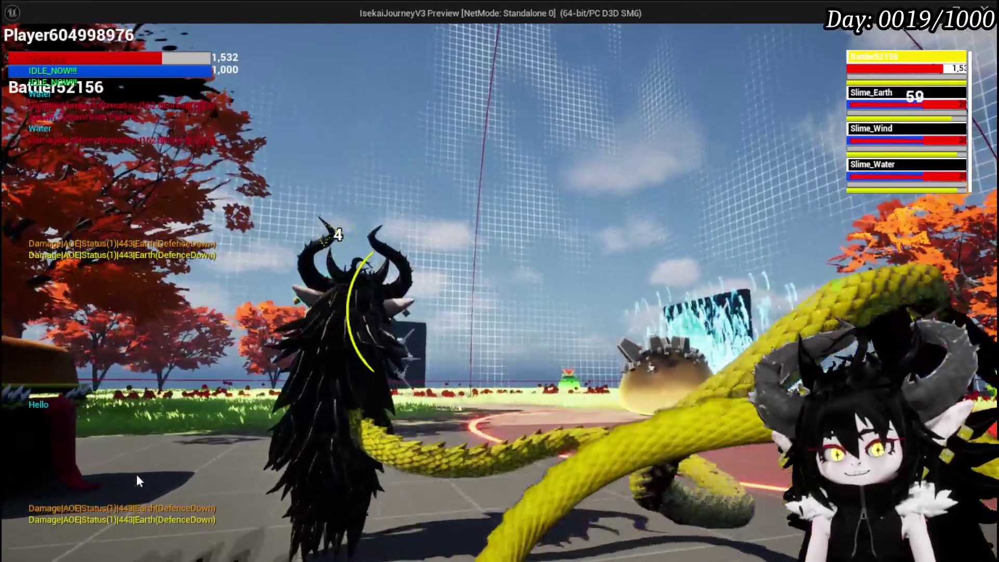
pyautogui.press('Escape')
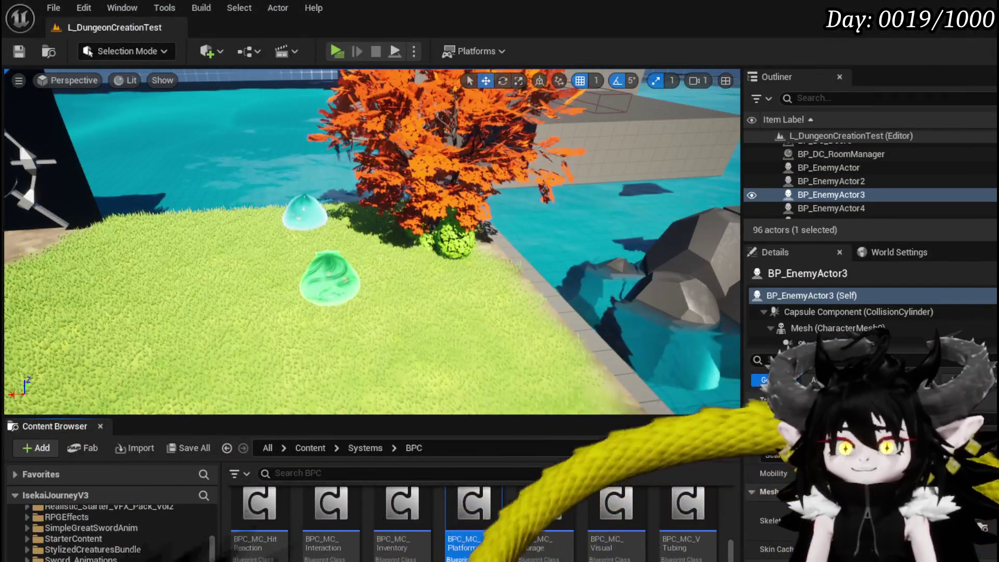
pyautogui.click(18, 51)
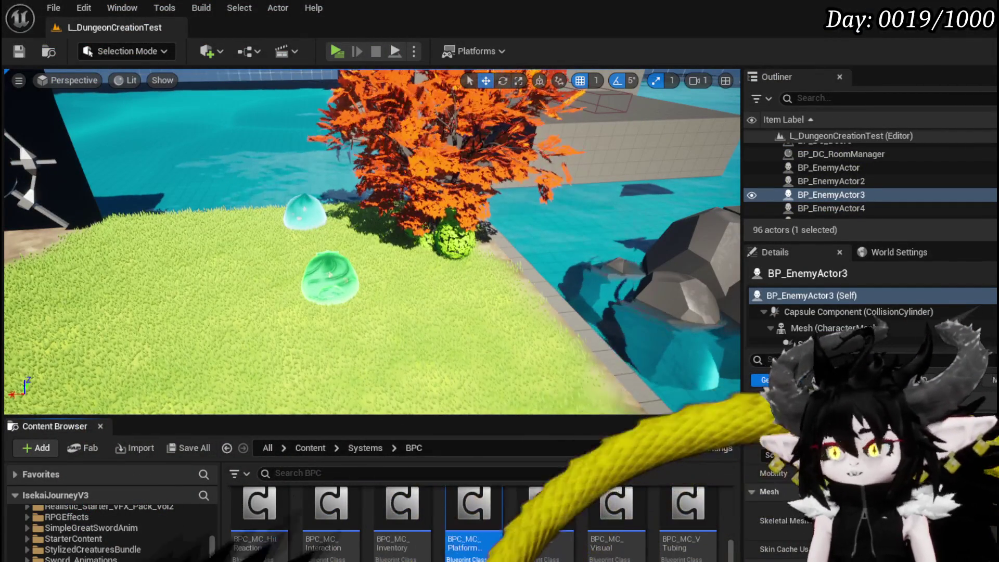
pyautogui.hotkey('alt', 'Tab')
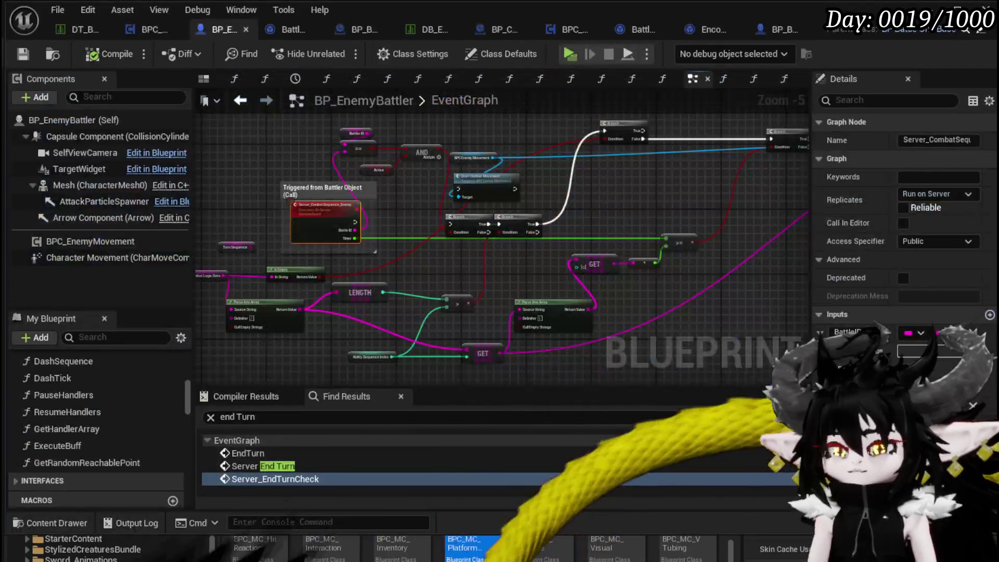
# Shift the Server_CombatSequence_Enemy node slightly and pan to the nodes left of it
pyautogui.moveTo(503, 273); pyautogui.dragTo(491, 305)
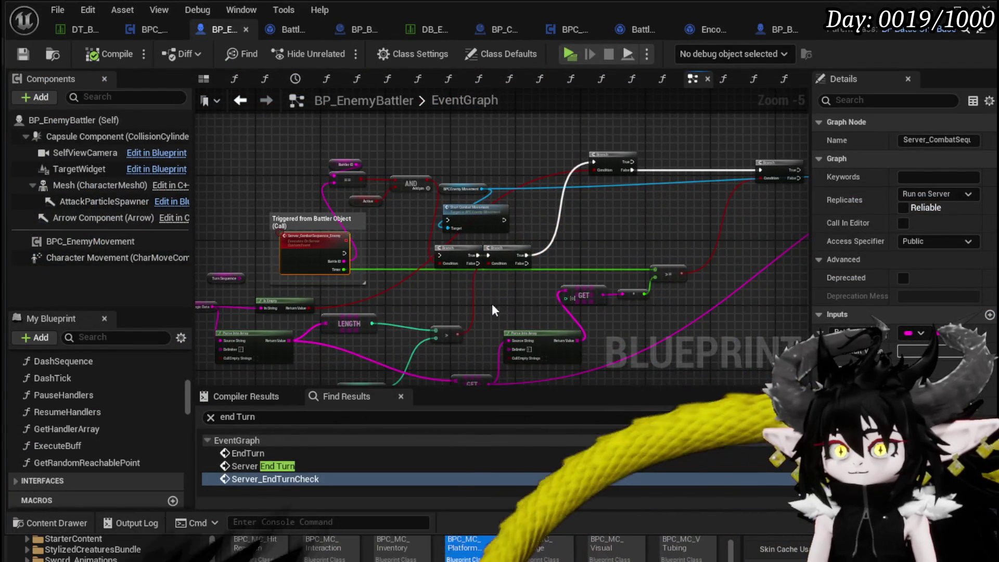
pyautogui.scroll(4, 491, 310)
pyautogui.moveTo(275, 216)
pyautogui.mouseDown()
pyautogui.moveTo(322, 217)
pyautogui.moveTo(282, 219)
pyautogui.mouseUp()
pyautogui.scroll(-3, 503, 206)
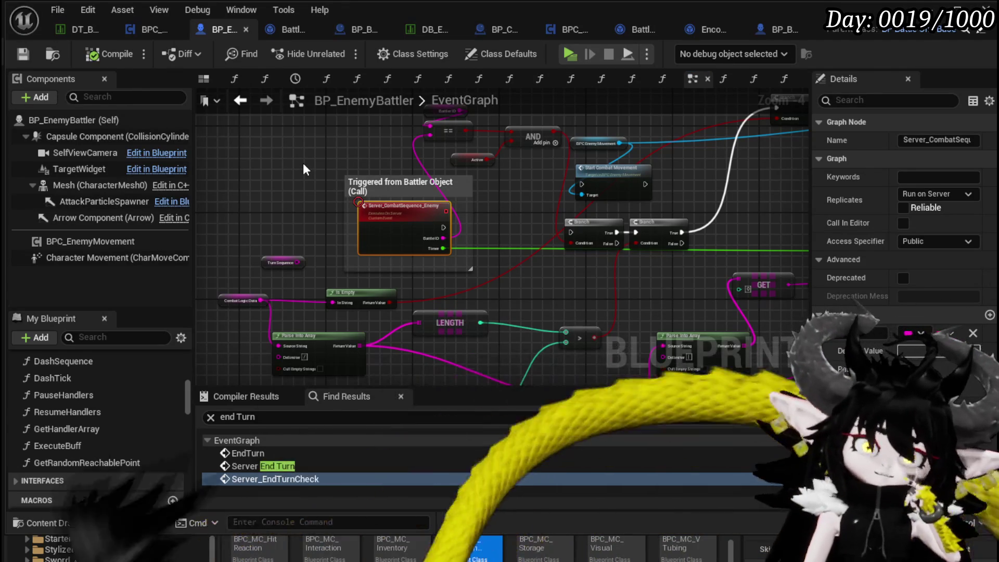
pyautogui.moveTo(643, 201)
pyautogui.mouseDown()
pyautogui.moveTo(376, 210)
pyautogui.moveTo(172, 260)
pyautogui.moveTo(112, 260)
pyautogui.moveTo(495, 228)
pyautogui.mouseUp()
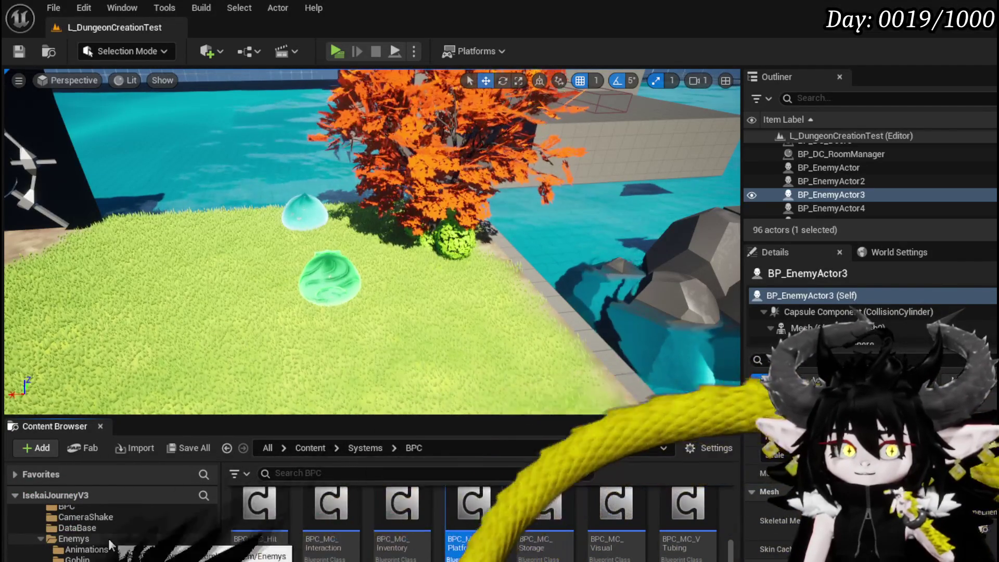
pyautogui.scroll(-1, 108, 538)
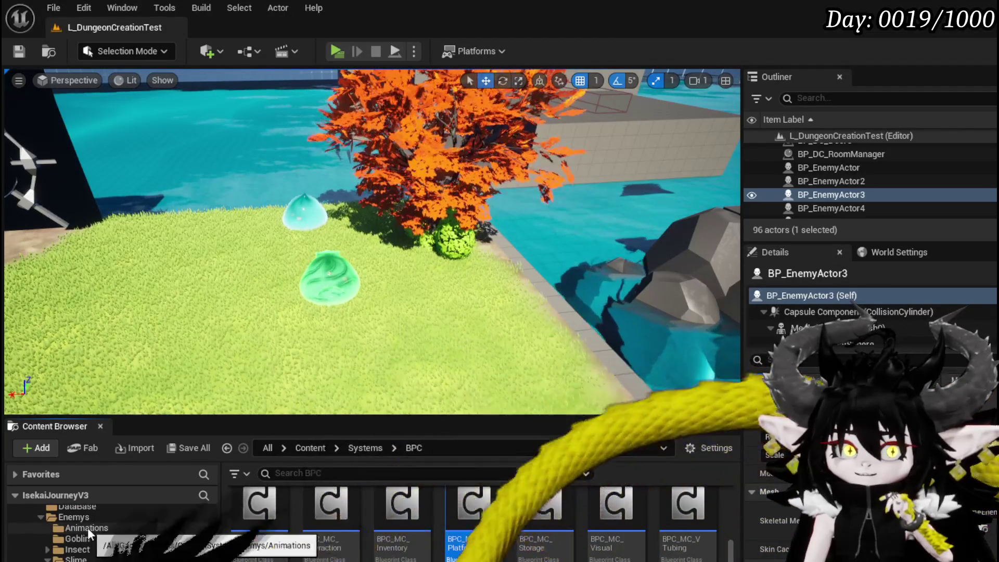
pyautogui.scroll(-1, 87, 528)
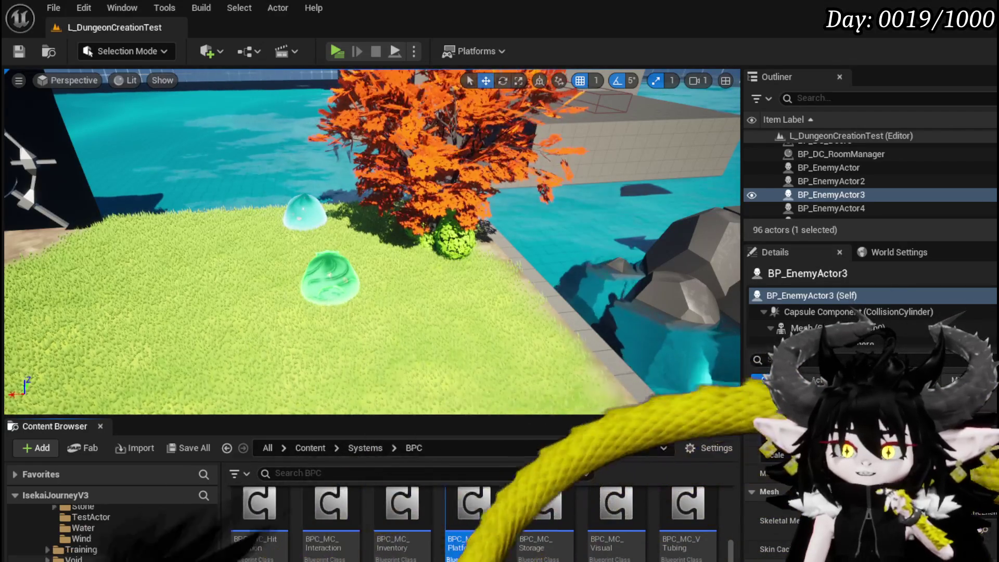
pyautogui.scroll(-5, 148, 560)
pyautogui.scroll(-5, 147, 561)
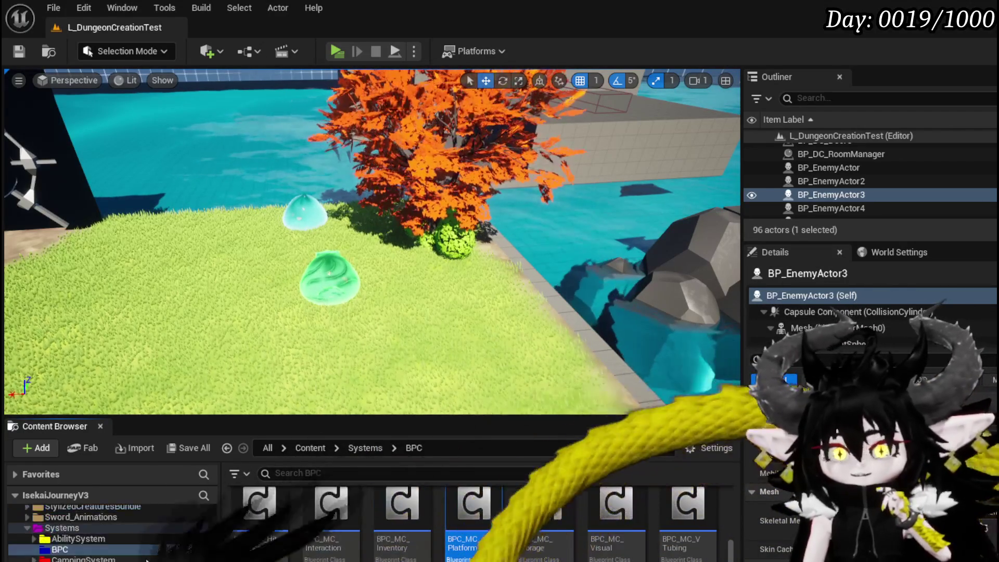
pyautogui.scroll(-5, 147, 560)
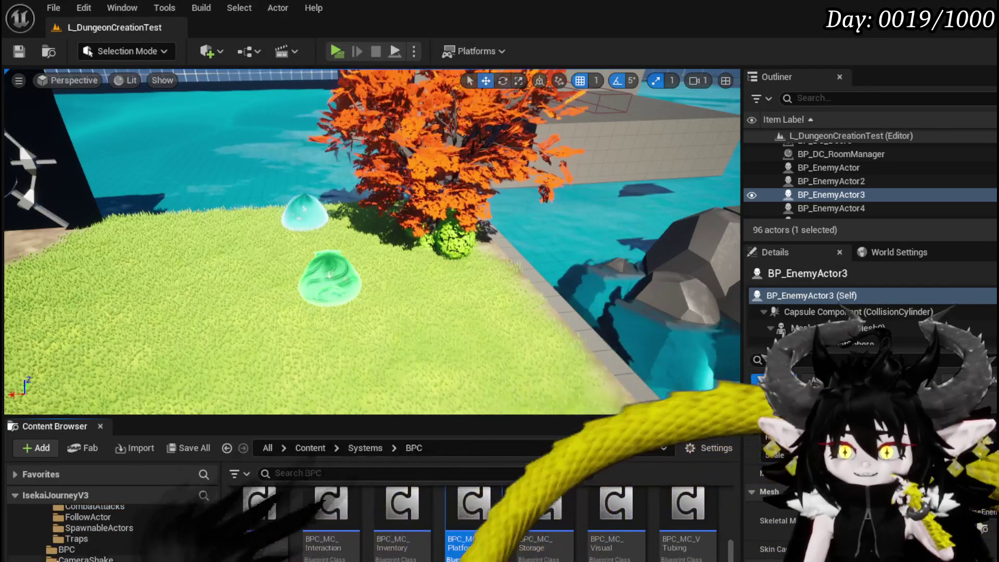
pyautogui.scroll(-5, 147, 561)
pyautogui.scroll(-4, 104, 530)
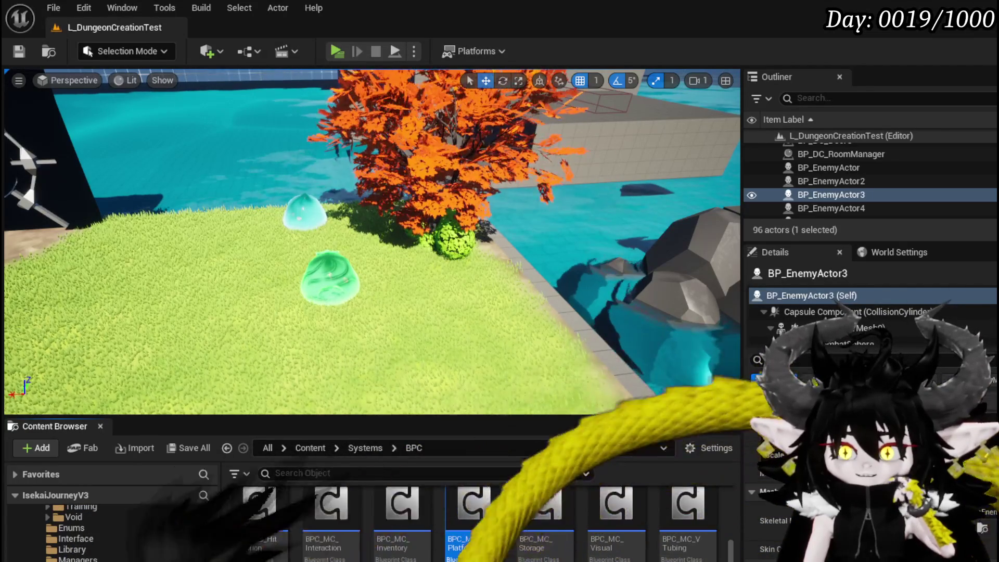
pyautogui.doubleClick(382, 515)
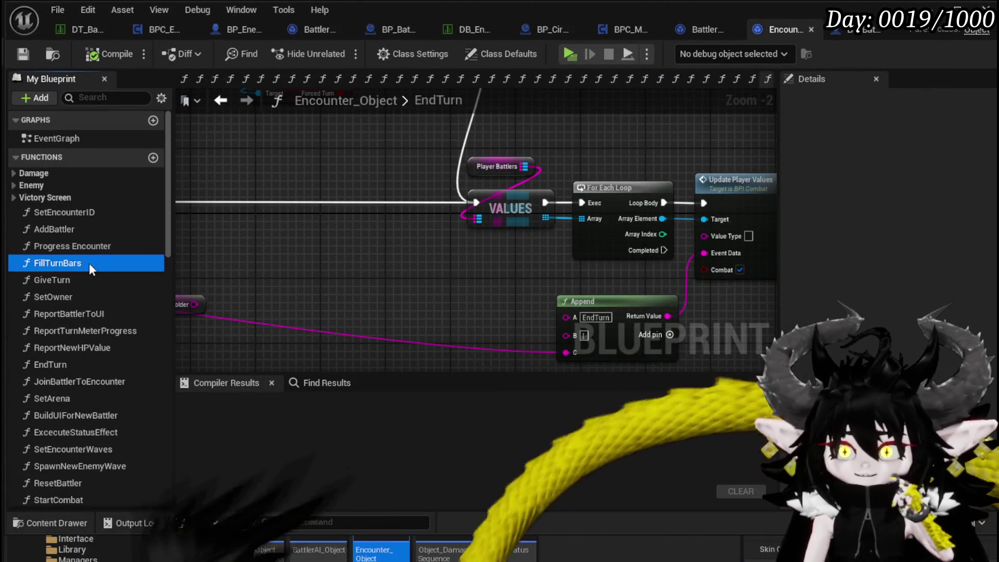
# Open FillTurnBars and inspect its Branch, Is Player, FIND, Start Turn and Append nodes
pyautogui.doubleClick(91, 263)
pyautogui.scroll(-1, 312, 285)
pyautogui.scroll(1, 469, 290)
pyautogui.moveTo(469, 289); pyautogui.dragTo(315, 297)
pyautogui.scroll(3, 314, 296)
pyautogui.scroll(-1, 422, 236)
pyautogui.moveTo(447, 247)
pyautogui.mouseDown()
pyautogui.moveTo(459, 156)
pyautogui.moveTo(485, 158)
pyautogui.moveTo(468, 219)
pyautogui.moveTo(480, 233)
pyautogui.mouseUp()
pyautogui.moveTo(311, 213)
pyautogui.mouseDown()
pyautogui.moveTo(403, 191)
pyautogui.moveTo(692, 216)
pyautogui.moveTo(372, 181)
pyautogui.mouseUp()
pyautogui.moveTo(499, 307)
pyautogui.mouseDown()
pyautogui.moveTo(428, 317)
pyautogui.moveTo(431, 230)
pyautogui.moveTo(355, 186)
pyautogui.mouseUp()
pyautogui.click(495, 186)
pyautogui.moveTo(493, 179)
pyautogui.mouseDown()
pyautogui.moveTo(504, 211)
pyautogui.moveTo(528, 235)
pyautogui.moveTo(526, 189)
pyautogui.moveTo(558, 134)
pyautogui.moveTo(598, 165)
pyautogui.moveTo(585, 257)
pyautogui.moveTo(346, 272)
pyautogui.moveTo(495, 298)
pyautogui.mouseUp()
pyautogui.scroll(-1, 528, 235)
# Connect the Branch False output to SET TurnBar and compile and save Encounter_Object
pyautogui.moveTo(316, 238)
pyautogui.mouseDown()
pyautogui.moveTo(723, 214)
pyautogui.moveTo(743, 238)
pyautogui.mouseUp()
pyautogui.moveTo(572, 221)
pyautogui.mouseDown()
pyautogui.moveTo(586, 223)
pyautogui.moveTo(547, 219)
pyautogui.moveTo(717, 238)
pyautogui.mouseUp()
pyautogui.moveTo(298, 212)
pyautogui.mouseDown()
pyautogui.moveTo(619, 225)
pyautogui.moveTo(418, 201)
pyautogui.moveTo(399, 149)
pyautogui.moveTo(504, 171)
pyautogui.moveTo(598, 174)
pyautogui.mouseUp()
pyautogui.click(24, 55)
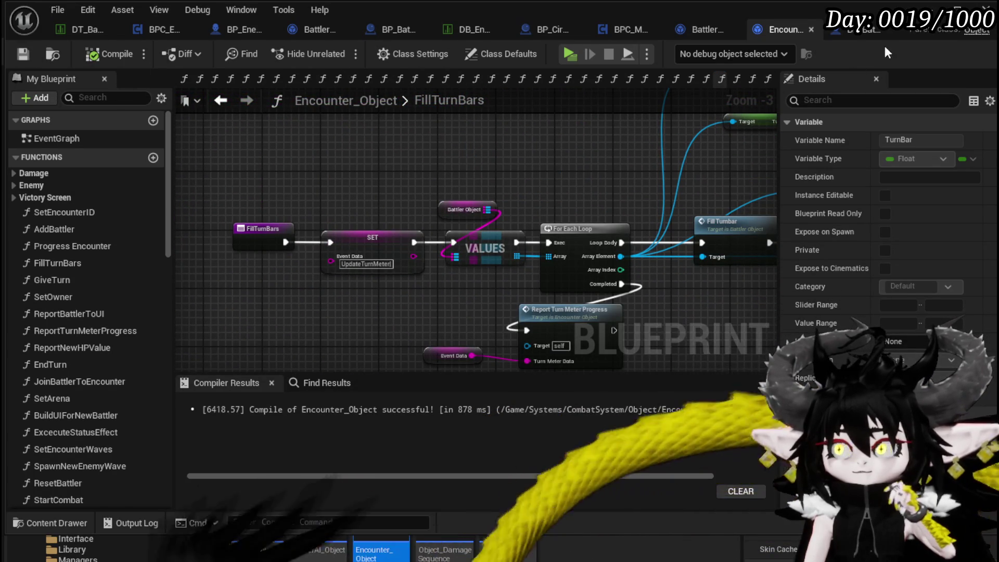
pyautogui.hotkey('alt', 'Tab')
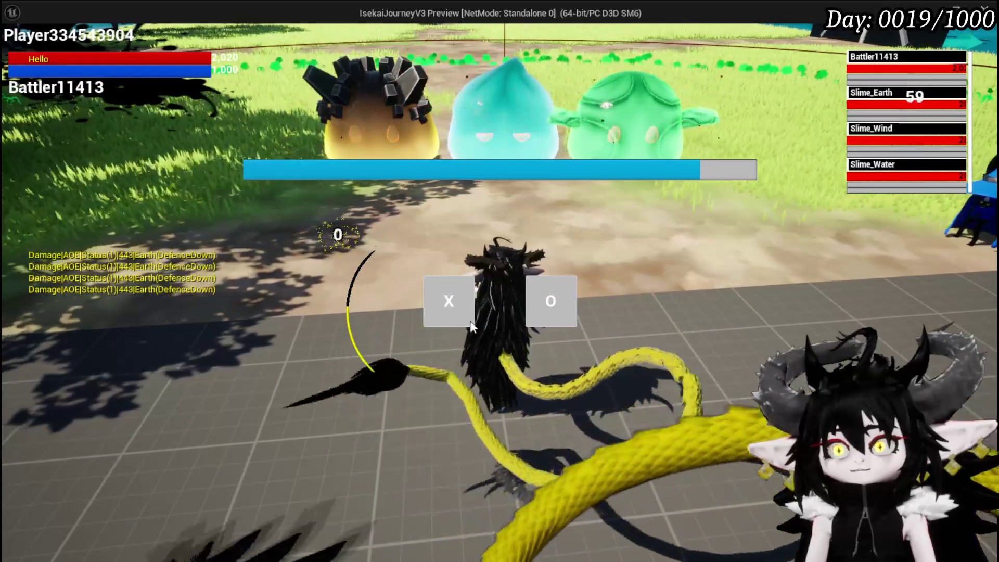
# Choose X in the slime encounter prompt, then save all modified assets
pyautogui.click(467, 323)
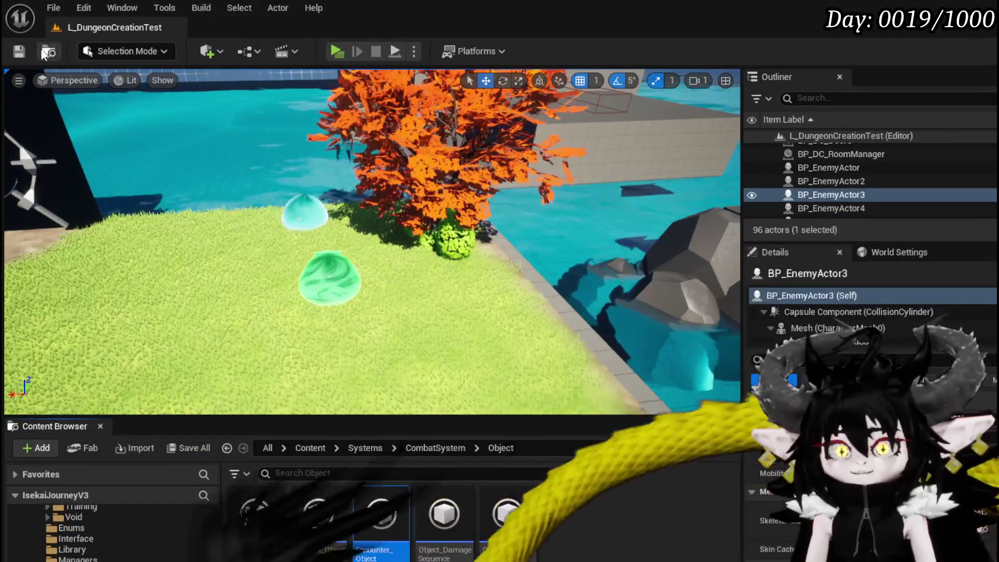
pyautogui.click(44, 54)
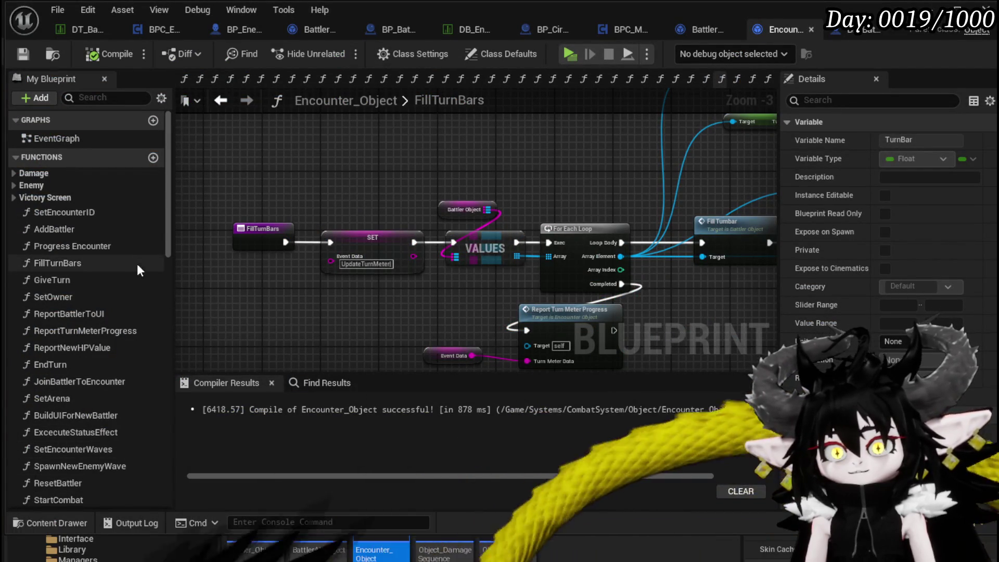
# Open the AddBattler function and frame its ADD and Set Battle ID nodes
pyautogui.click(93, 268)
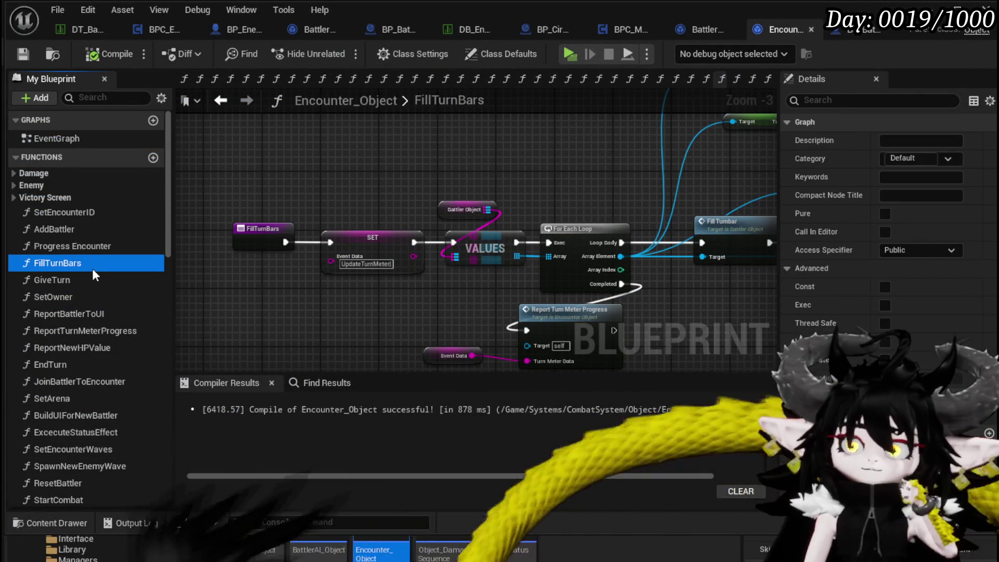
pyautogui.doubleClick(85, 229)
pyautogui.moveTo(401, 296)
pyautogui.mouseDown()
pyautogui.moveTo(593, 220)
pyautogui.moveTo(380, 283)
pyautogui.moveTo(345, 276)
pyautogui.mouseUp()
pyautogui.scroll(-2, 345, 276)
pyautogui.moveTo(472, 276); pyautogui.dragTo(510, 258)
pyautogui.scroll(3, 510, 258)
pyautogui.moveTo(424, 264)
pyautogui.mouseDown()
pyautogui.moveTo(395, 291)
pyautogui.moveTo(660, 182)
pyautogui.moveTo(844, 297)
pyautogui.moveTo(697, 143)
pyautogui.moveTo(649, 158)
pyautogui.moveTo(372, 160)
pyautogui.mouseUp()
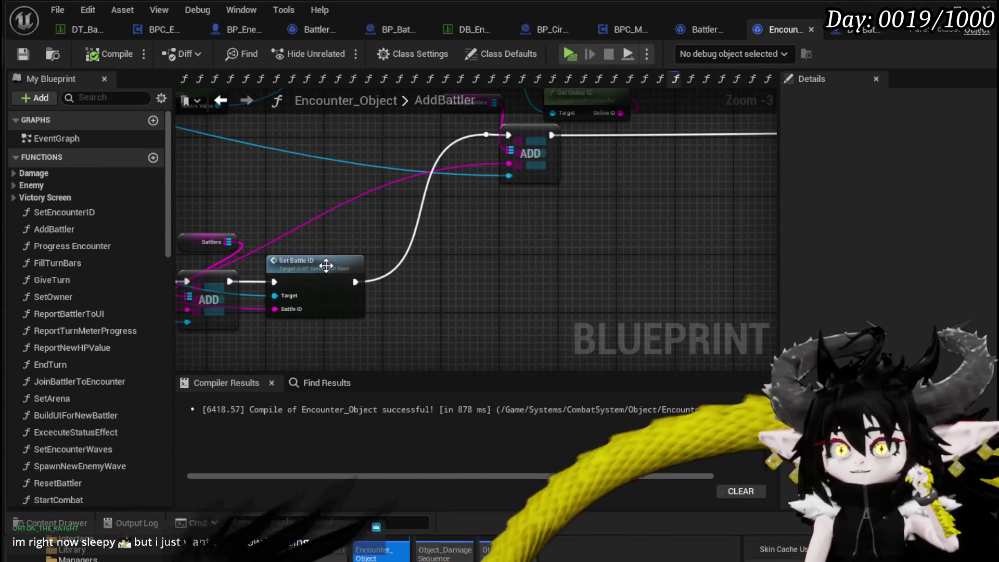
# Trace Set Battle ID into BP_BattleUnit_Base and review the End Turn Status and StopTime nodes
pyautogui.doubleClick(323, 263)
pyautogui.click(241, 103)
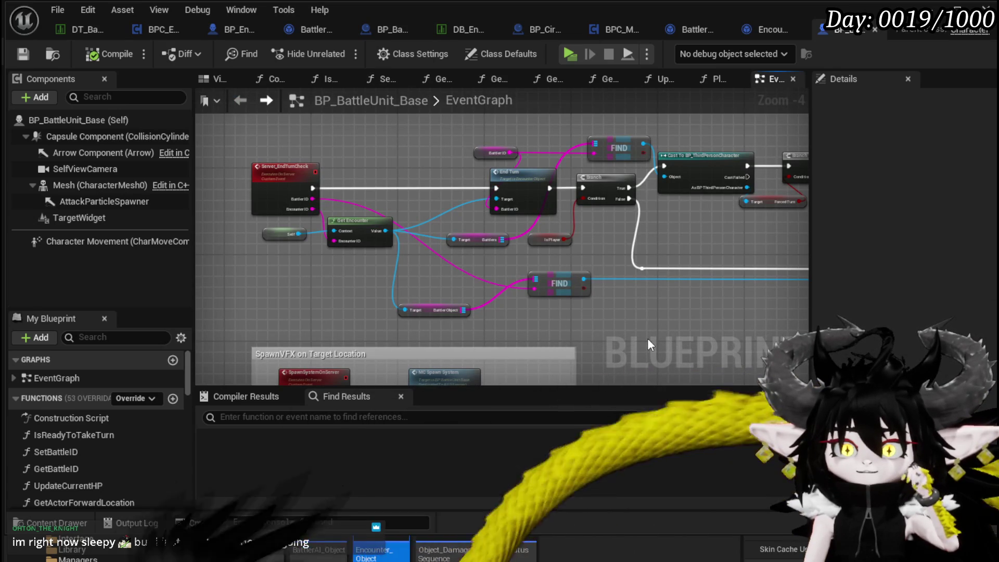
pyautogui.moveTo(663, 341)
pyautogui.mouseDown()
pyautogui.moveTo(385, 297)
pyautogui.moveTo(503, 311)
pyautogui.mouseUp()
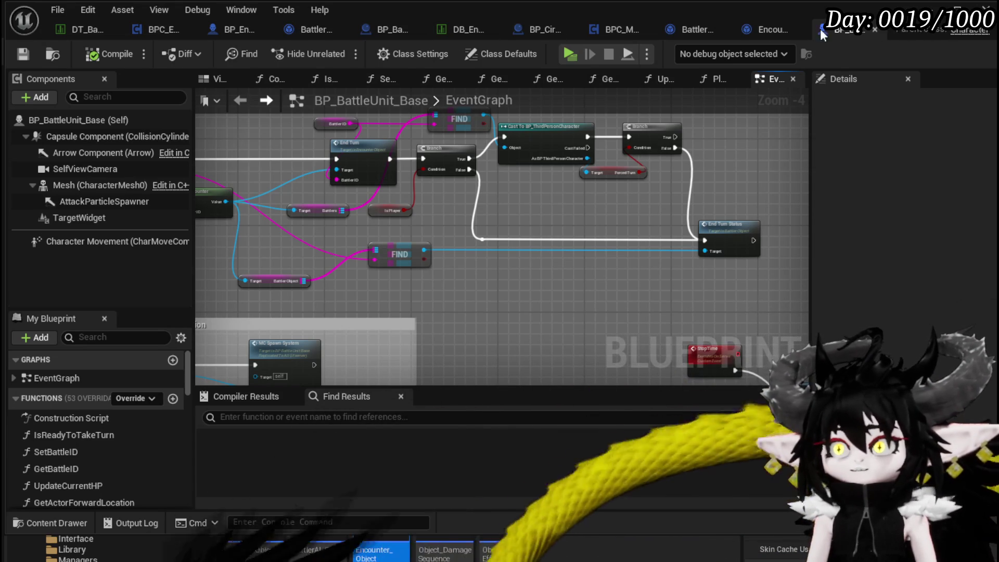
pyautogui.click(764, 30)
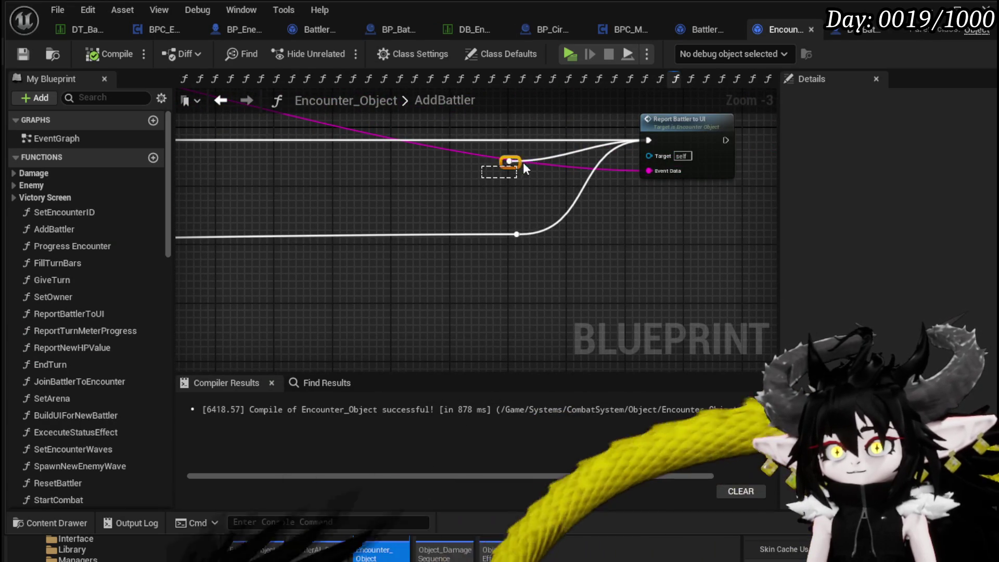
# Compile and save Encounter_Object, then briefly select the SET, ADD and Set Battle ID nodes
pyautogui.moveTo(218, 218)
pyautogui.mouseDown()
pyautogui.moveTo(384, 216)
pyautogui.moveTo(570, 260)
pyautogui.moveTo(484, 150)
pyautogui.moveTo(542, 163)
pyautogui.mouseUp()
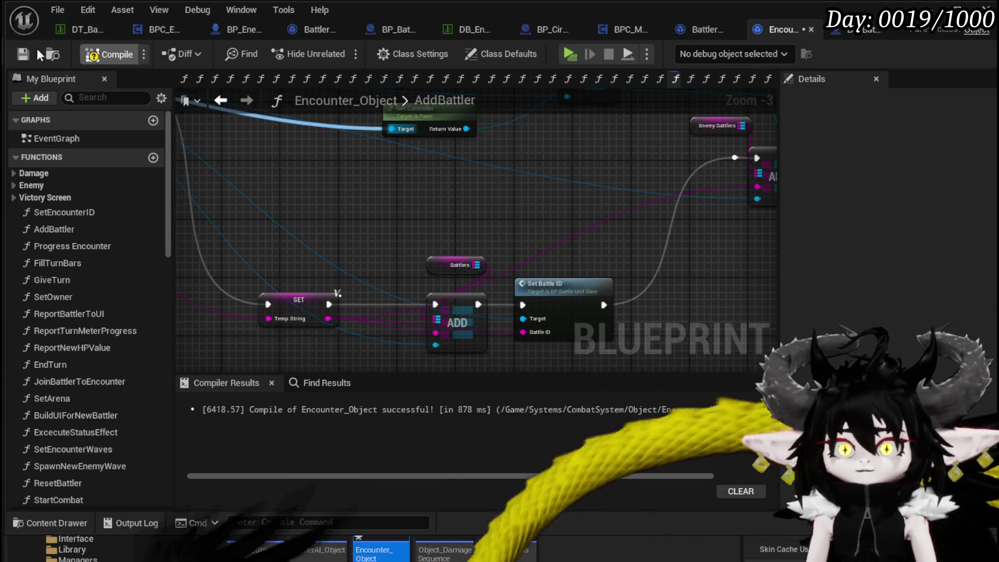
pyautogui.click(22, 54)
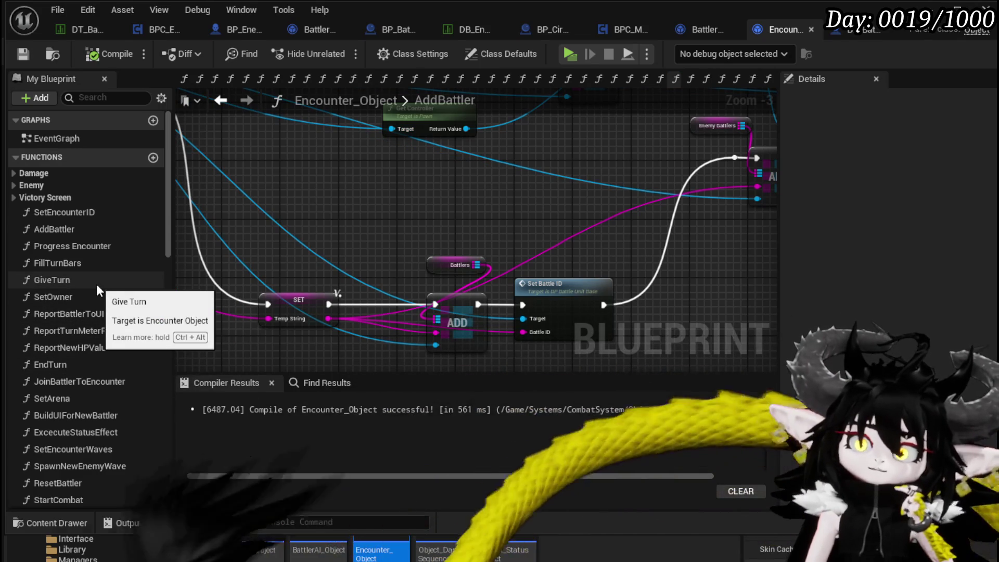
pyautogui.moveTo(382, 200)
pyautogui.mouseDown()
pyautogui.moveTo(361, 196)
pyautogui.moveTo(514, 230)
pyautogui.moveTo(551, 322)
pyautogui.moveTo(567, 312)
pyautogui.moveTo(411, 182)
pyautogui.mouseUp()
pyautogui.moveTo(316, 196); pyautogui.dragTo(557, 339)
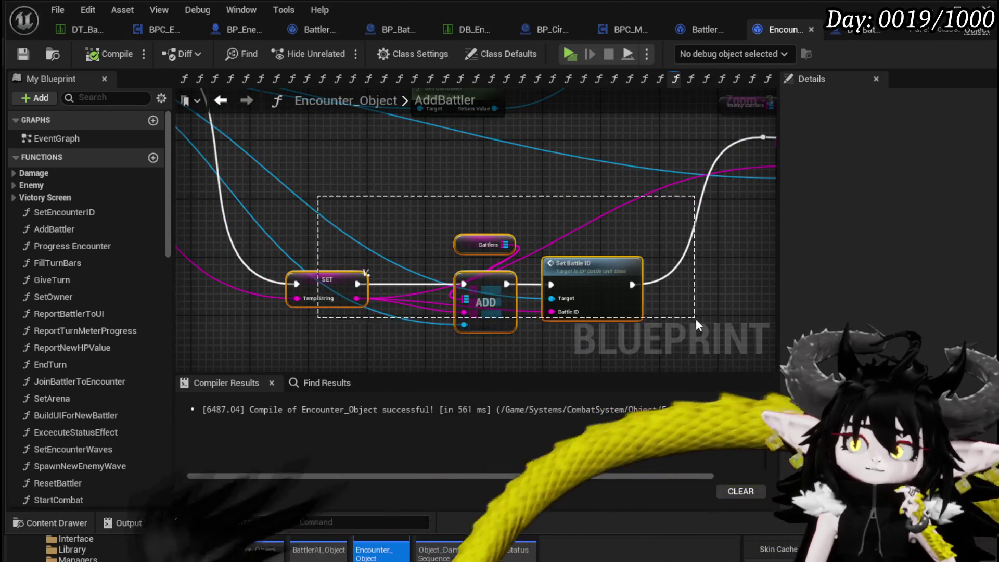
pyautogui.click(343, 204)
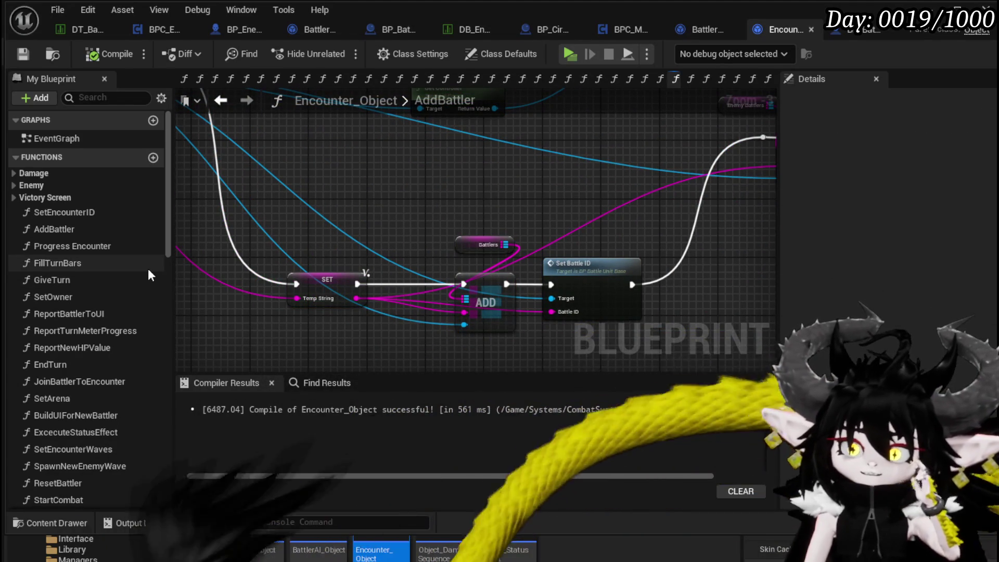
# Open JoinBattlerToEncounter and select the Join Battler to Encounter Sequence node
pyautogui.doubleClick(141, 377)
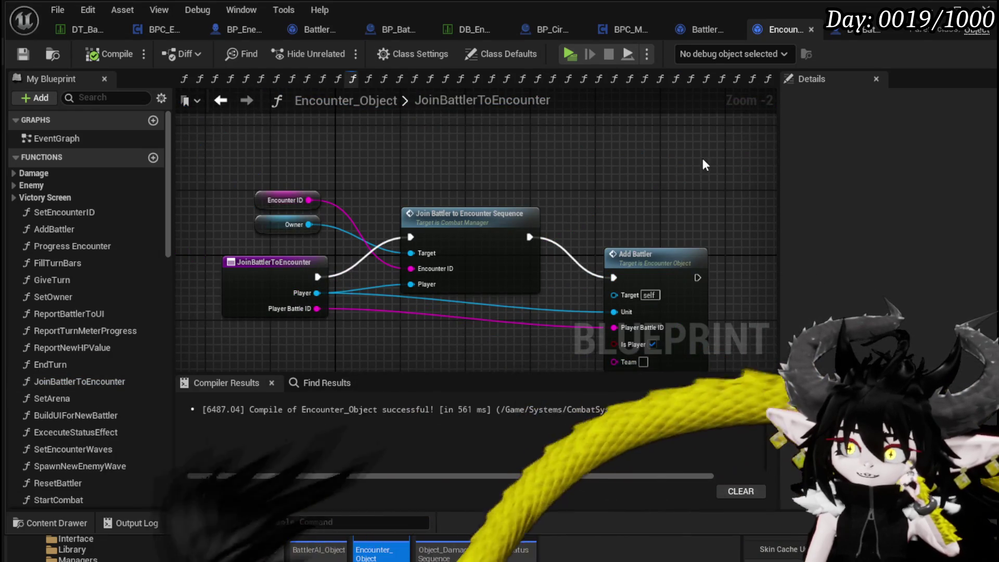
pyautogui.moveTo(702, 158); pyautogui.dragTo(639, 104)
pyautogui.click(415, 165)
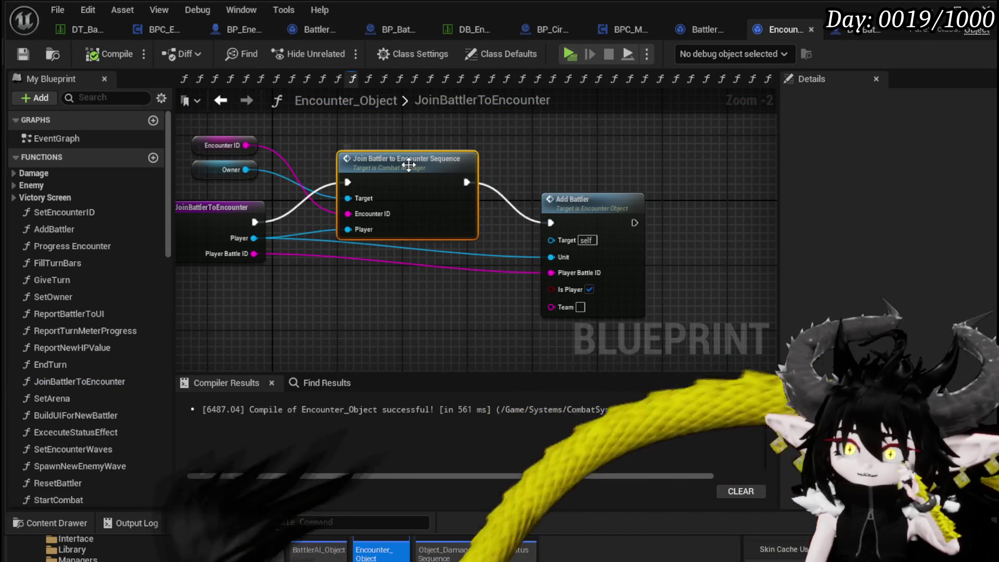